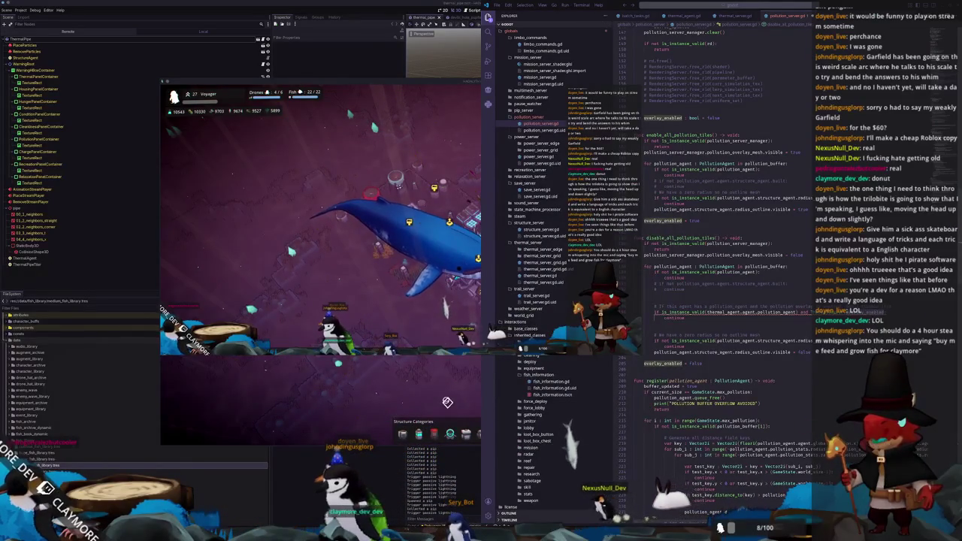
Change line 196 in pollution_server.gd to test pollution_agent.agent.thermal_agent, then switch to thermal_server.gd.
left_click(633, 328)
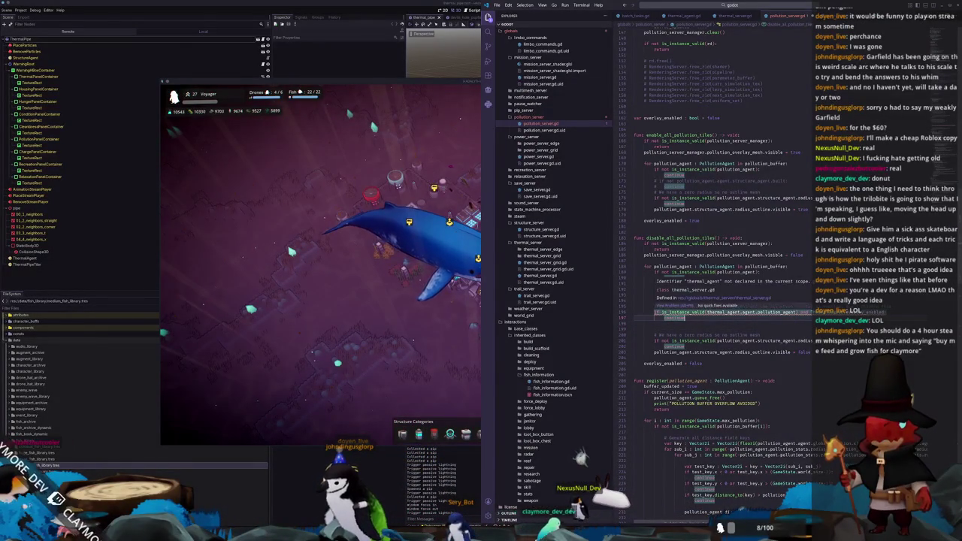
double_click(718, 313)
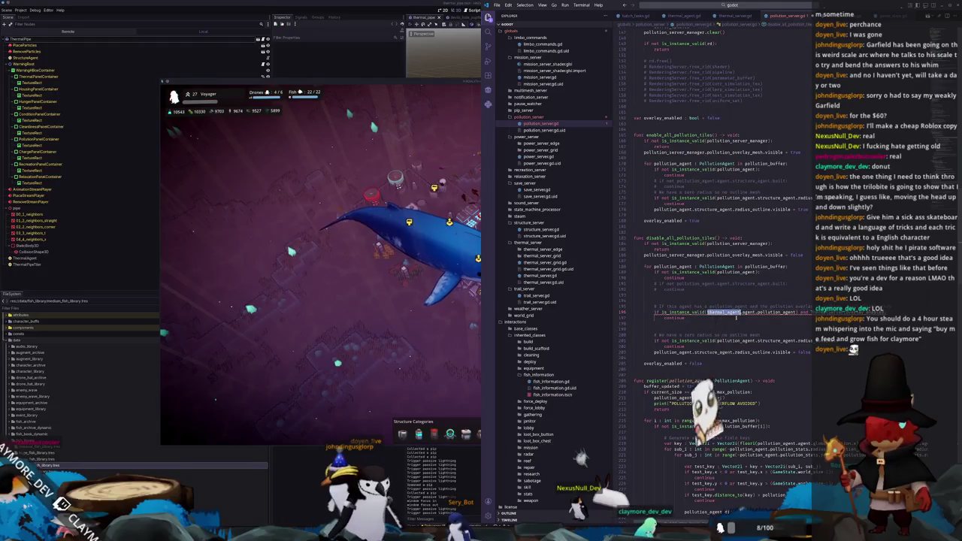
type("po")
key("Return")
type(".")
key("Escape")
key("Right")
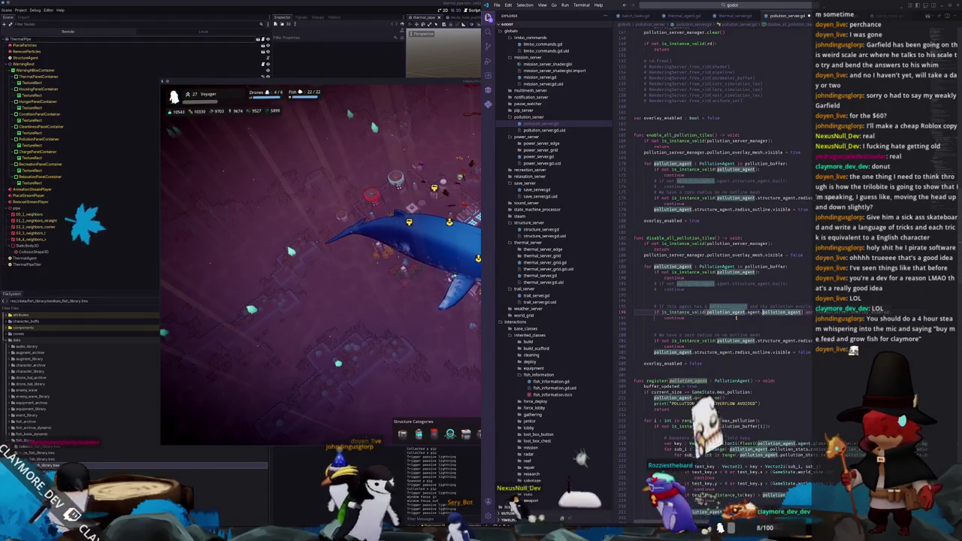
key("ctrl+z")
key("ctrl+z")
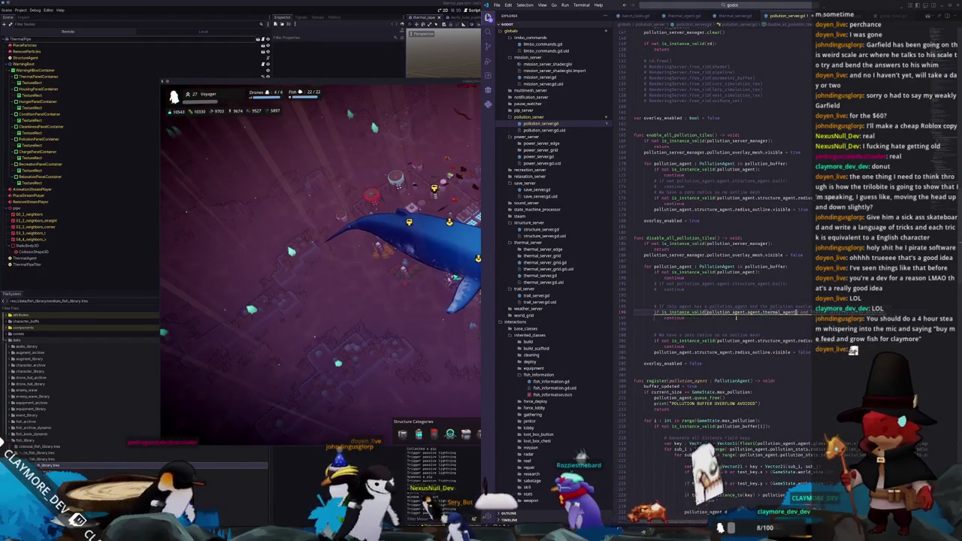
key("Down")
key("Down")
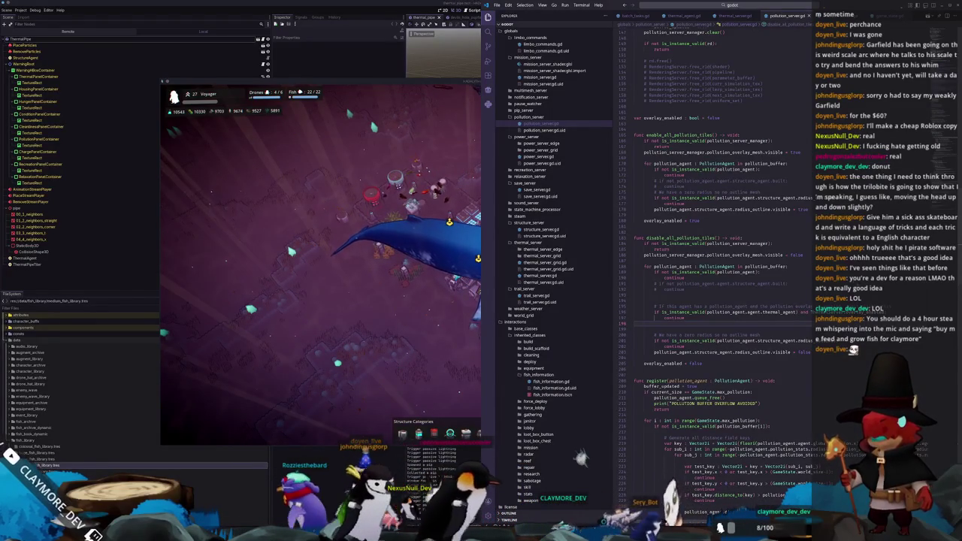
key("ctrl+Page_Up")
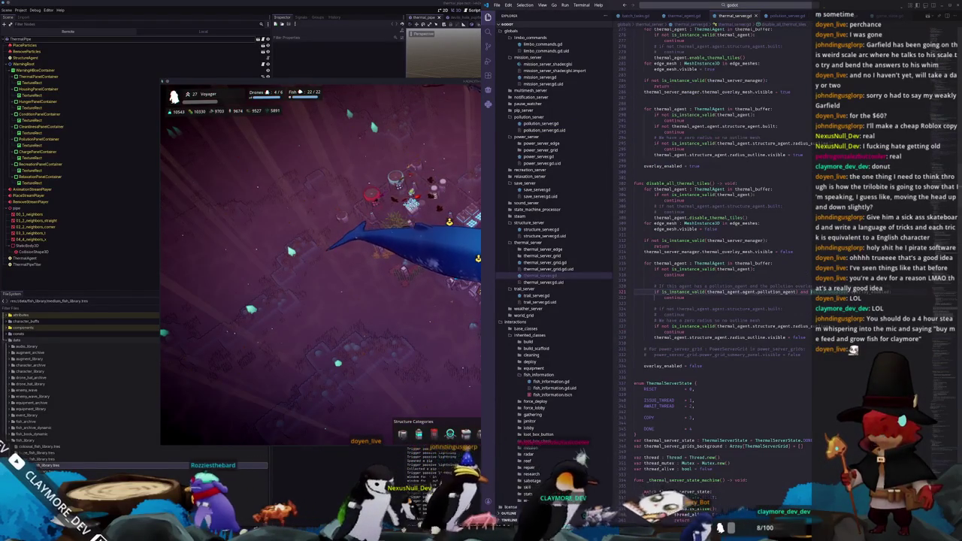
Focus the running game, toggle its thermal overlay with T, then bring up the Tasks board.
left_click(464, 364)
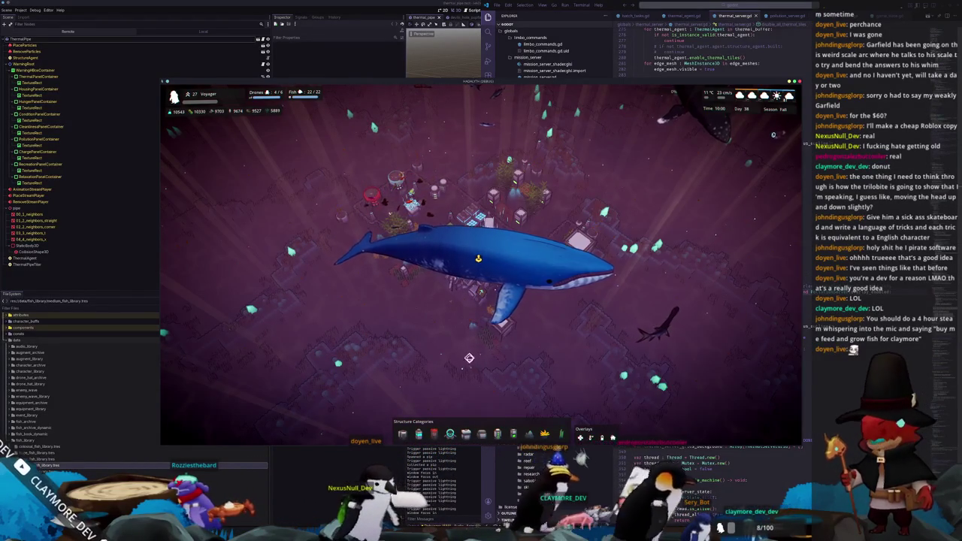
key("t")
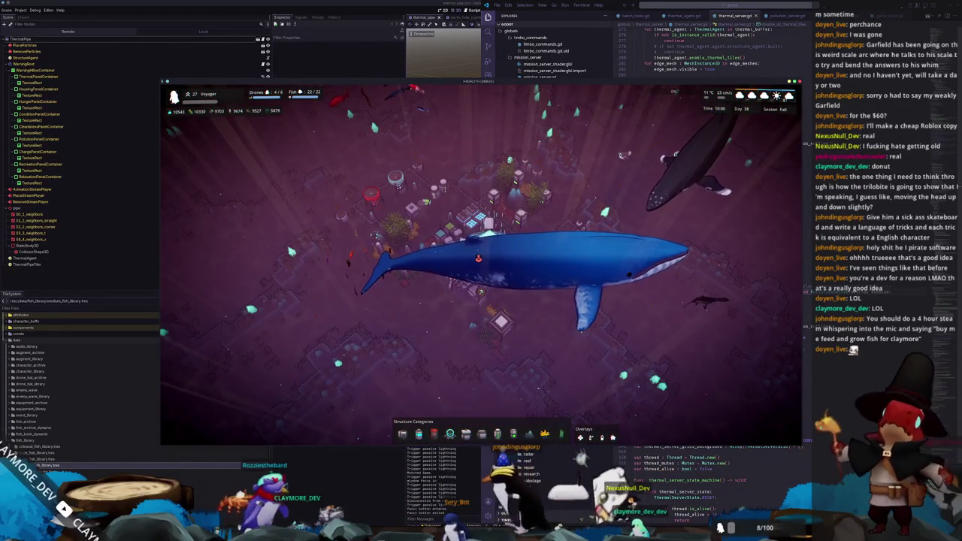
mouse_move(526, 528)
left_click(529, 511)
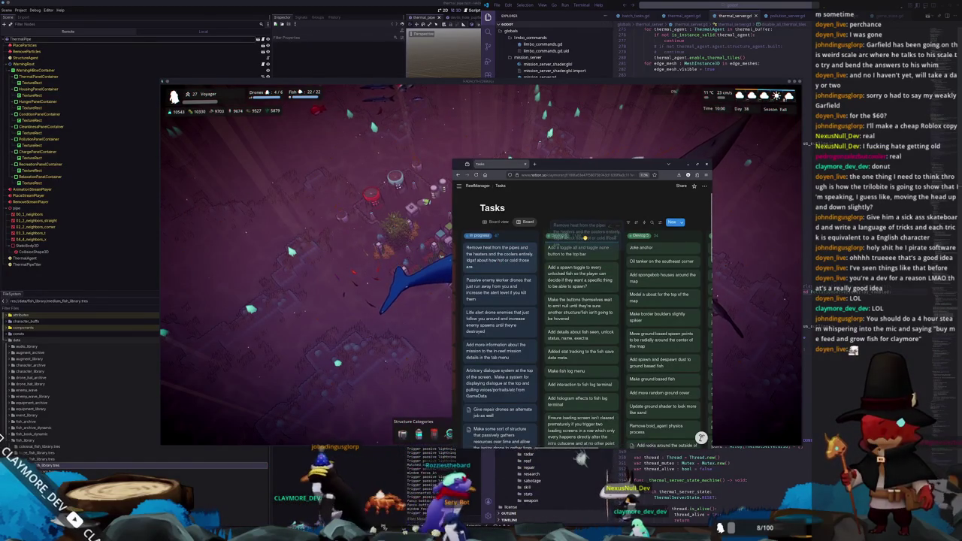
Move the heat-removal and core overlay bug cards to the top of Devlog 6.
left_click_drag(584, 238, 585, 242)
scroll(579, 221, "left", 5)
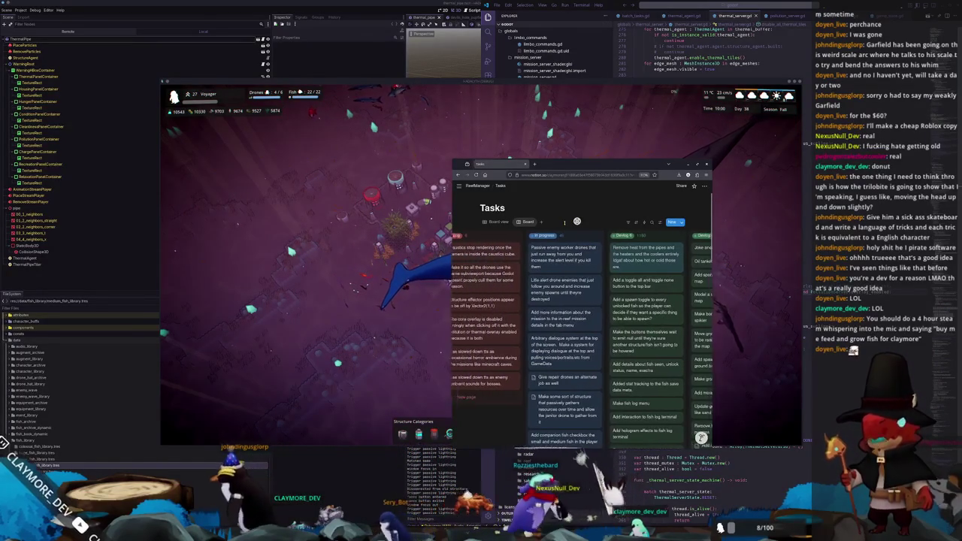
scroll(615, 207, "right", 2)
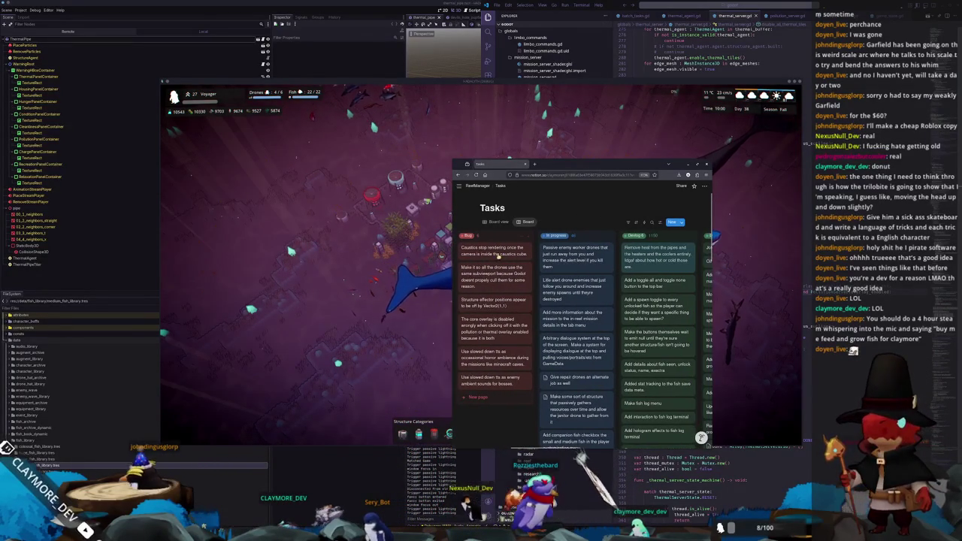
left_click_drag(621, 265, 654, 244)
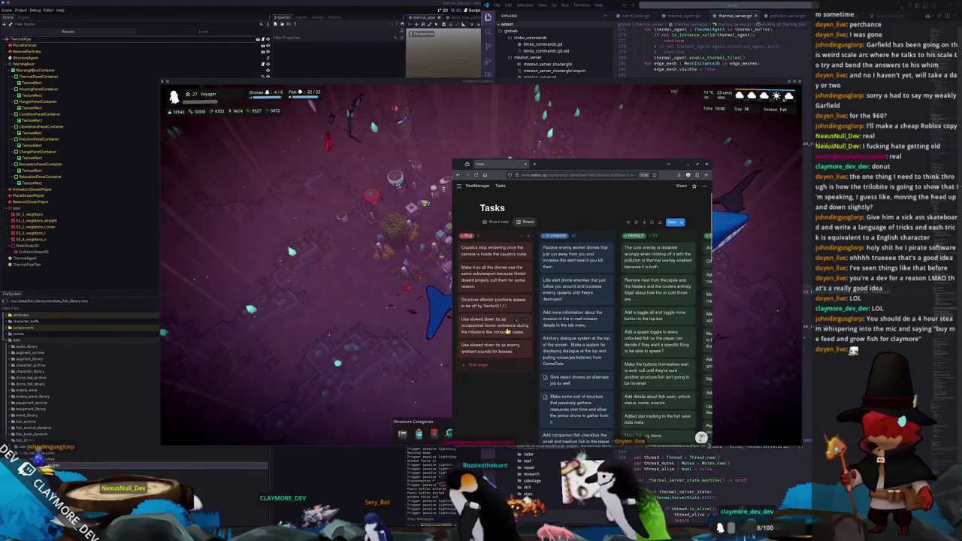
Delete the horror ambience and enemy ambient sounds cards, then return to the game's mission info.
right_click(522, 365)
left_click(523, 309)
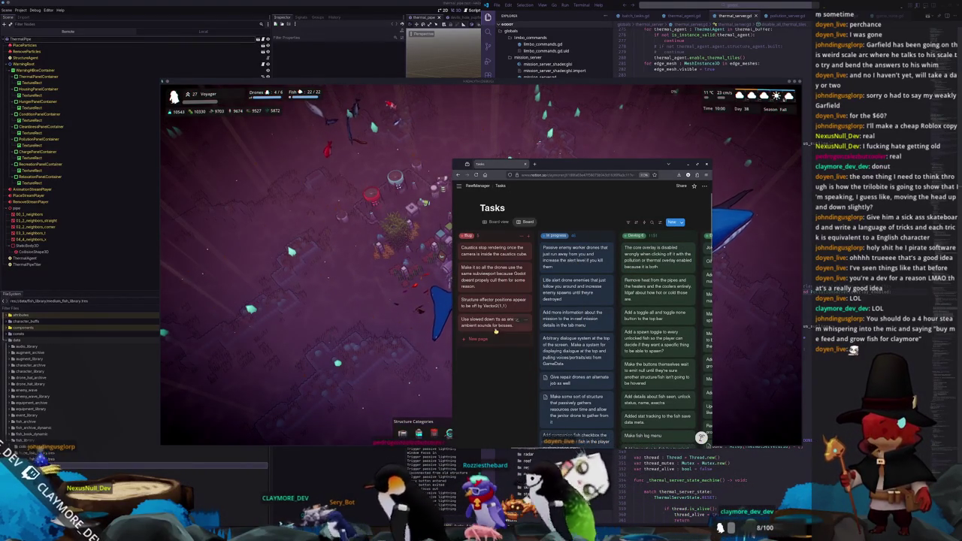
right_click(499, 328)
left_click(502, 274)
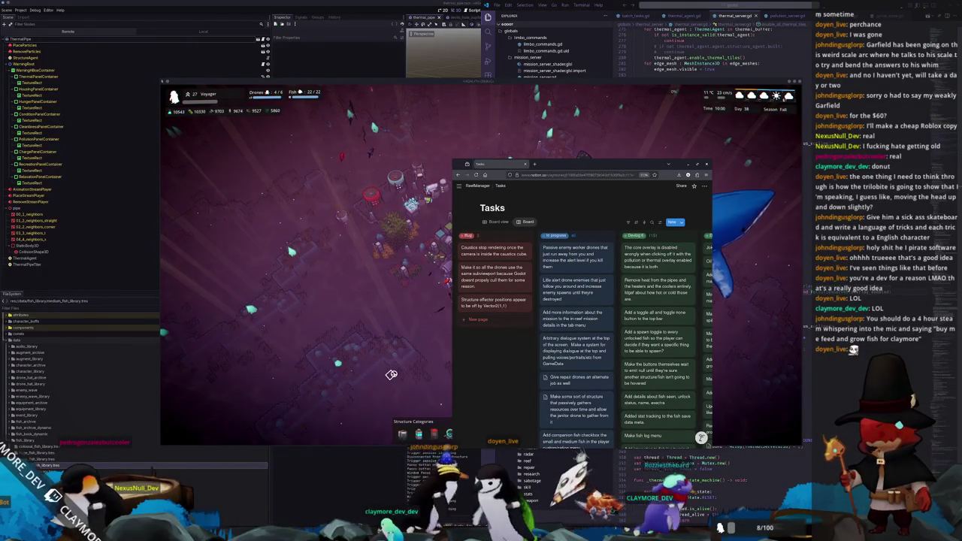
left_click(391, 374)
key("Tab")
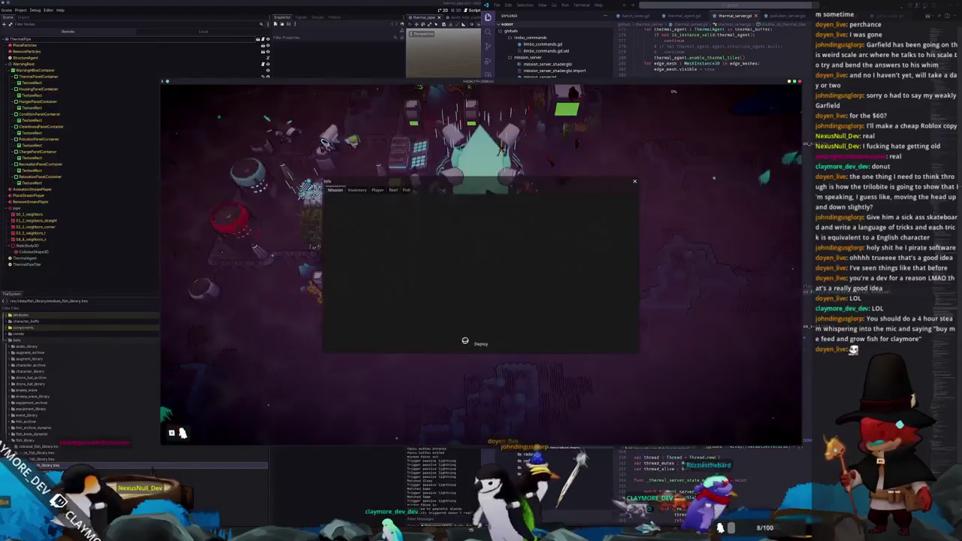
Deploy on a test mission, pause and resume, then return to the hub after Mission Failure.
left_click(492, 343)
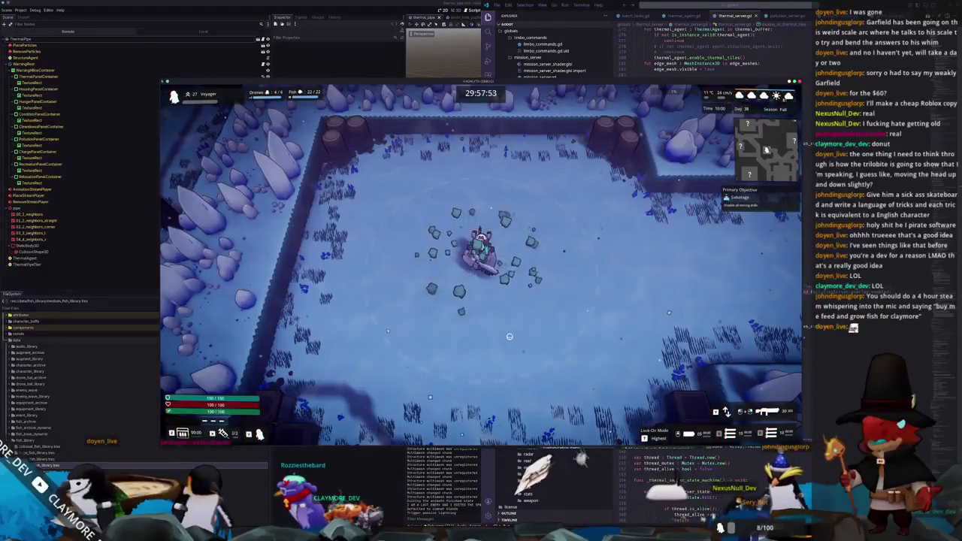
key("Tab")
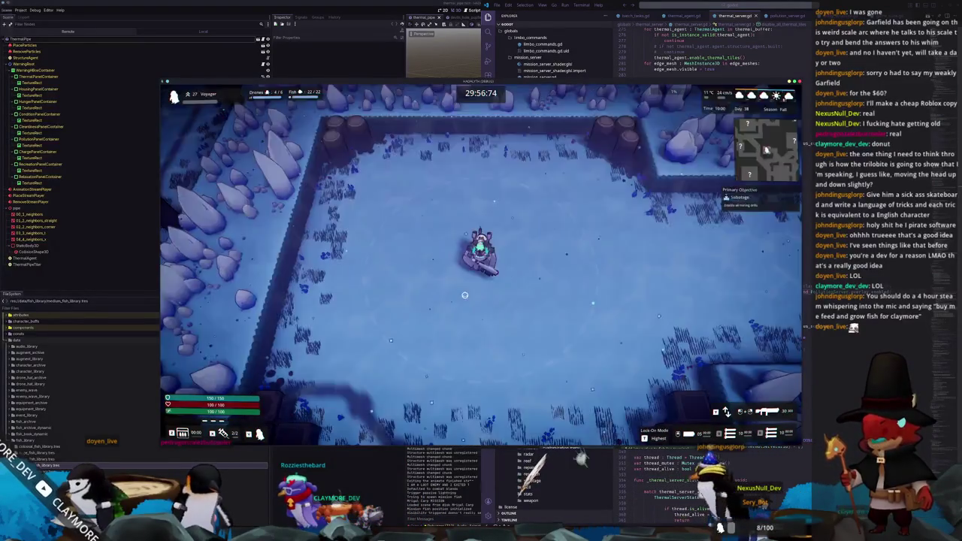
key("Escape")
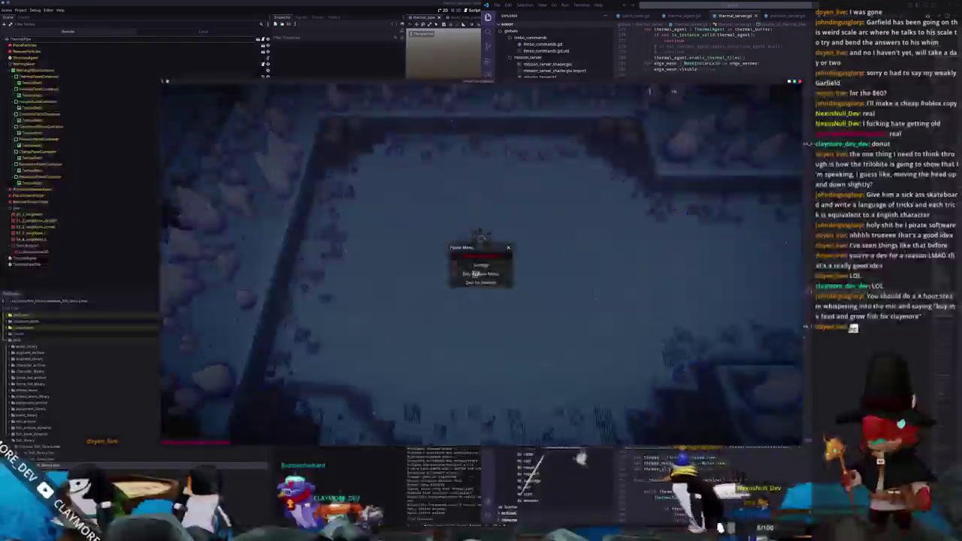
left_click(477, 256)
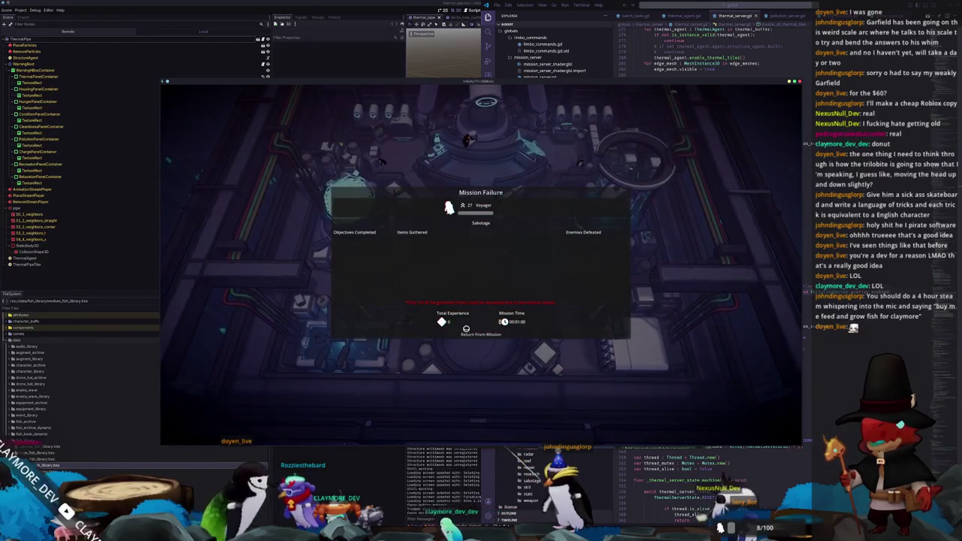
left_click(484, 335)
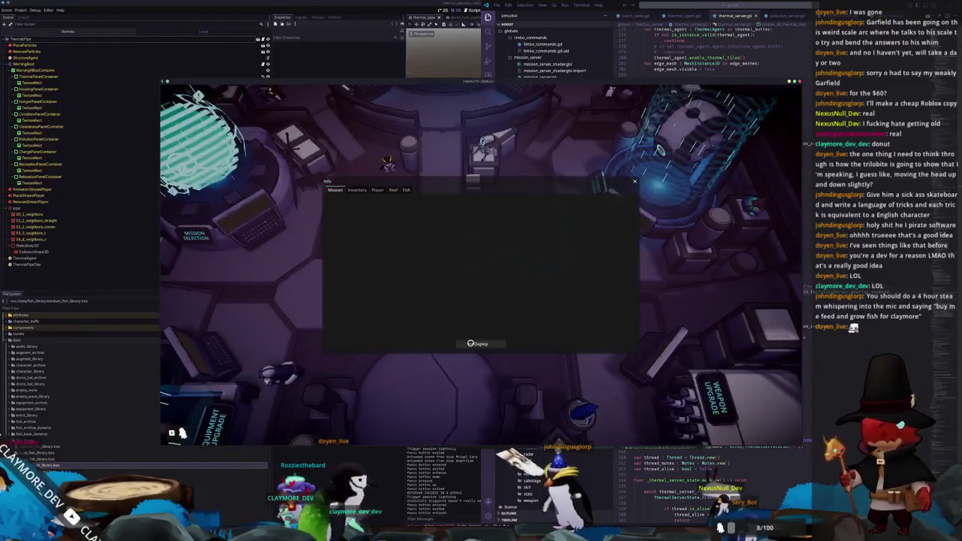
Deploy a second test mission, return to the hub after failure, and stop the game with F8.
left_click(470, 343)
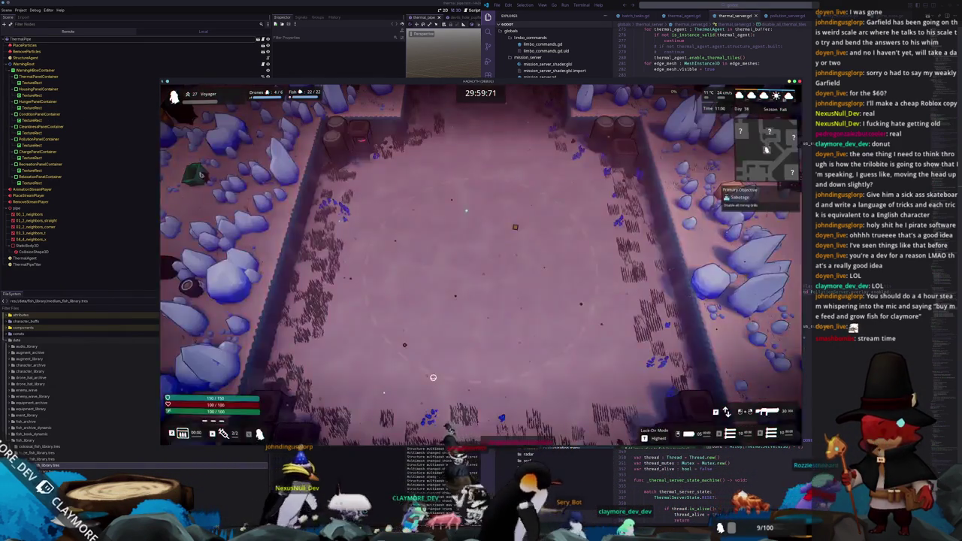
key("Escape")
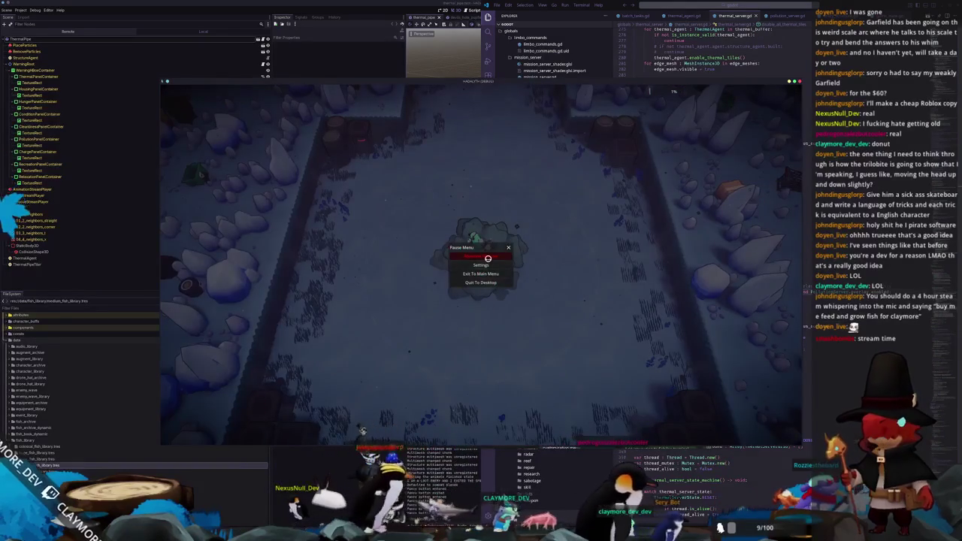
left_click(487, 257)
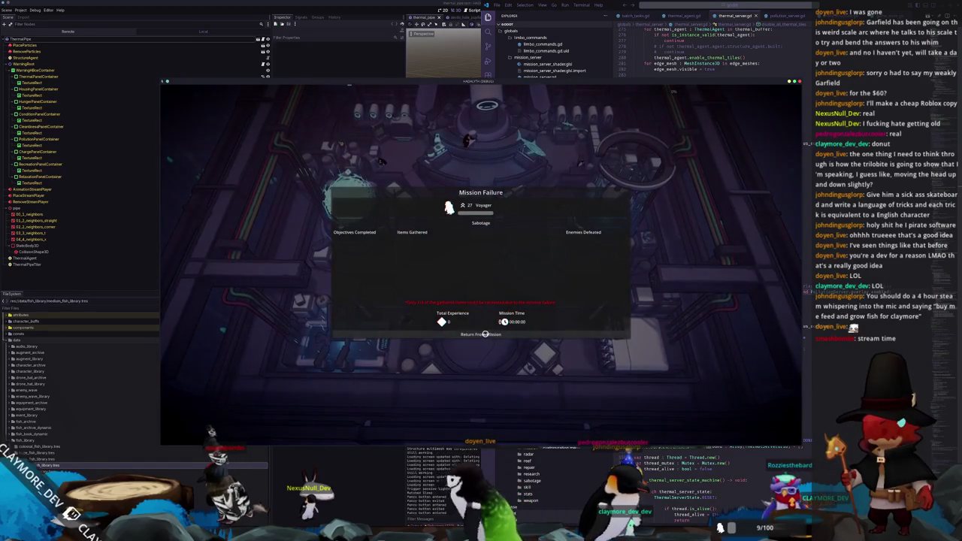
left_click(484, 333)
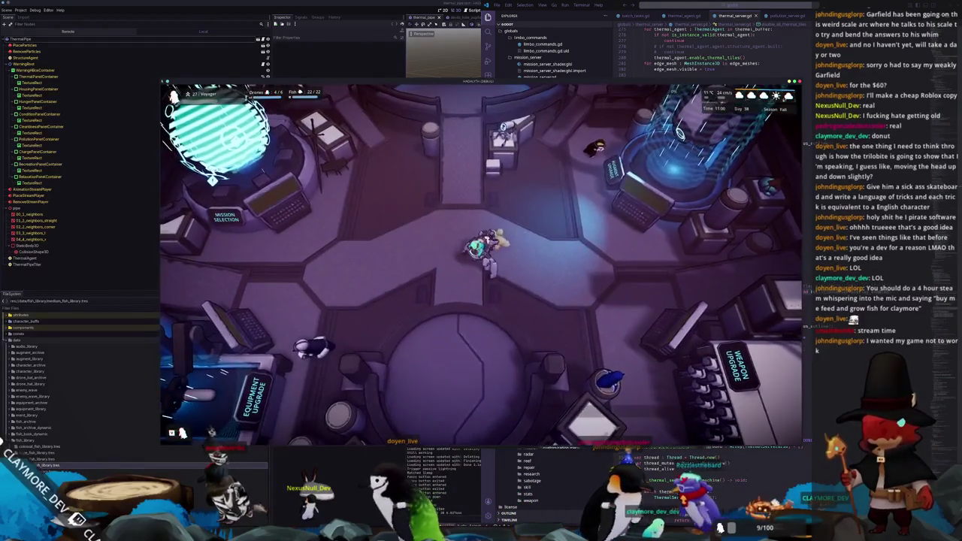
key("F8")
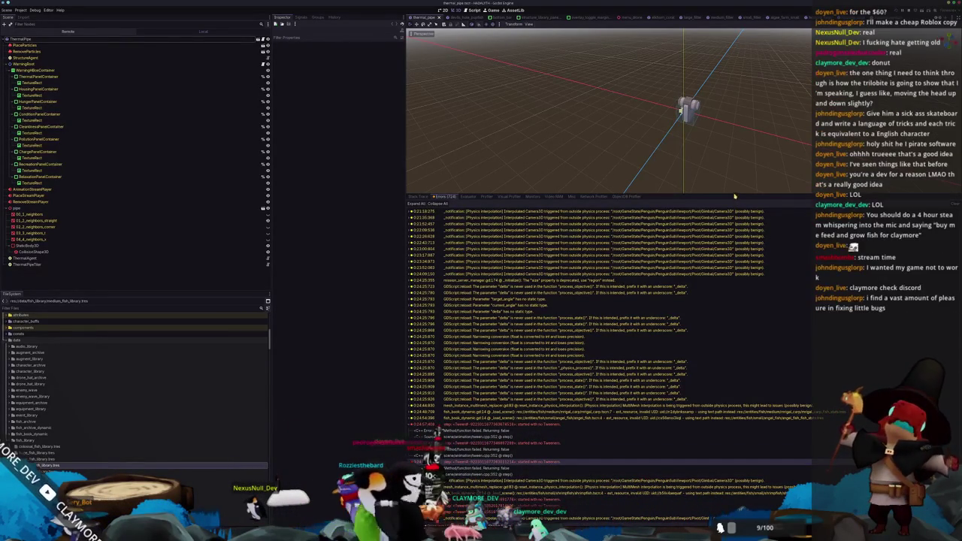
Lower the viewport/debugger splitter, then show the debugger's Errors list after checking Misc.
left_click_drag(734, 193, 734, 272)
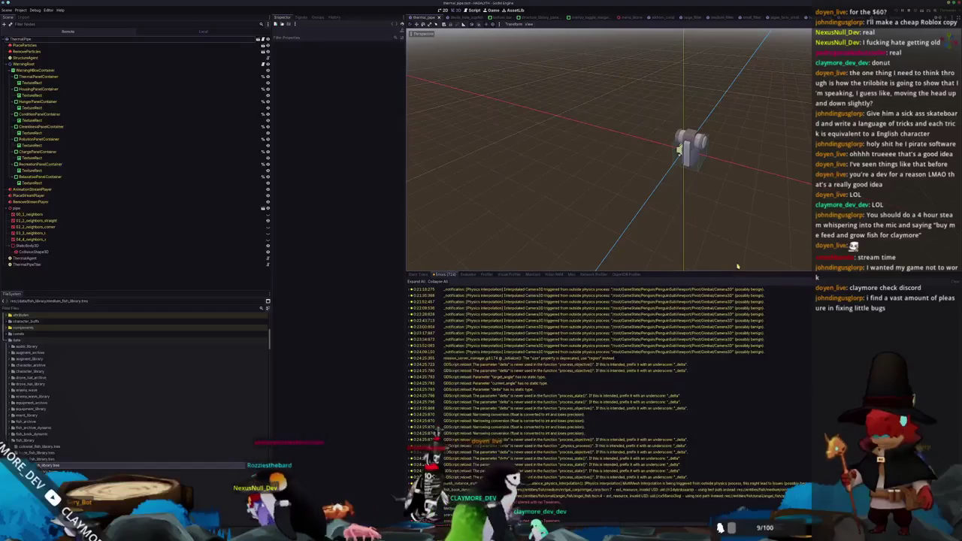
left_click(572, 274)
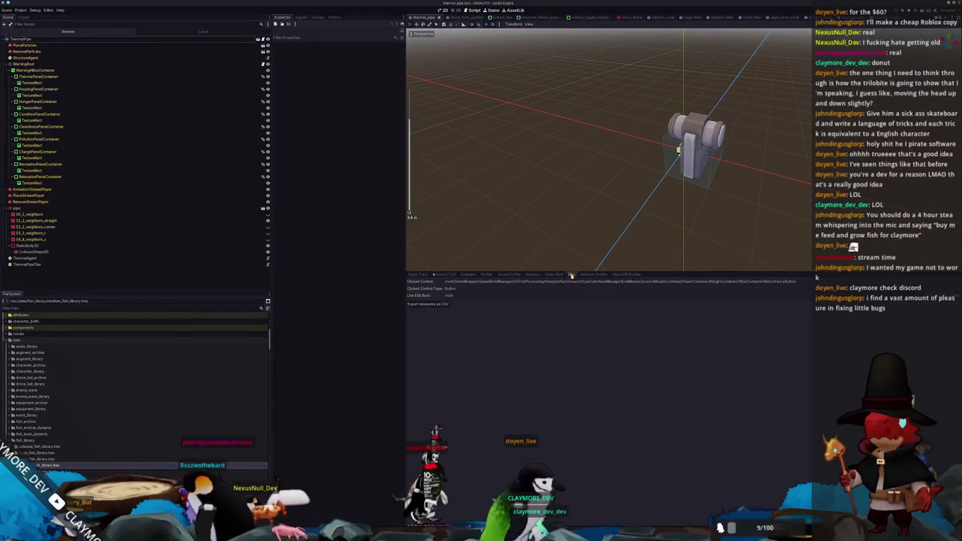
left_click(450, 274)
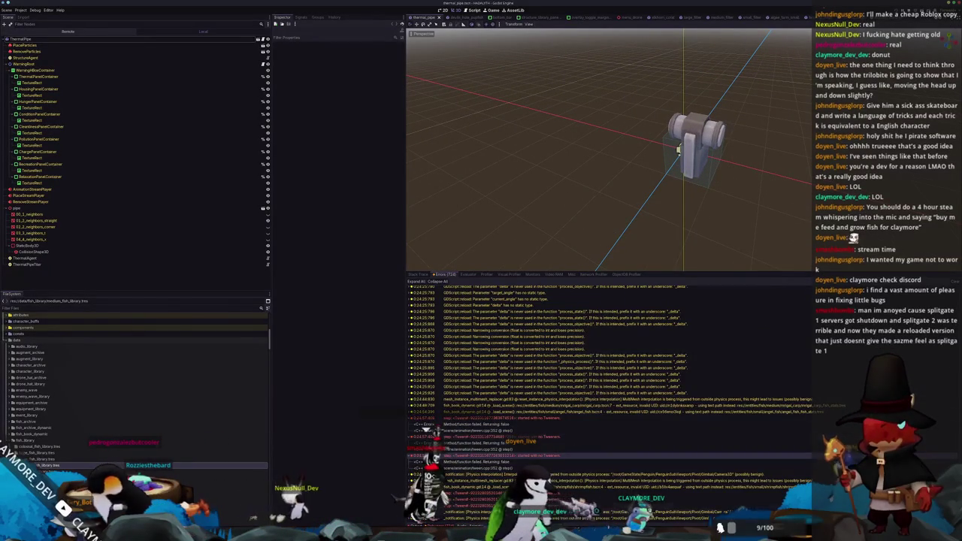
left_click(450, 274)
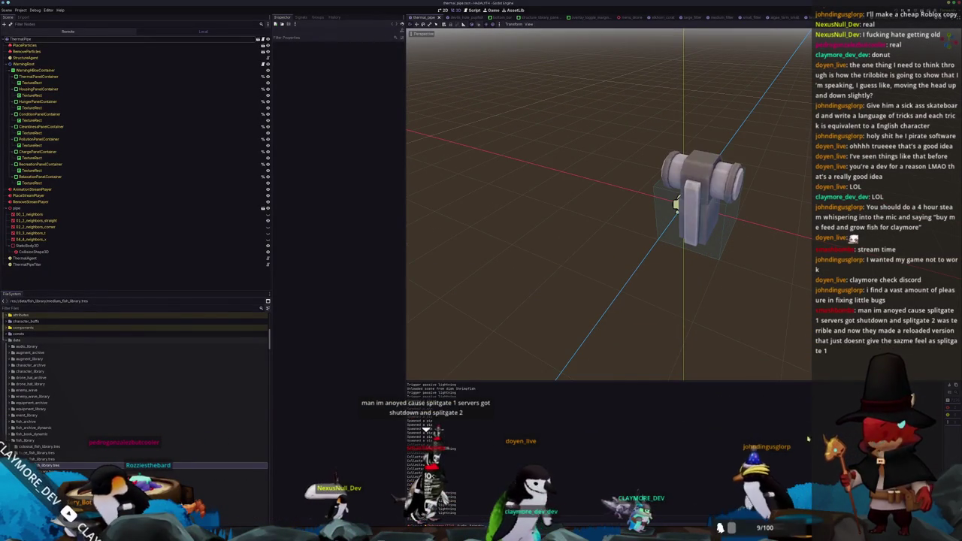
key("alt+d")
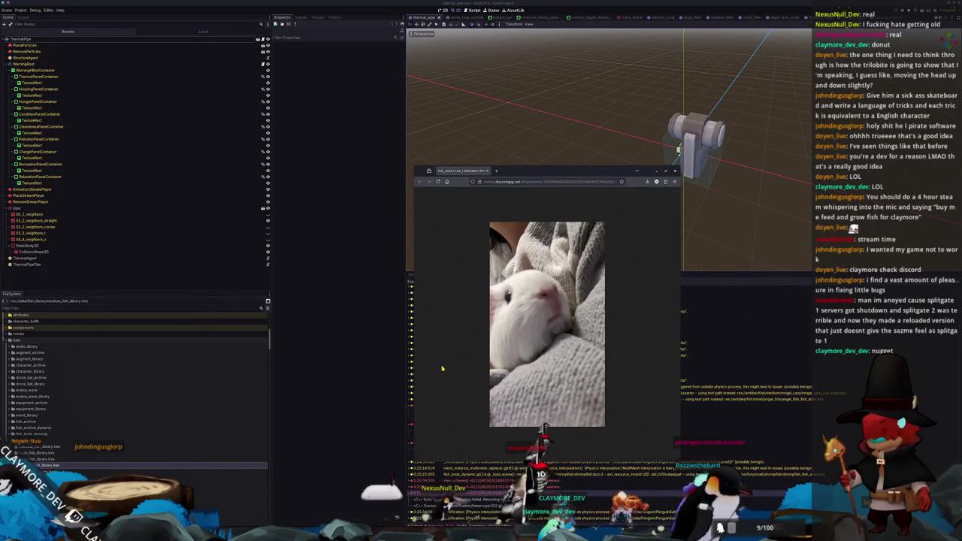
Zoom the guinea-pig photo, then enlarge the creature illustration window.
scroll(458, 360, "up", 5, "ctrl")
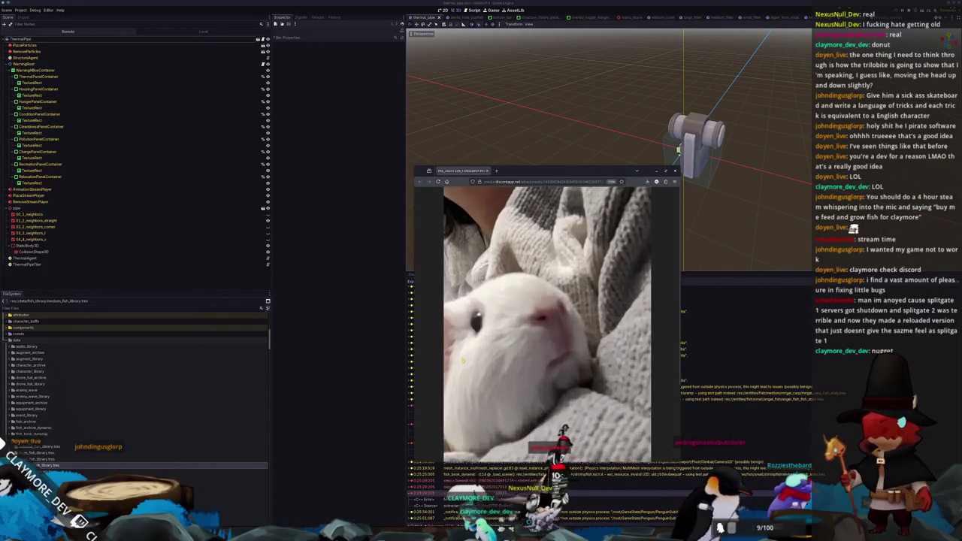
scroll(460, 359, "down", 2)
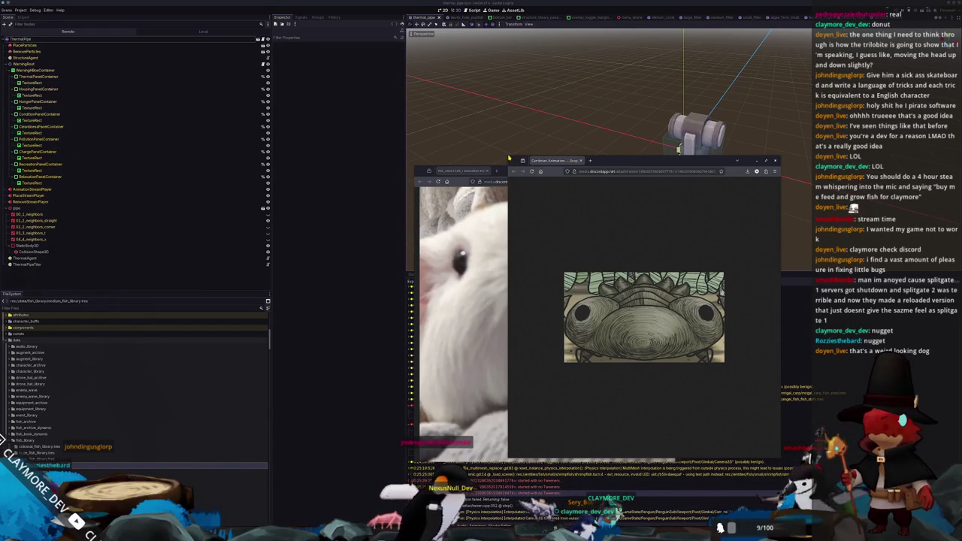
mouse_move(508, 156)
left_mouse_down()
mouse_move(494, 125)
mouse_move(308, 69)
left_mouse_up()
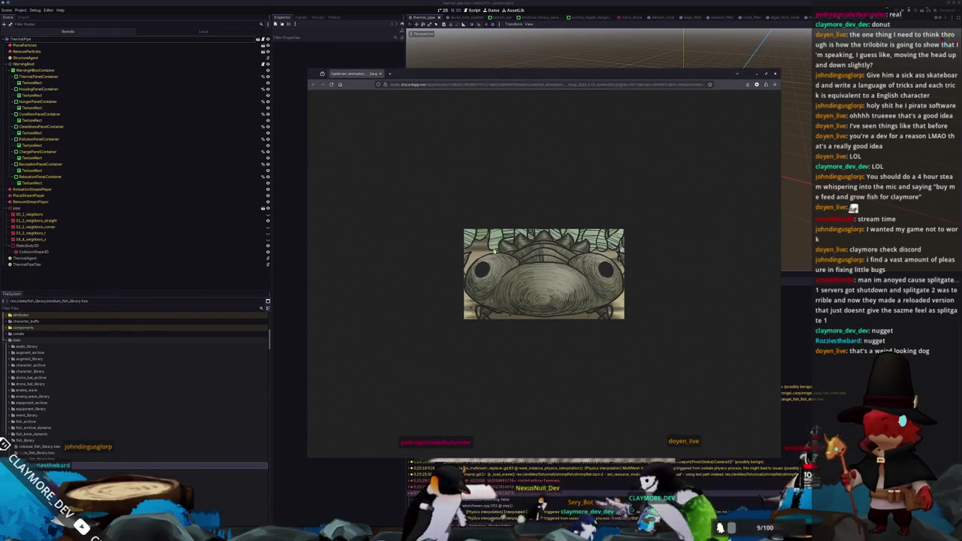
Zoom into the creature illustration with Ctrl+Plus, then close its window.
key("ctrl+plus")
key("ctrl+plus")
key("ctrl+plus")
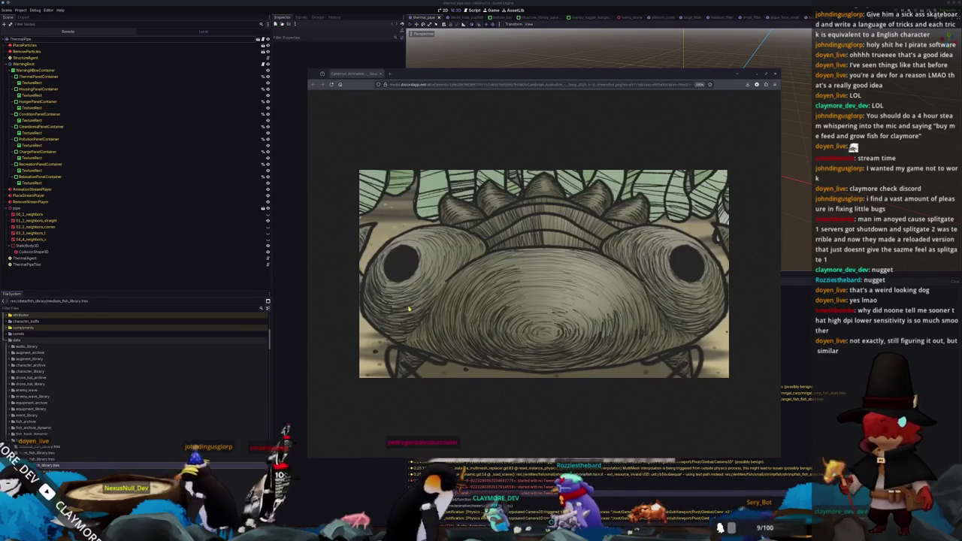
left_click(380, 74)
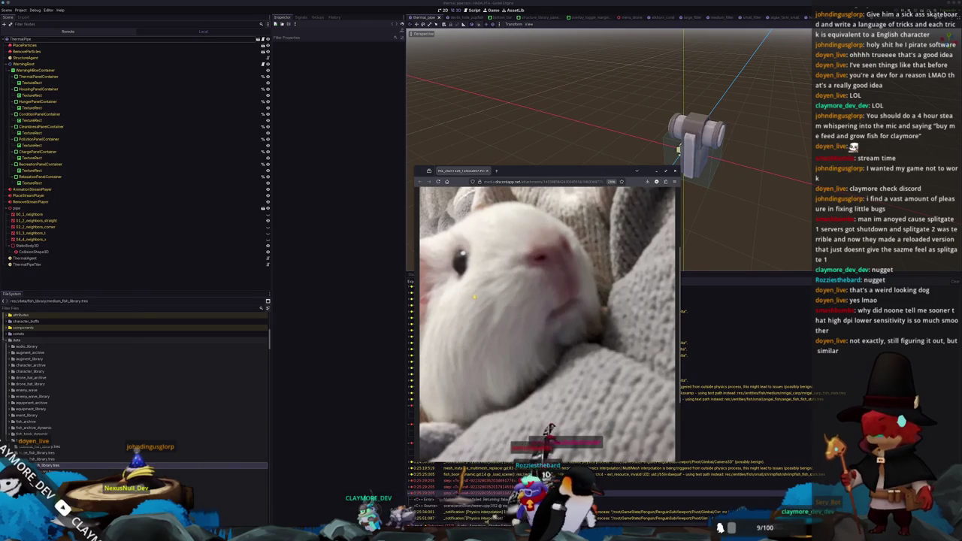
Close the guinea-pig photo, lower the viewport splitter, and bring up the Notion Tasks board.
middle_click(460, 171)
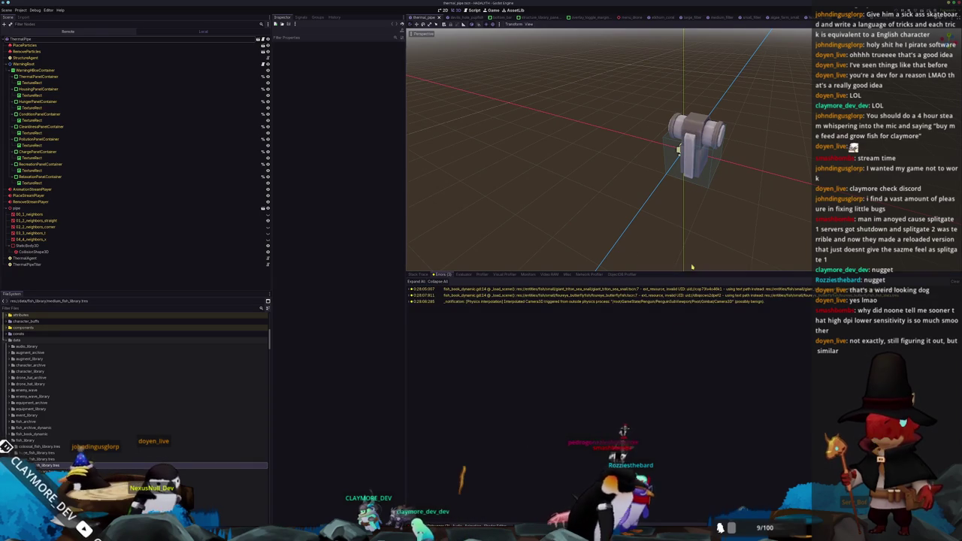
left_click_drag(681, 272, 680, 329)
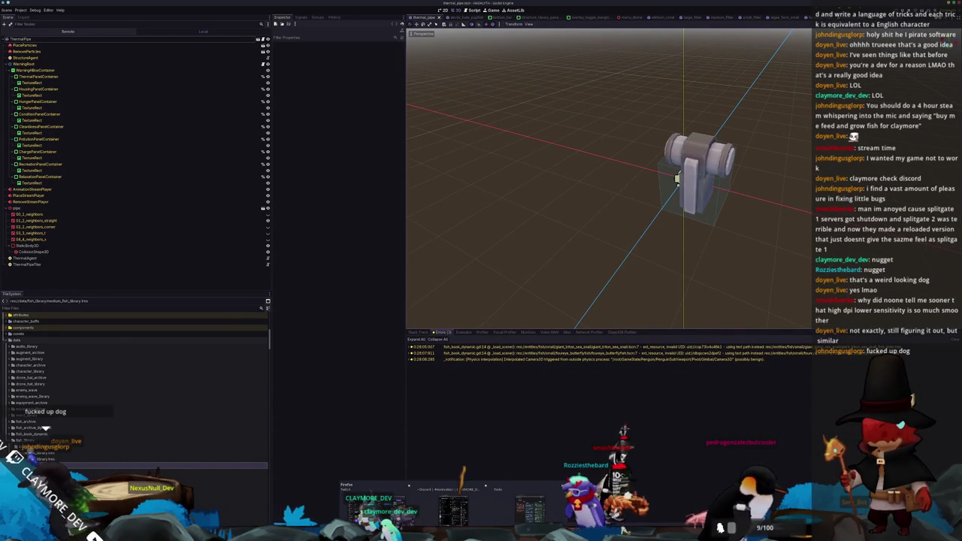
left_click(518, 507)
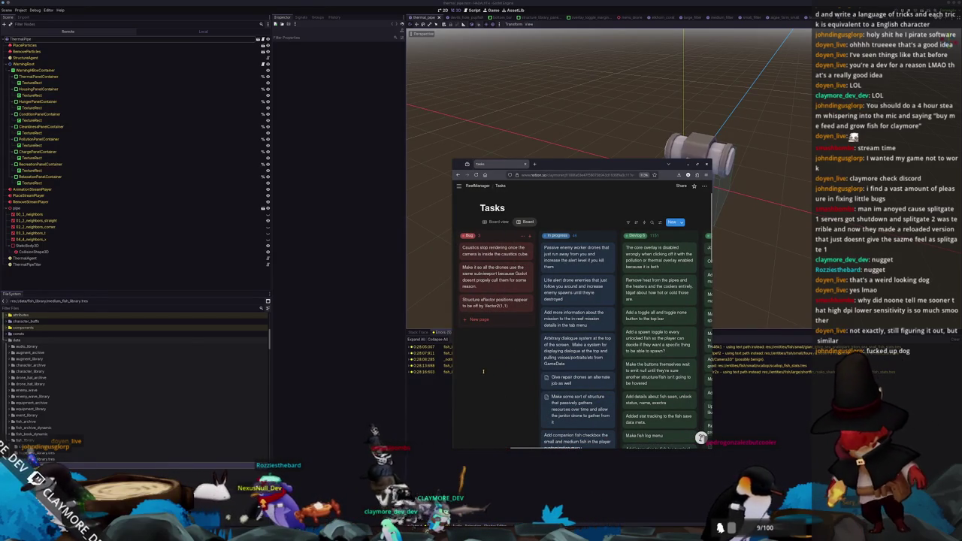
Add a Bug card titled 'There may be a rendering device freeing issue' and return to VS Code.
left_click(530, 238)
type("There may be a rendering or")
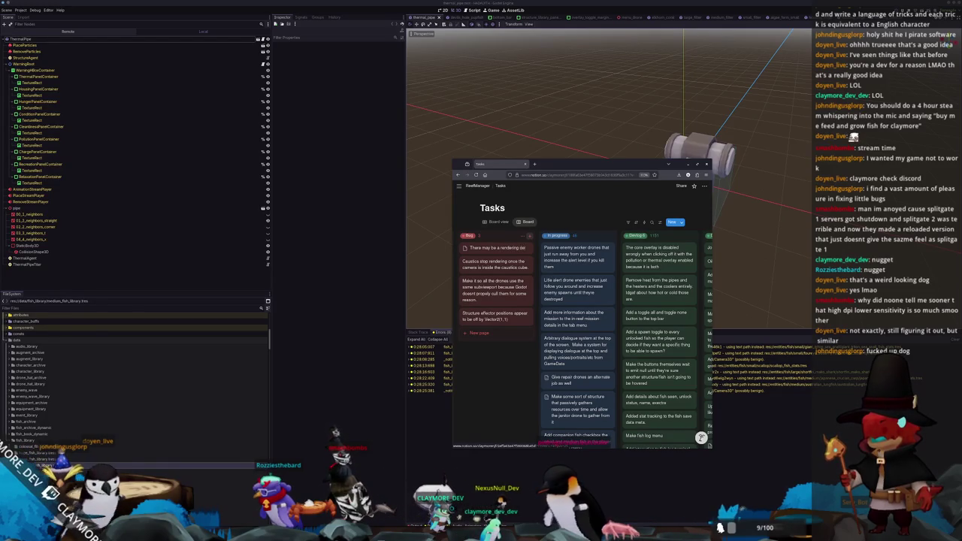
type("vice i")
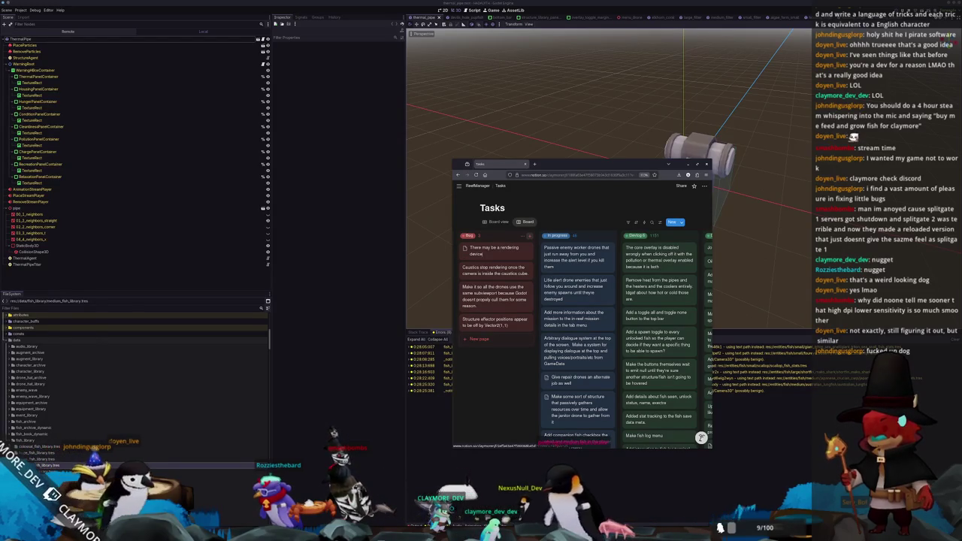
type("reeing issue...")
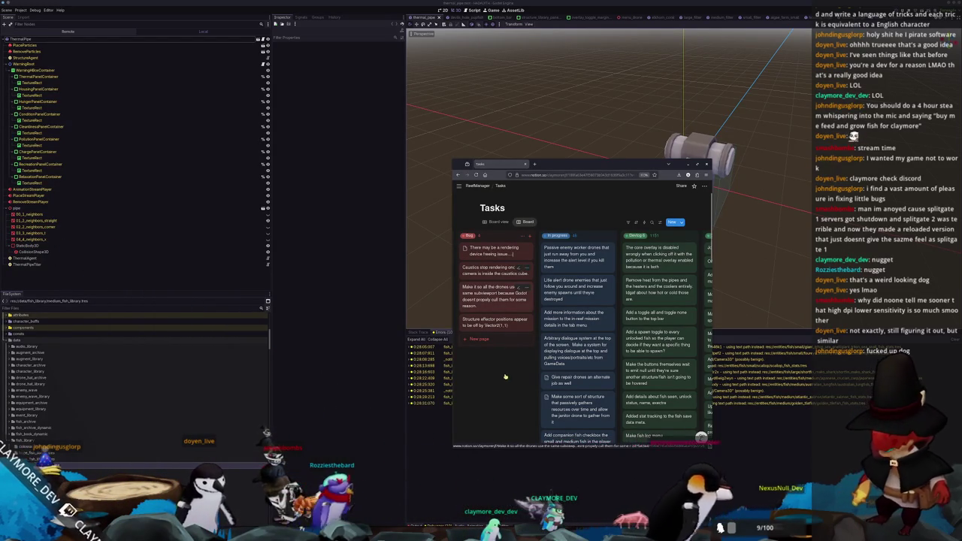
key("alt+Tab")
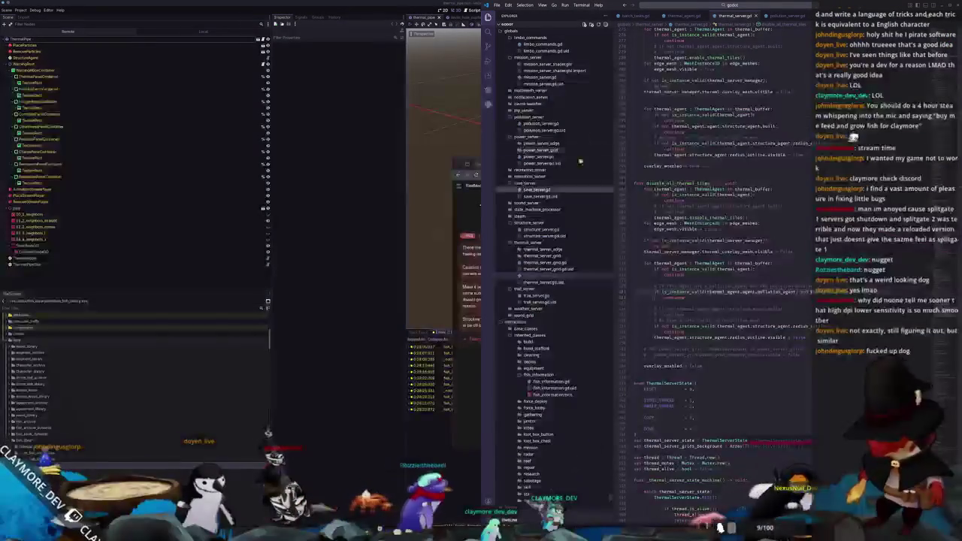
scroll(653, 321, "down", 20)
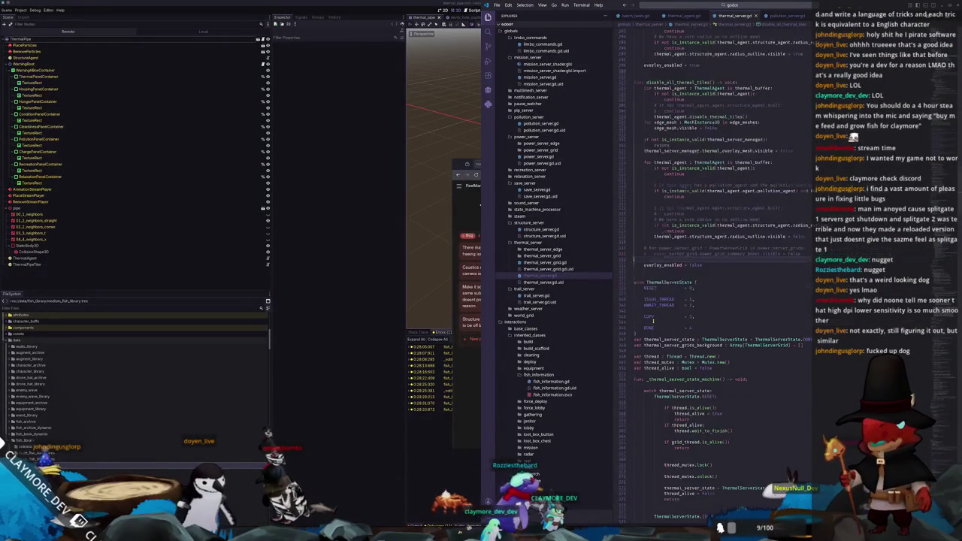
scroll(653, 322, "up", 10)
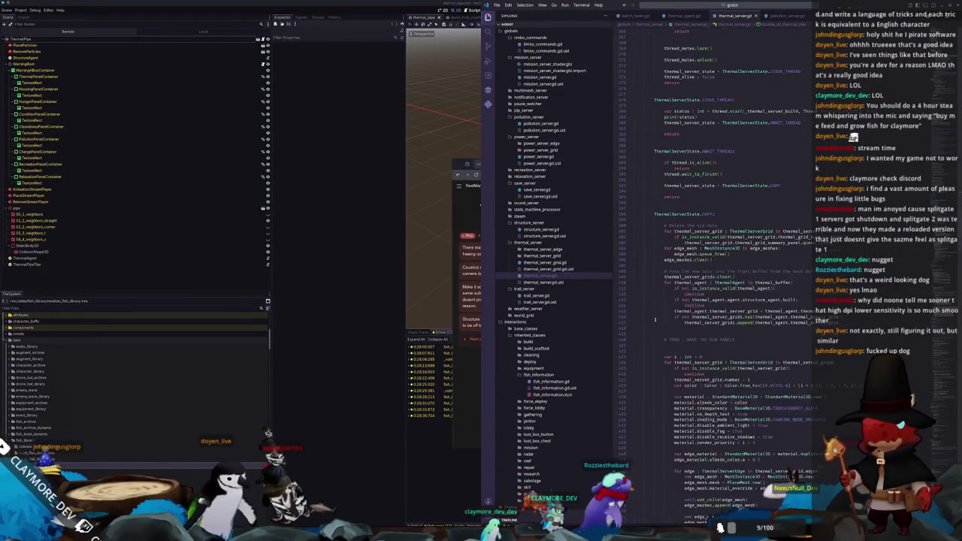
scroll(665, 305, "up", 12)
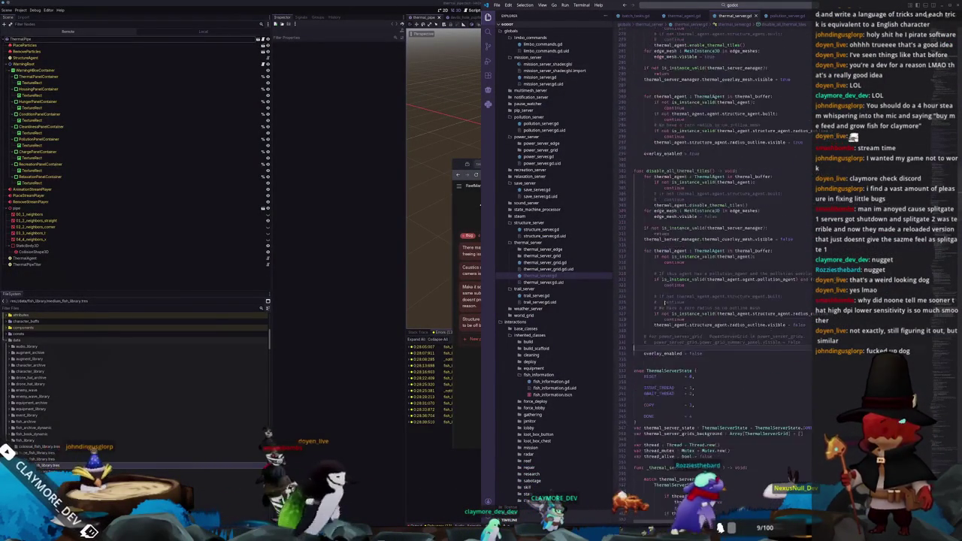
scroll(642, 297, "up", 15)
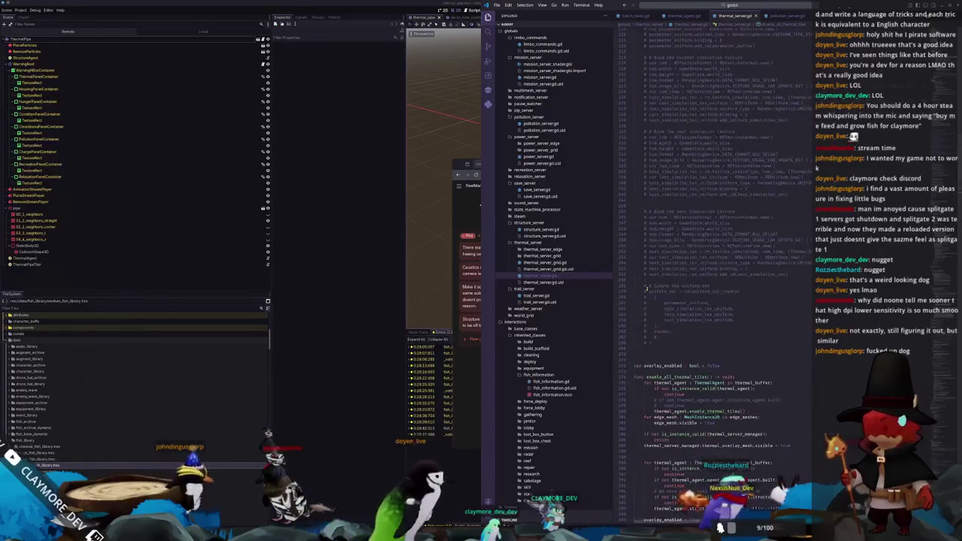
scroll(646, 291, "up", 3)
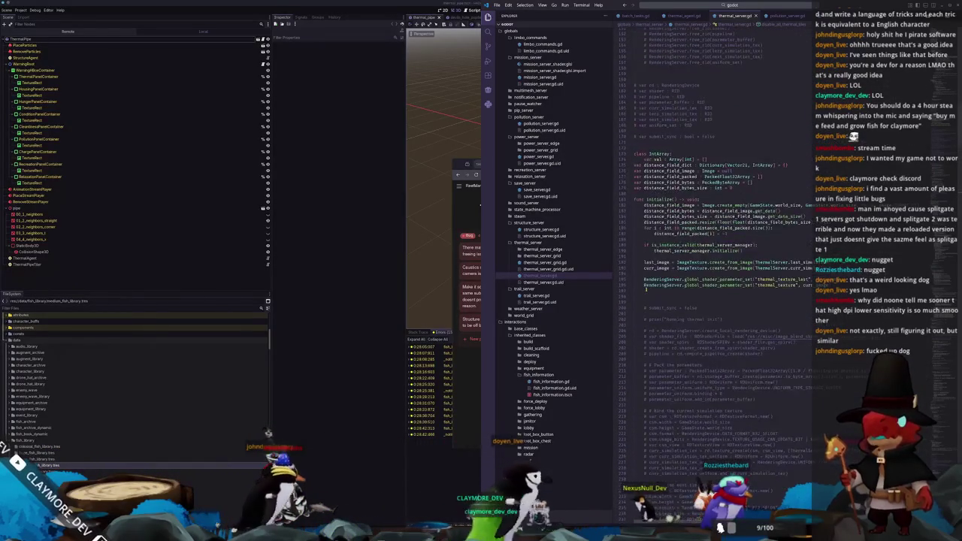
scroll(644, 289, "up", 3)
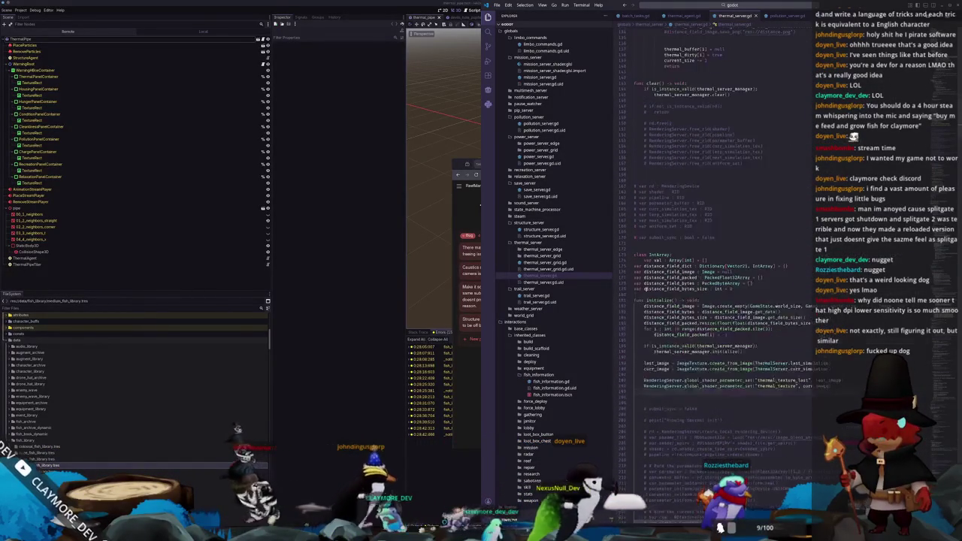
scroll(644, 289, "up", 10)
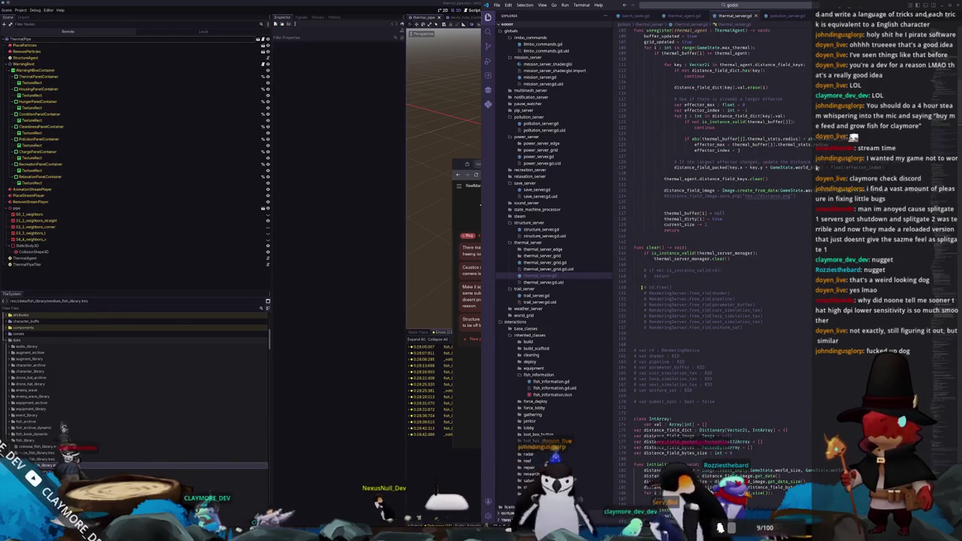
left_click_drag(643, 287, 755, 332)
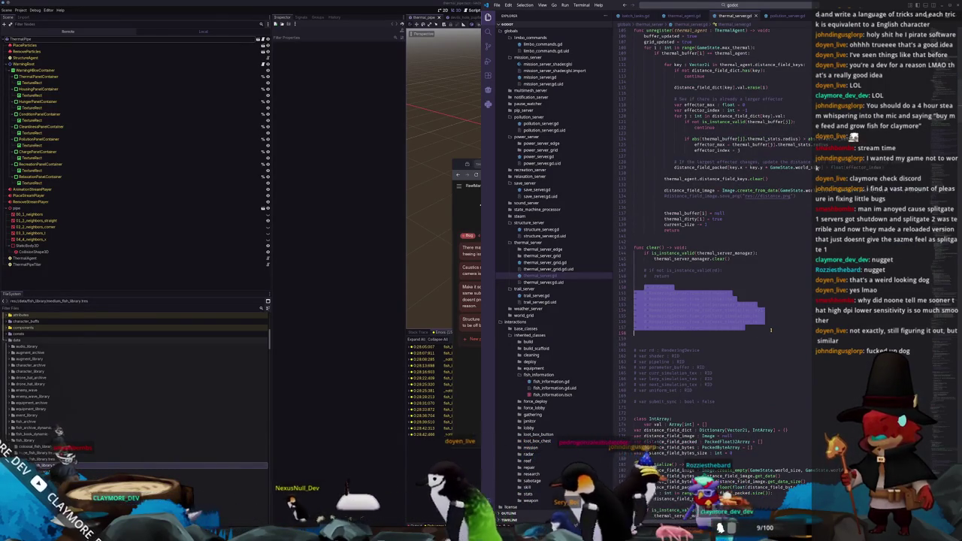
left_click(769, 327)
scroll(767, 327, "up", 3)
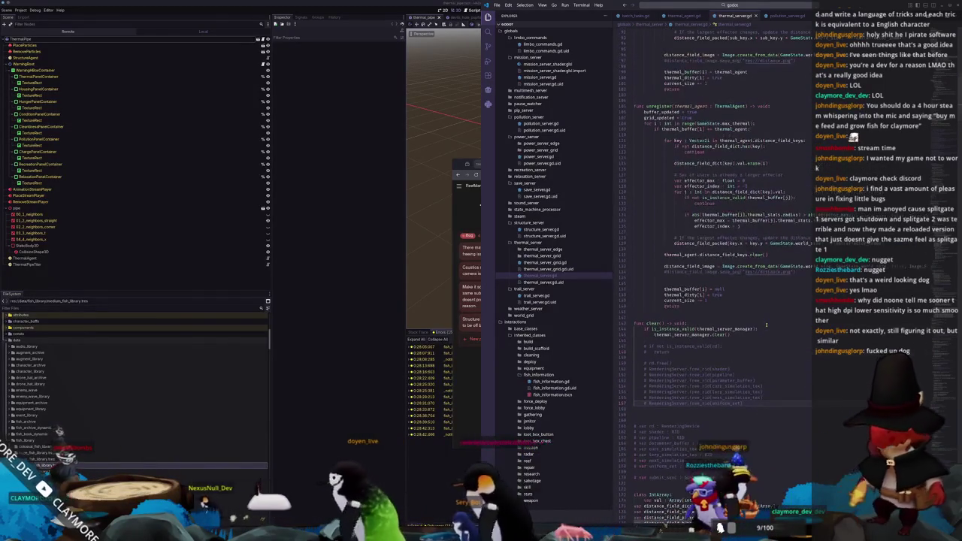
scroll(767, 327, "up", 3)
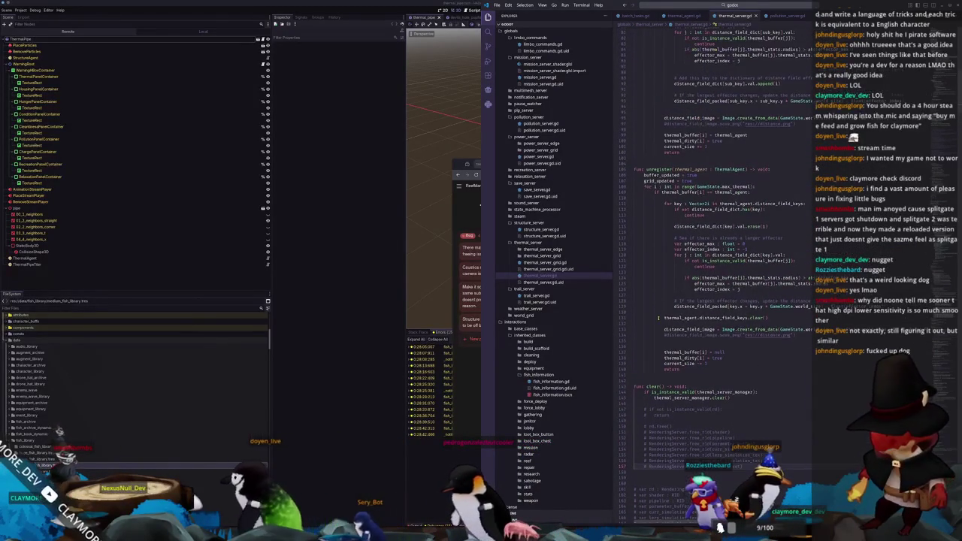
scroll(661, 320, "up", 8)
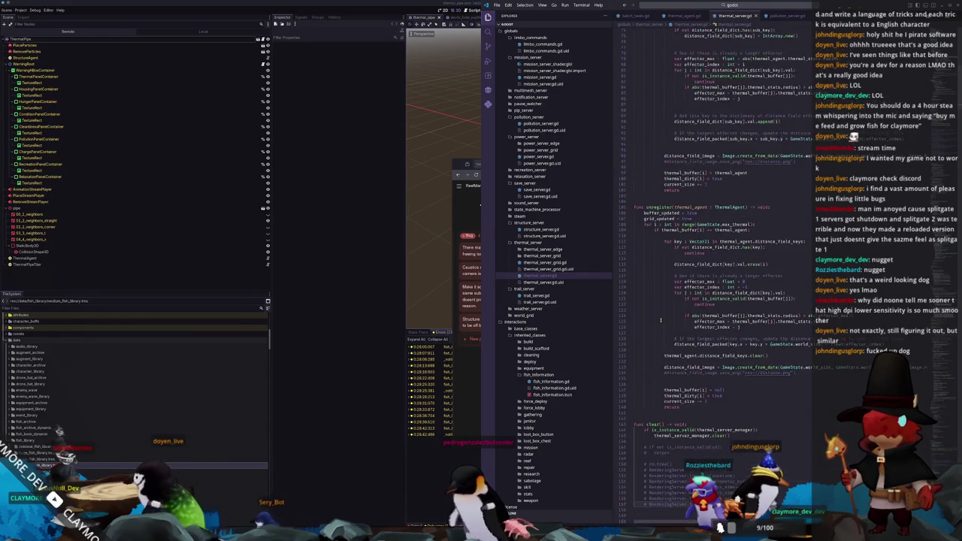
scroll(661, 320, "up", 10)
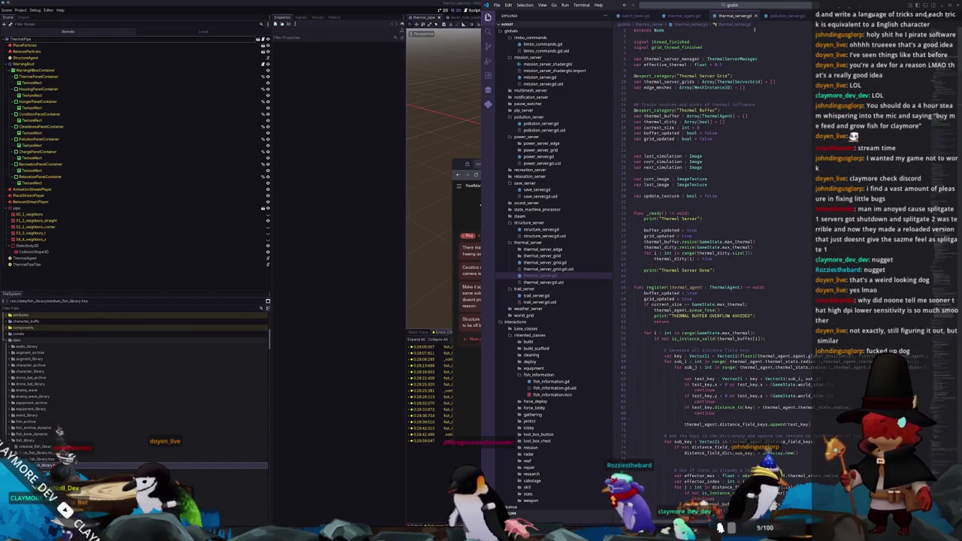
left_click(781, 15)
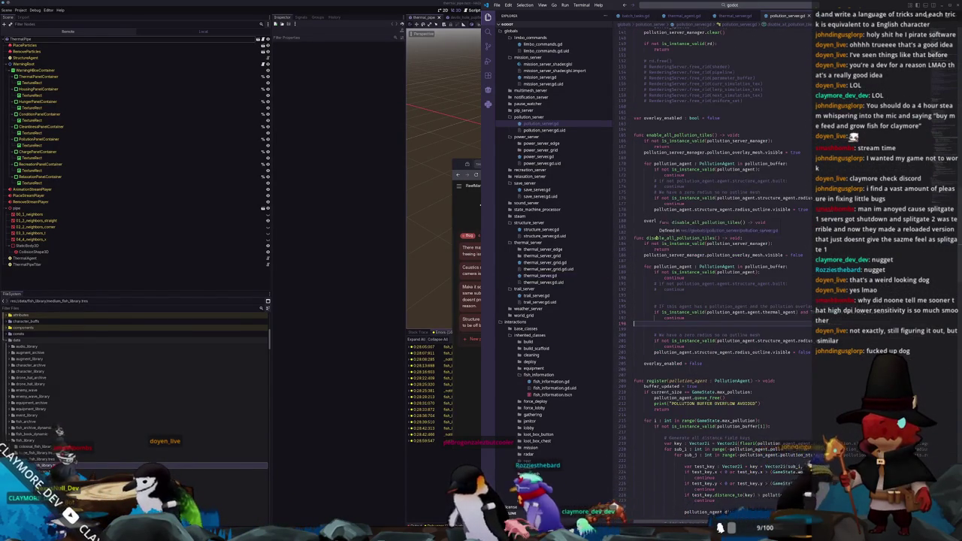
scroll(647, 255, "down", 17)
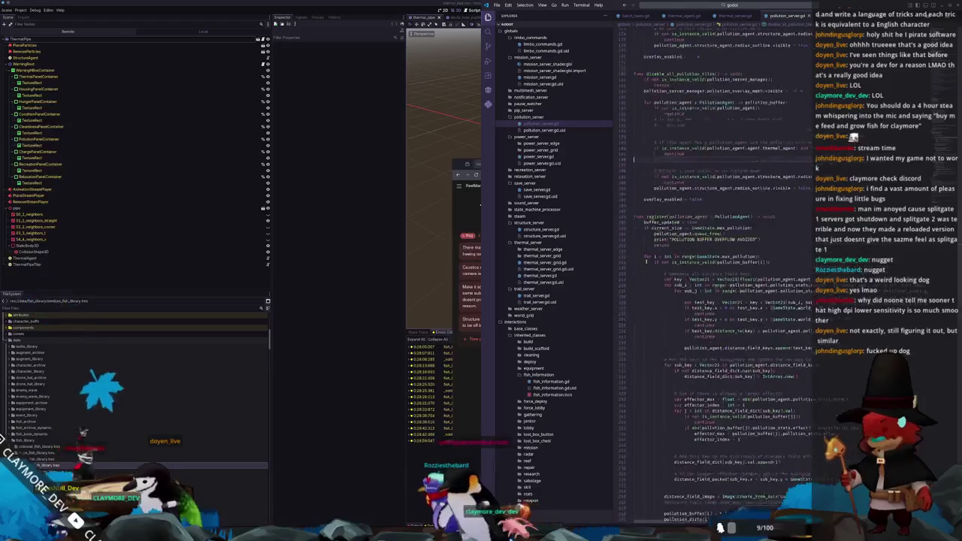
scroll(646, 268, "down", 15)
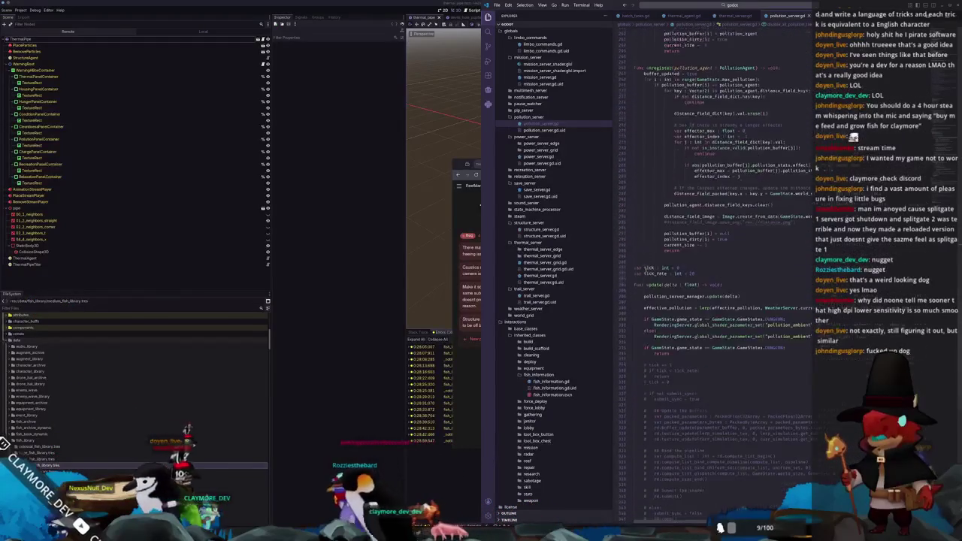
scroll(644, 267, "up", 4)
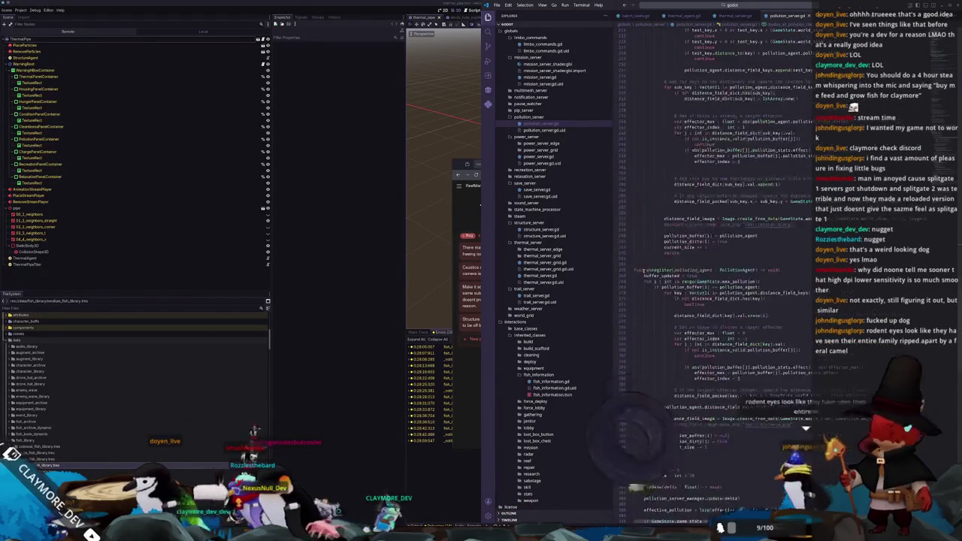
scroll(641, 261, "up", 11)
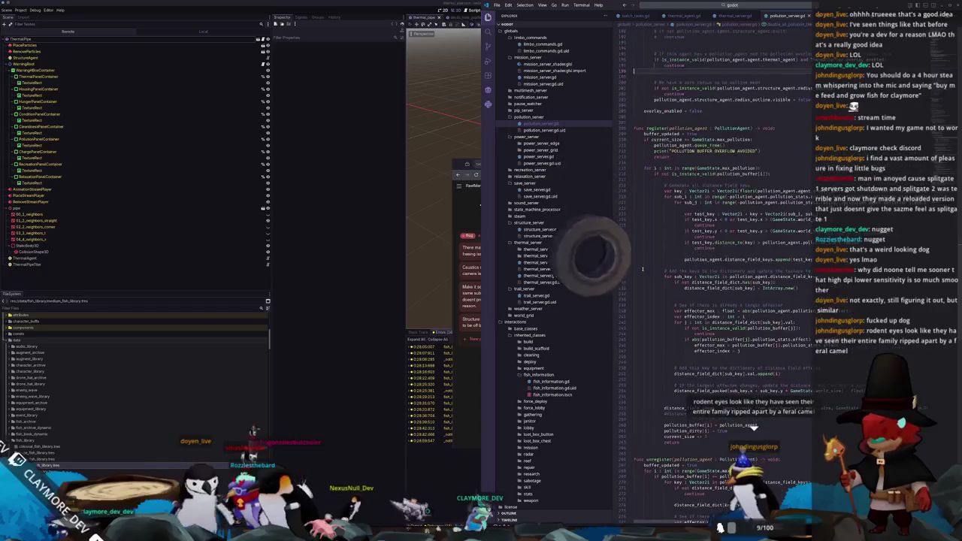
scroll(641, 262, "up", 12)
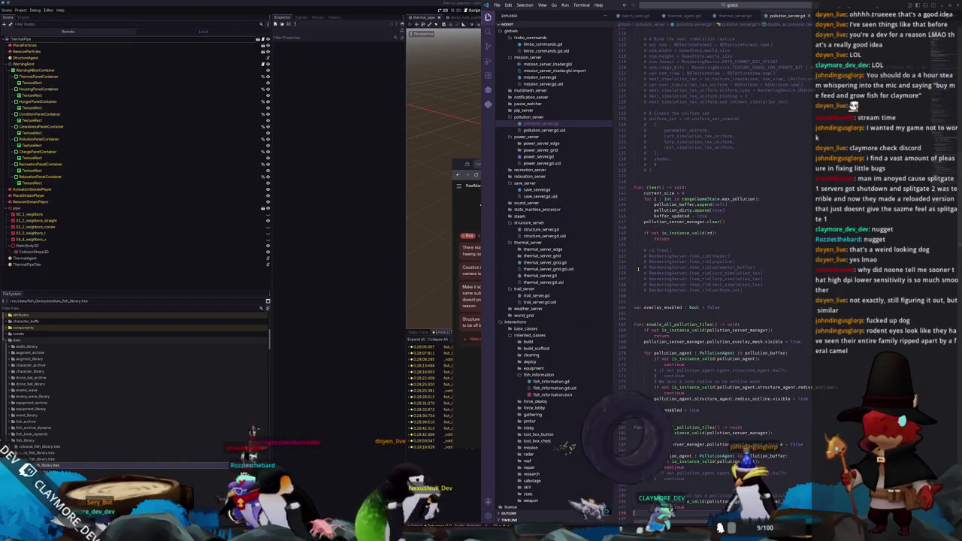
mouse_move(651, 259)
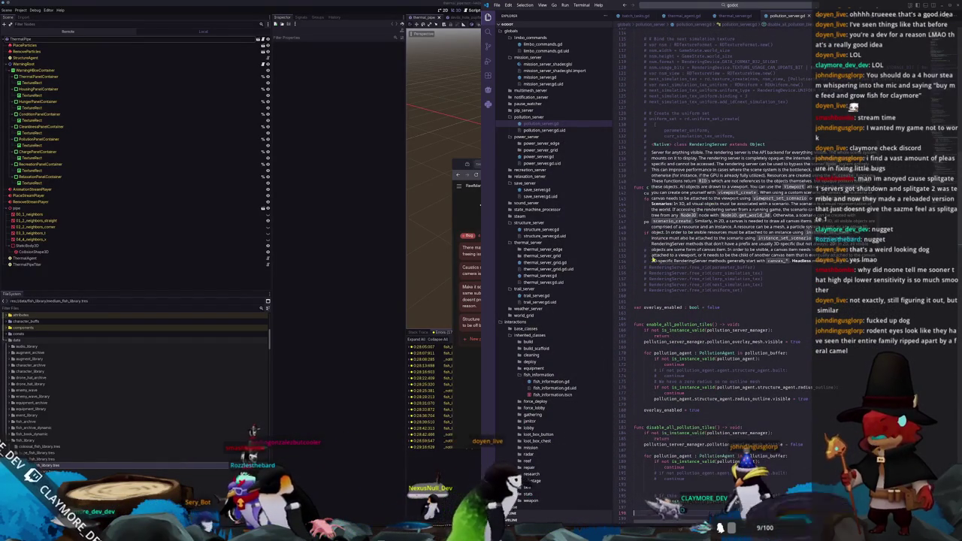
scroll(643, 263, "up", 12)
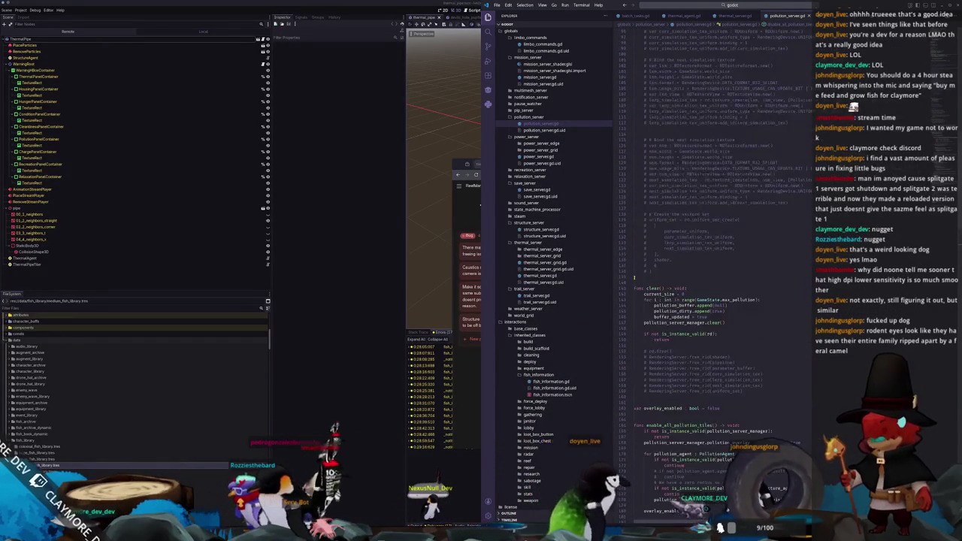
scroll(643, 275, "up", 20)
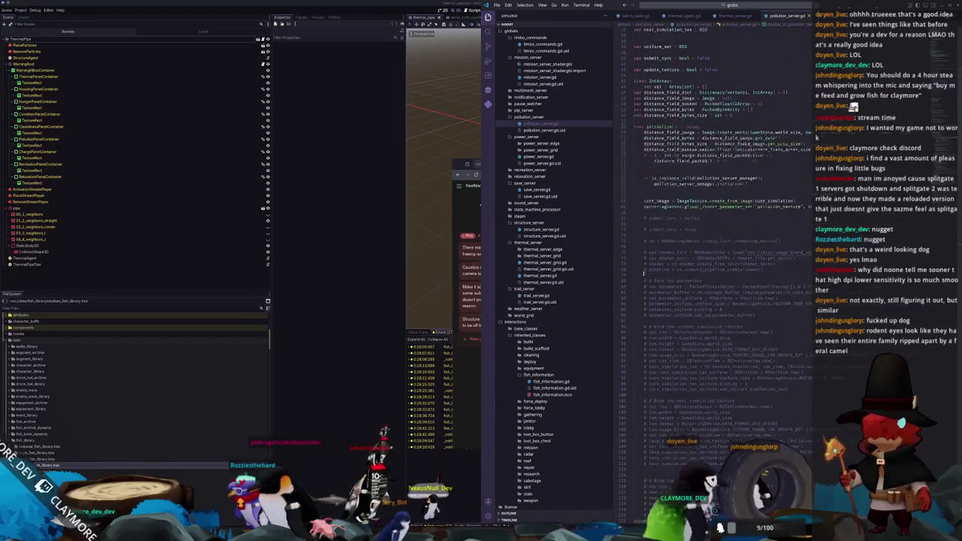
scroll(642, 275, "up", 4)
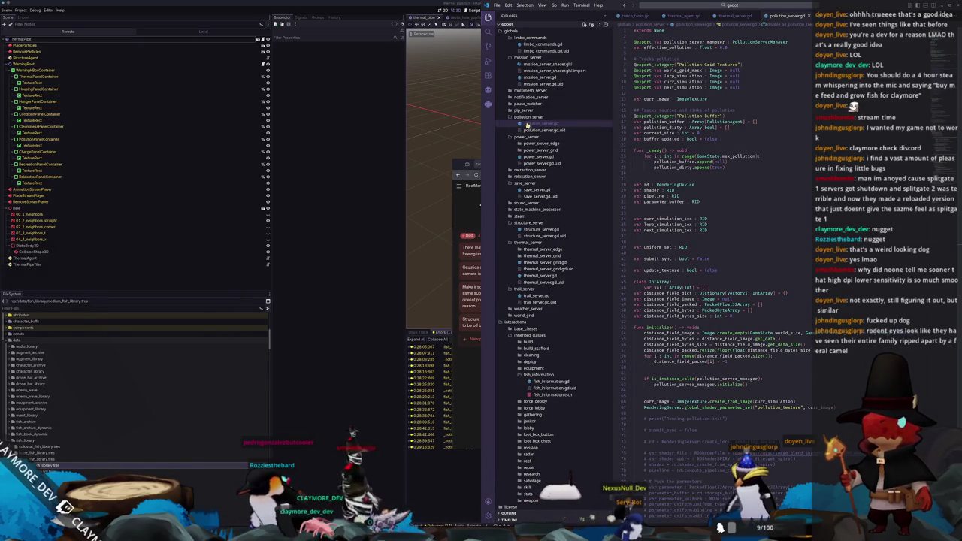
scroll(781, 115, "down", 3)
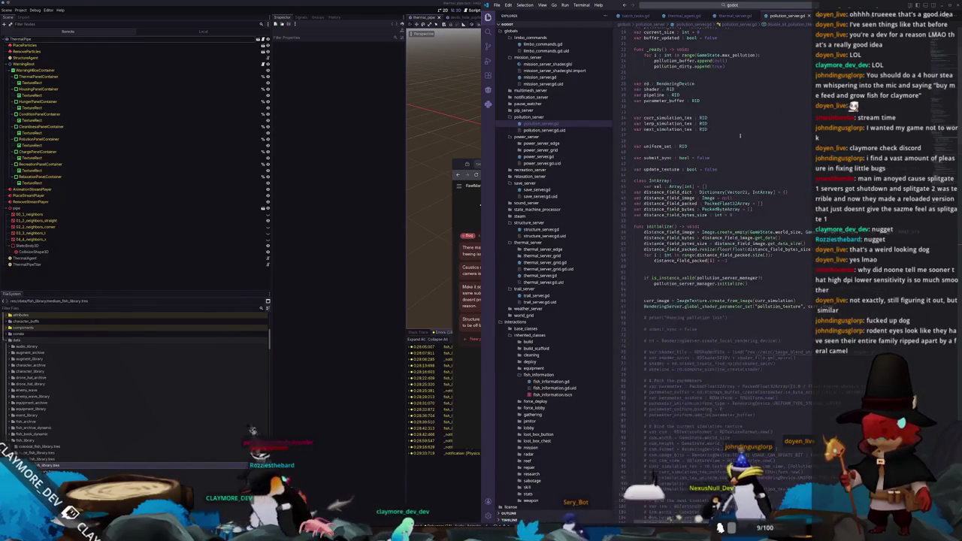
scroll(781, 115, "down", 3)
left_click(750, 7)
Open mission_server.gd and scroll through its buffer and compile_shader code.
type("m")
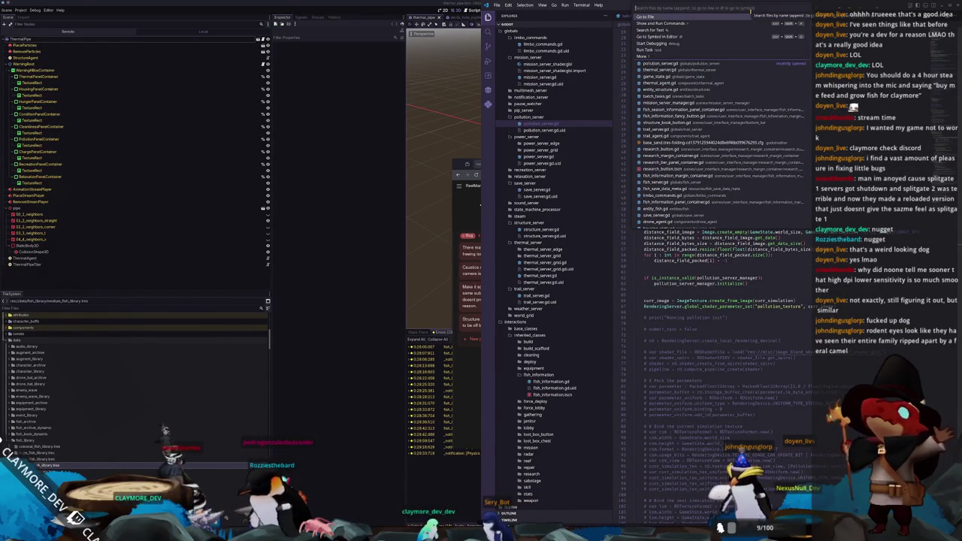
type("ission_server")
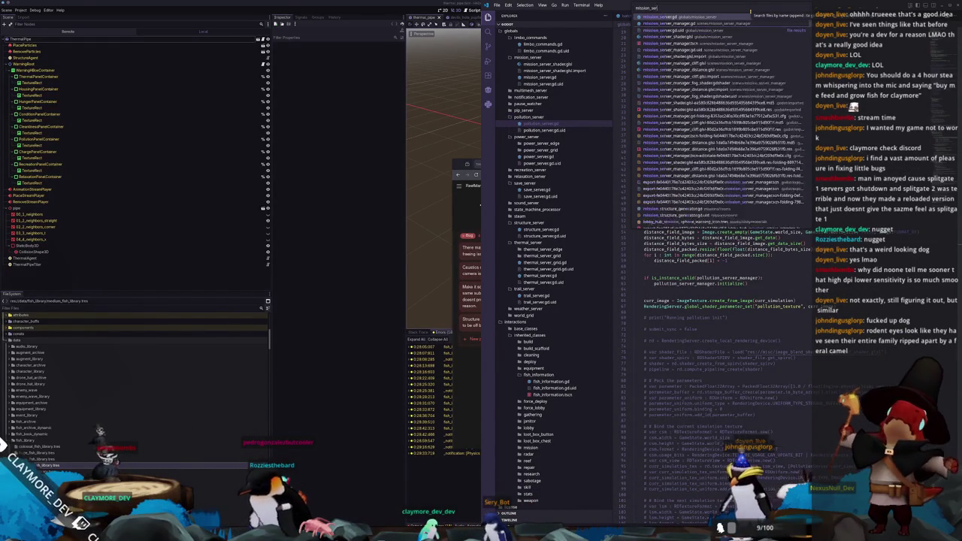
key("Return")
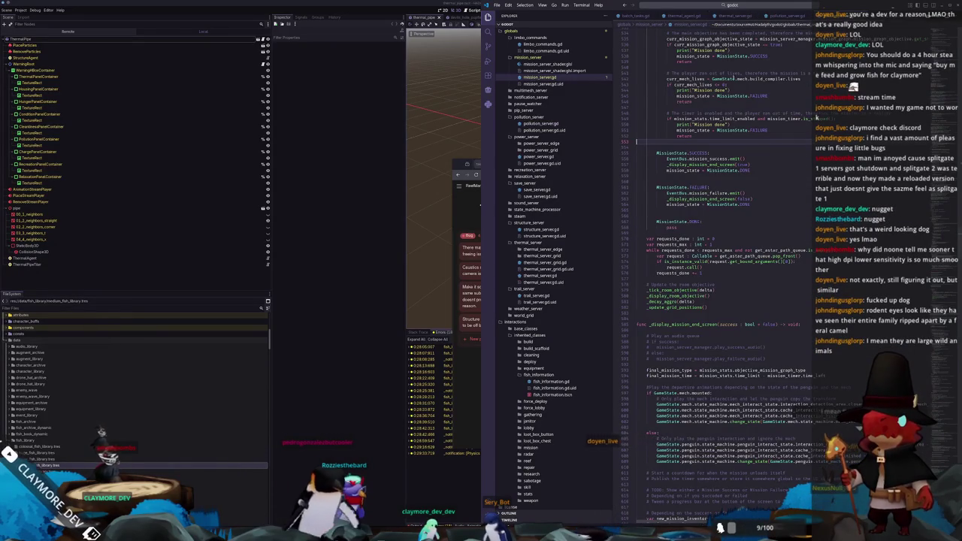
scroll(706, 67, "up", 3)
scroll(714, 225, "up", 15)
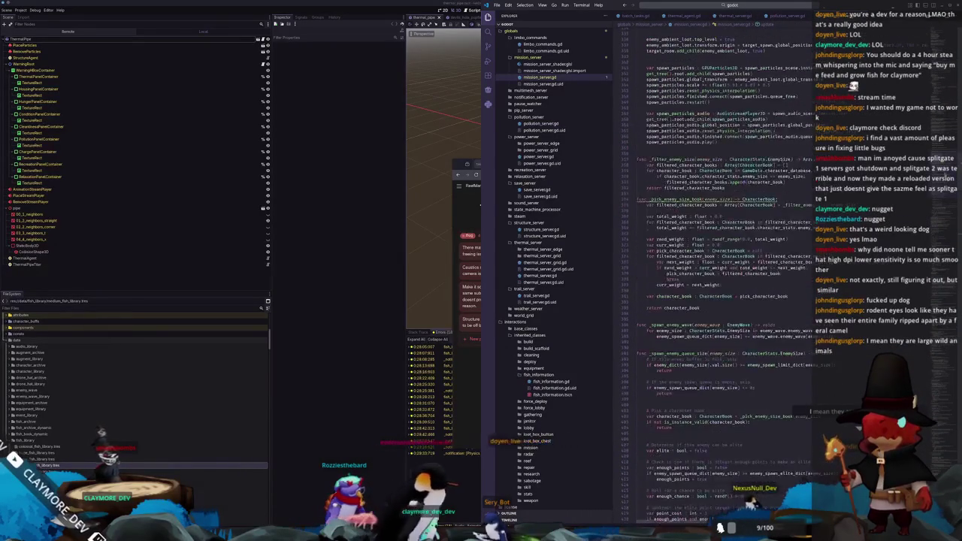
scroll(714, 226, "up", 20)
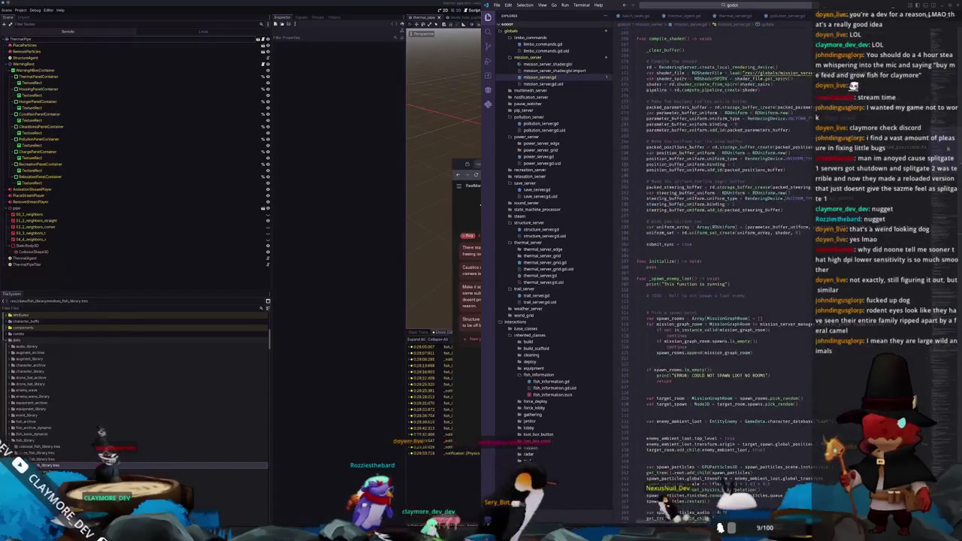
scroll(714, 263, "up", 20)
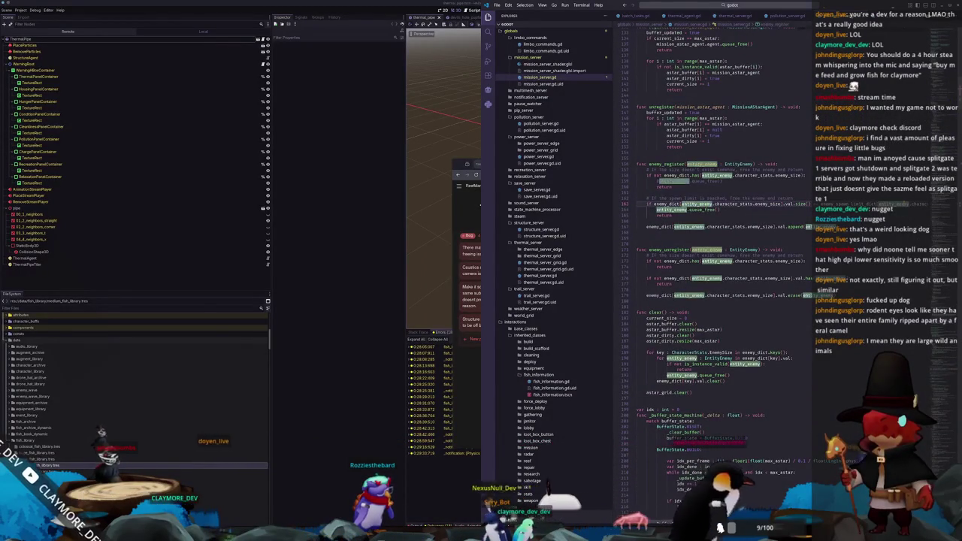
scroll(713, 262, "down", 20)
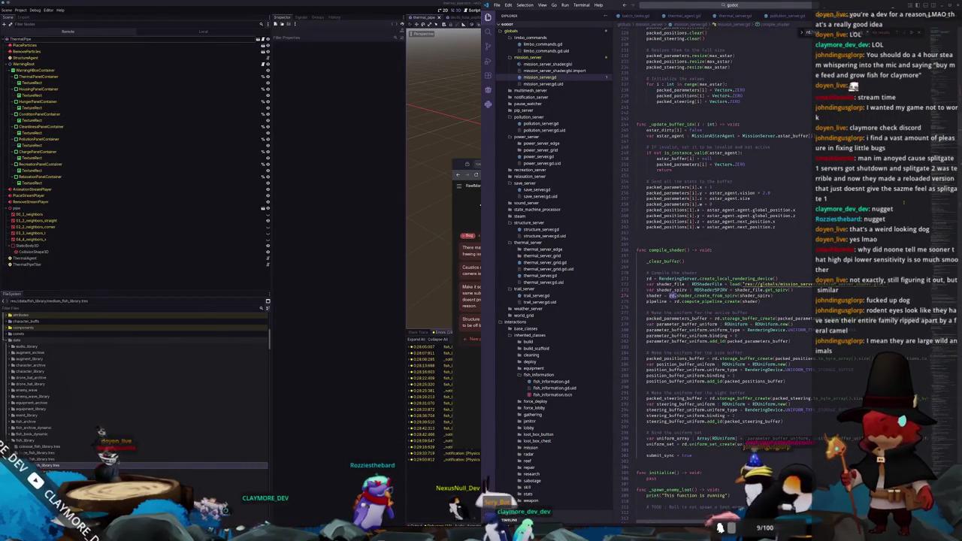
Bring the command center search back up to search text across files.
left_click(738, 6)
key("Escape")
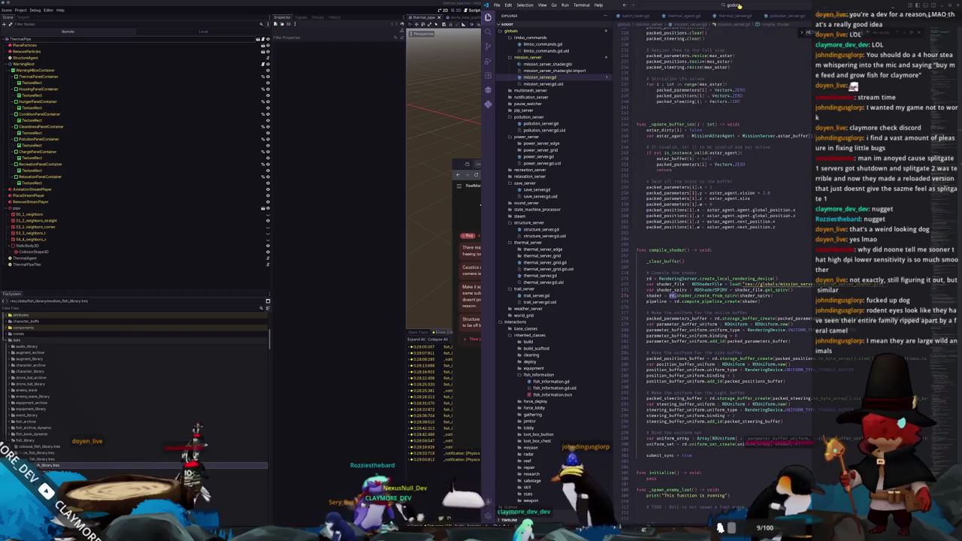
left_click(738, 5)
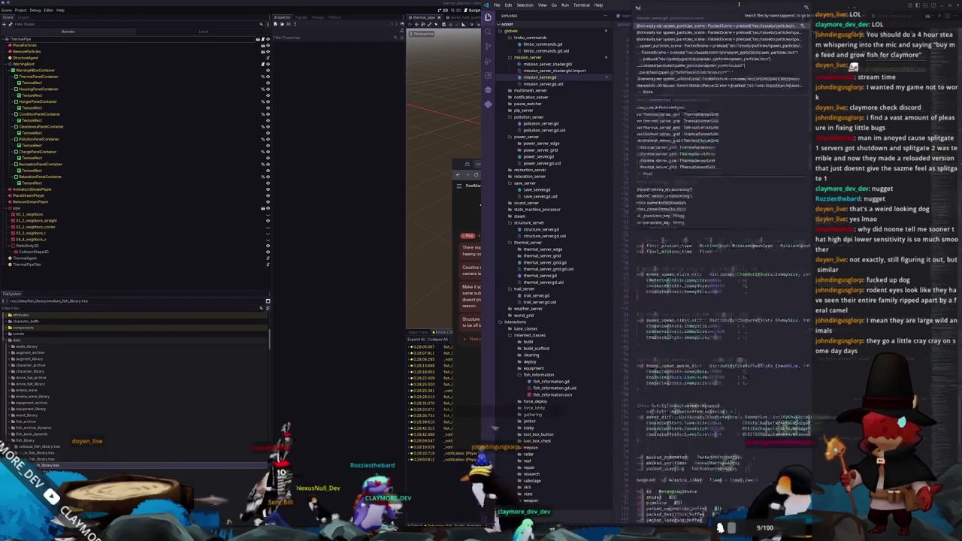
Search the project for rd.free( and open the match in mission_server_manager.gd.
type("rd.free(")
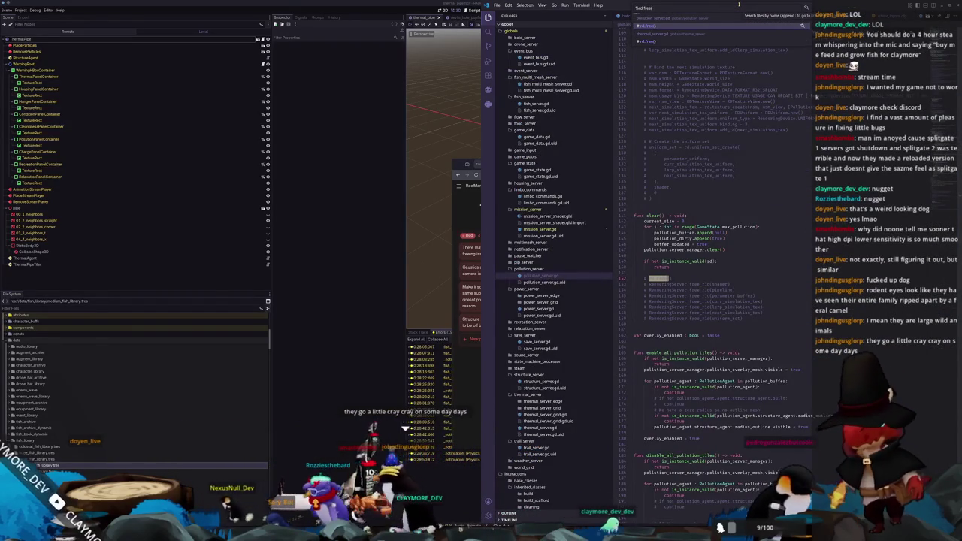
key("Down")
key("Down")
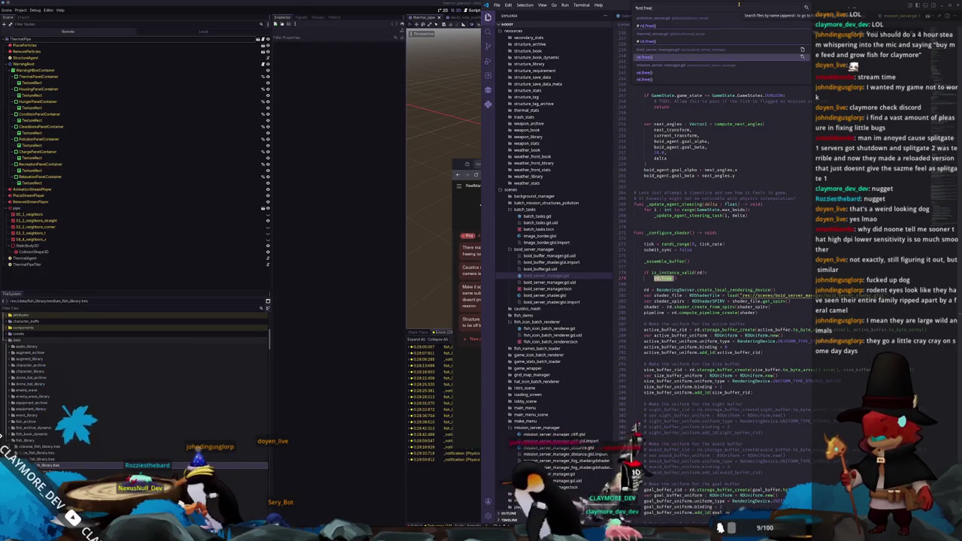
key("Down")
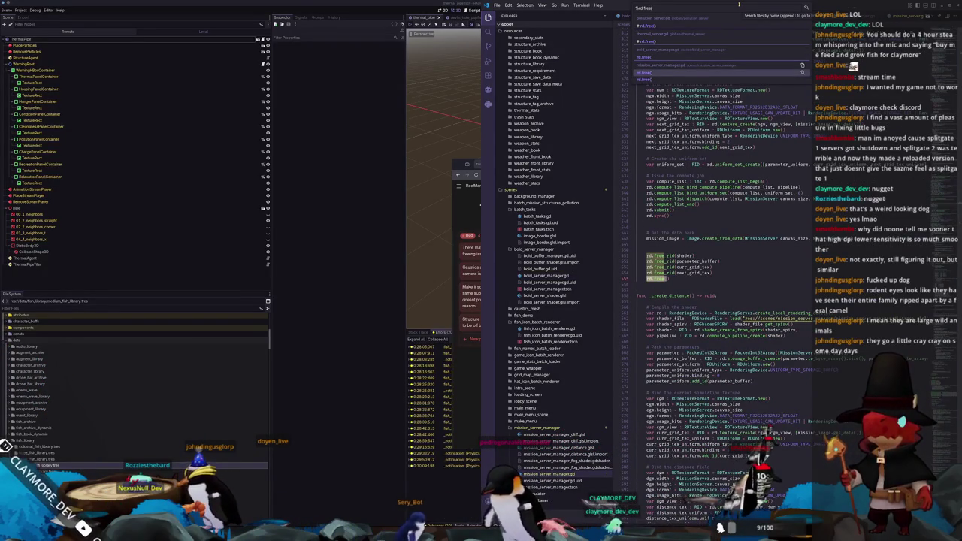
key("Down")
key("Down")
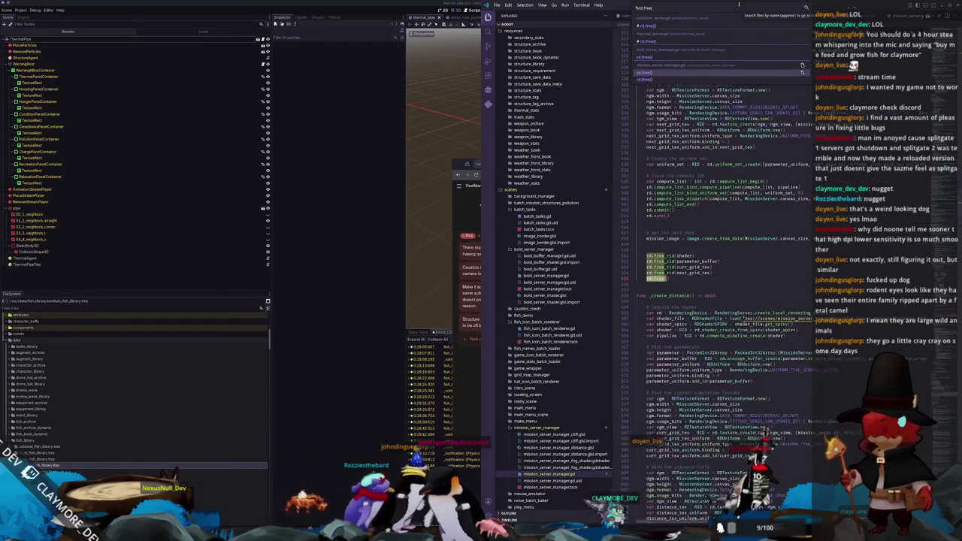
key("Return")
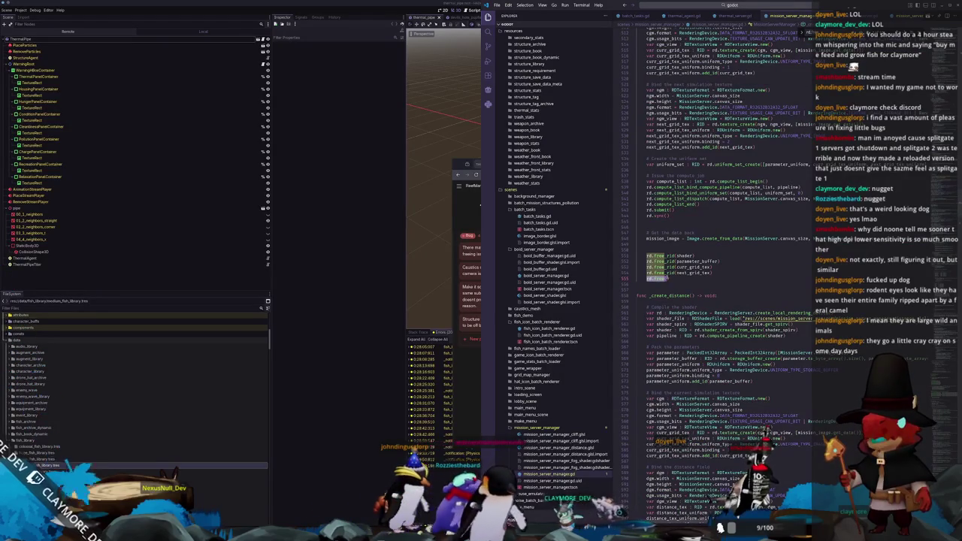
Dismiss the RDShaderFile documentation popup and bring the Notion Tasks board forward.
scroll(721, 300, "up", 10)
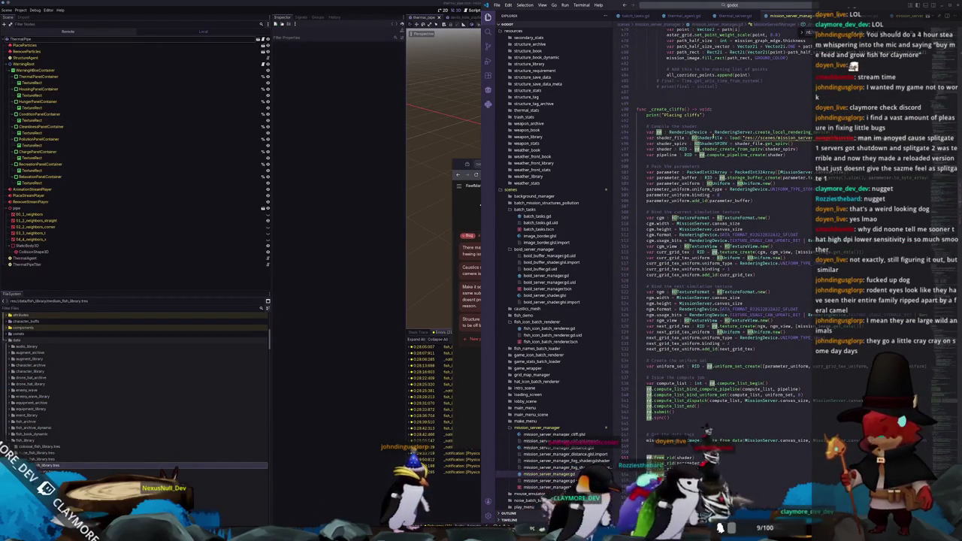
mouse_move(710, 138)
left_click(726, 163)
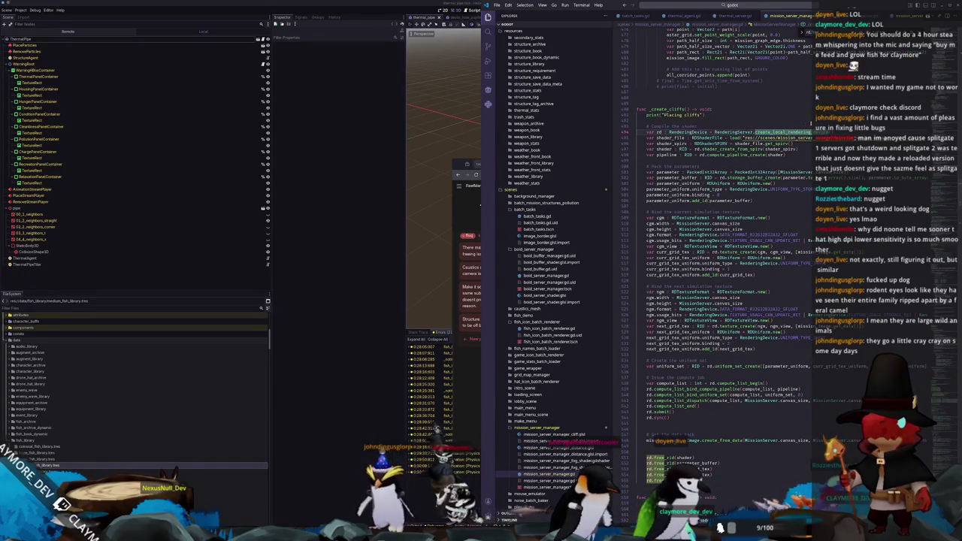
left_click(459, 201)
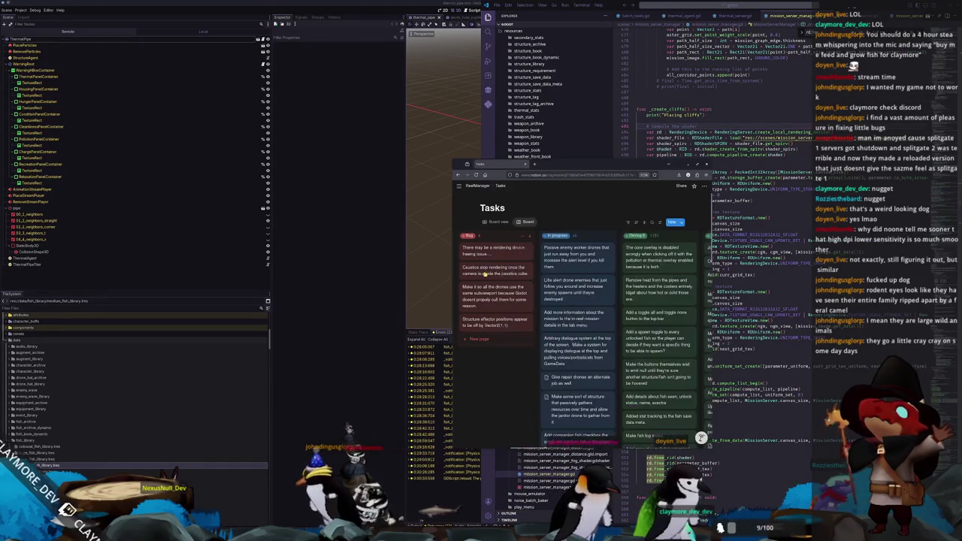
Drag the 'There may be a rendering device freeing issue' card to the Bug column's bottom, then scroll the board.
left_click_drag(501, 331, 500, 334)
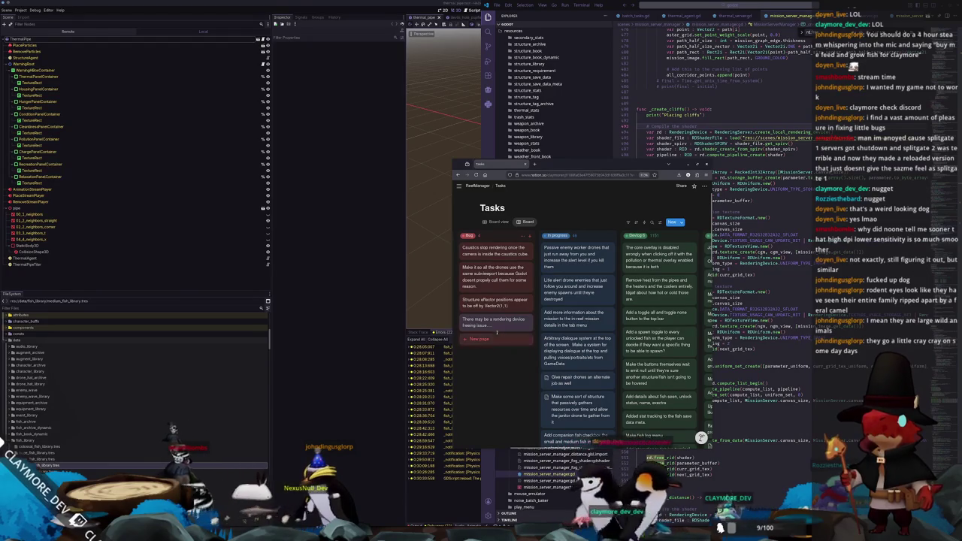
scroll(476, 384, "right", 5)
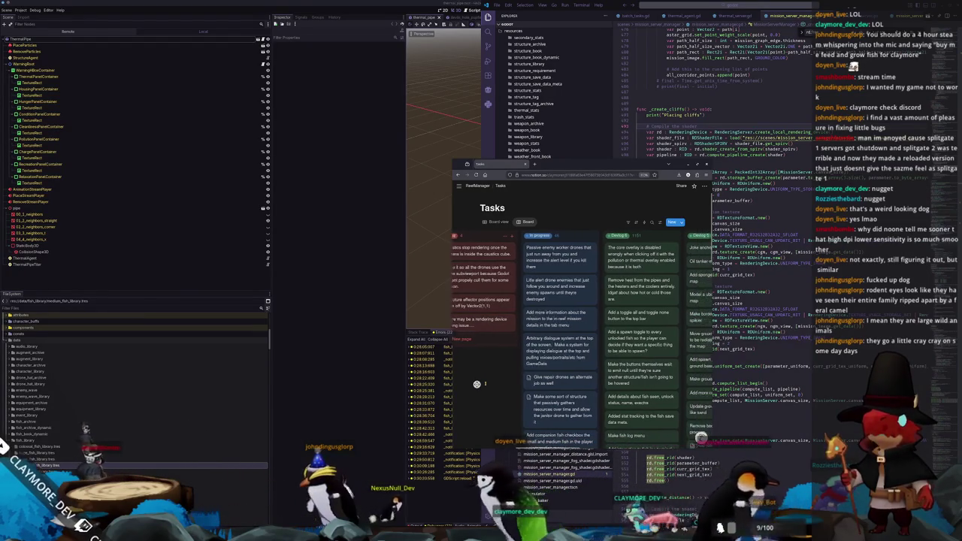
scroll(469, 383, "down", 2)
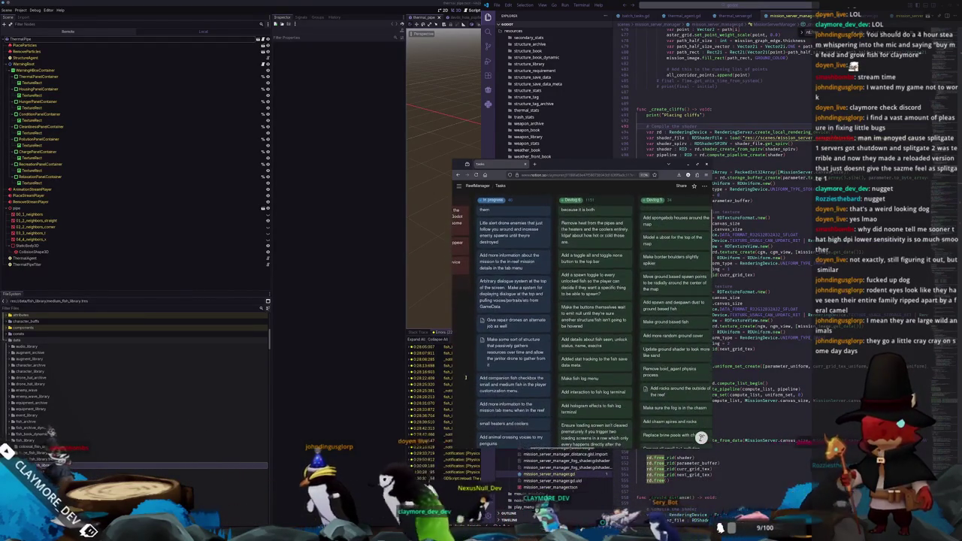
scroll(465, 372, "up", 1)
scroll(464, 371, "down", 3)
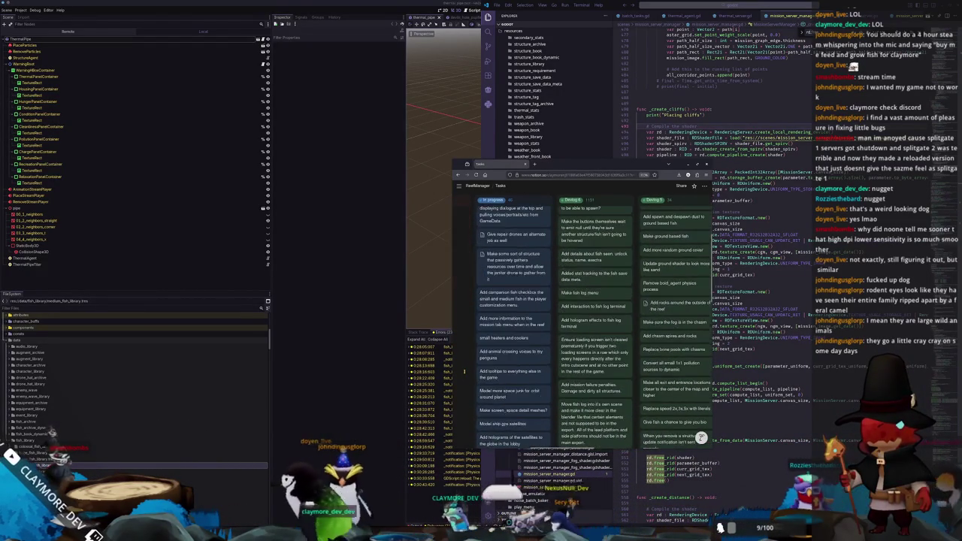
scroll(465, 371, "down", 10)
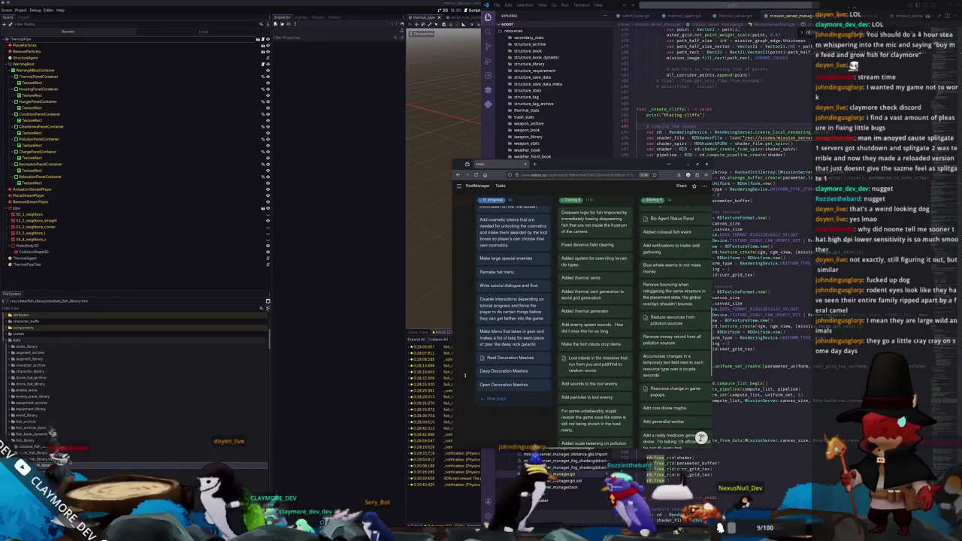
scroll(464, 379, "up", 1)
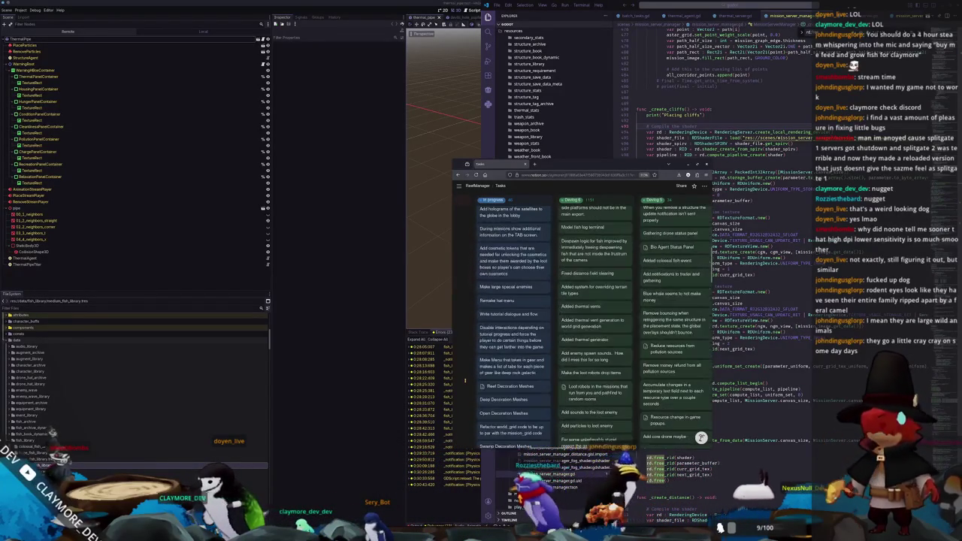
scroll(464, 379, "down", 10)
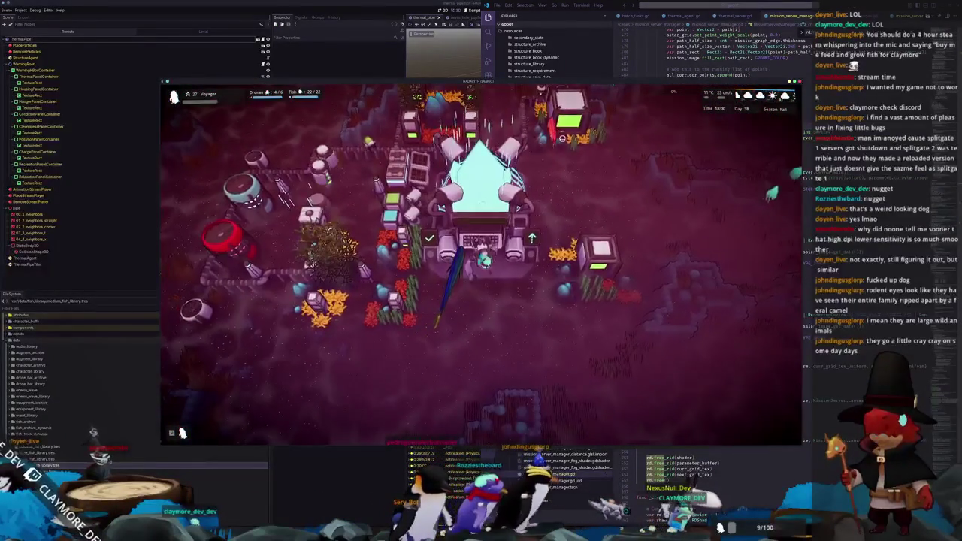
Inspect the Large Housing and Small Filter structures and toggle the F3 debug overlay.
scroll(546, 297, "down", 3)
left_click(546, 297)
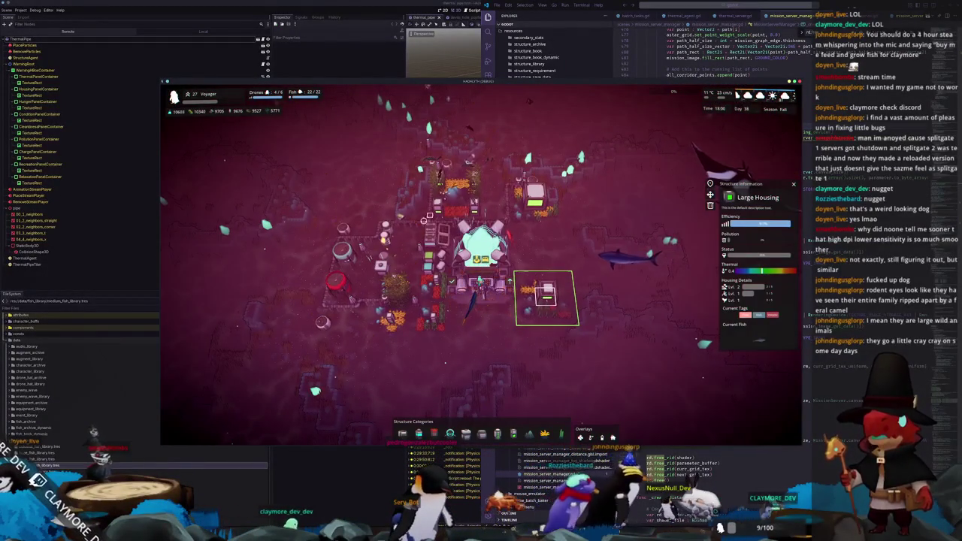
left_click(406, 161)
scroll(481, 225, "up", 2)
scroll(480, 271, "up", 2)
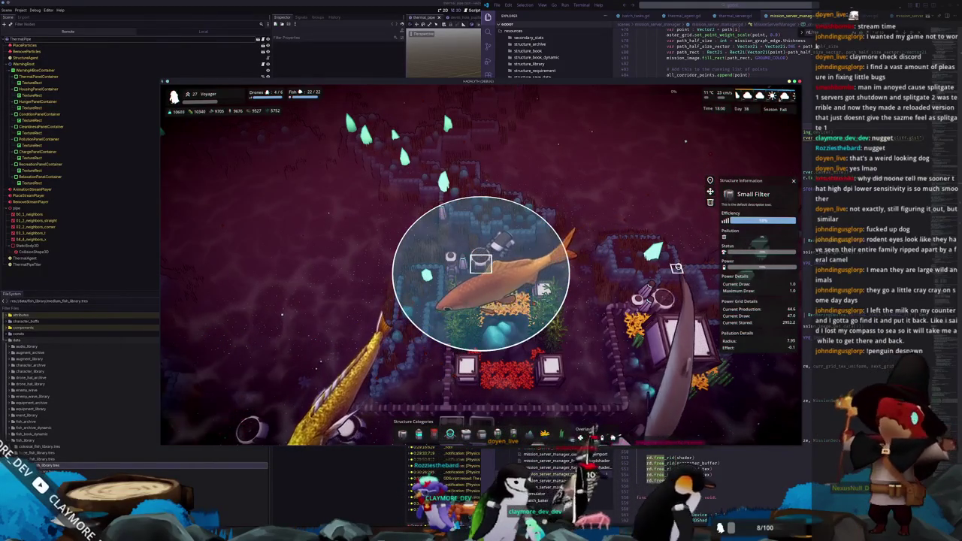
key("F3")
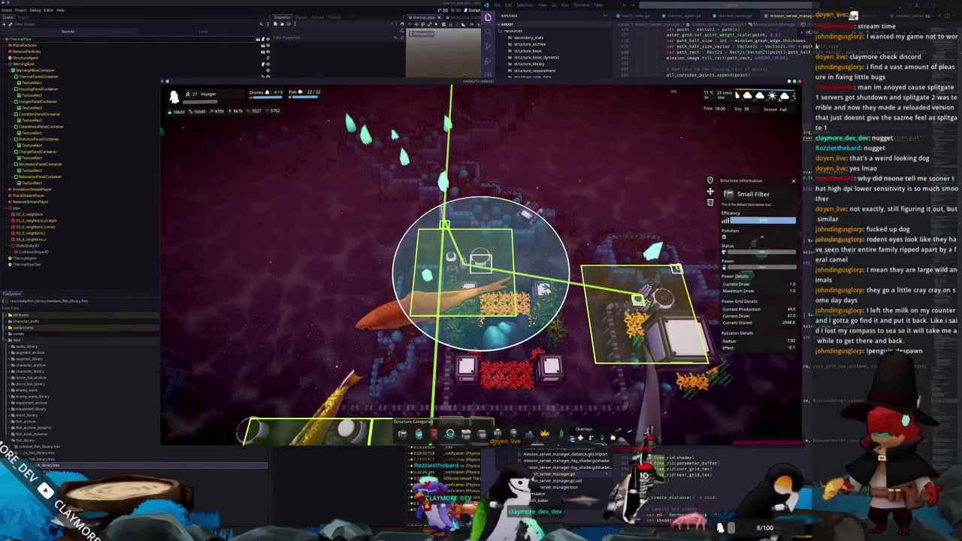
key("F3")
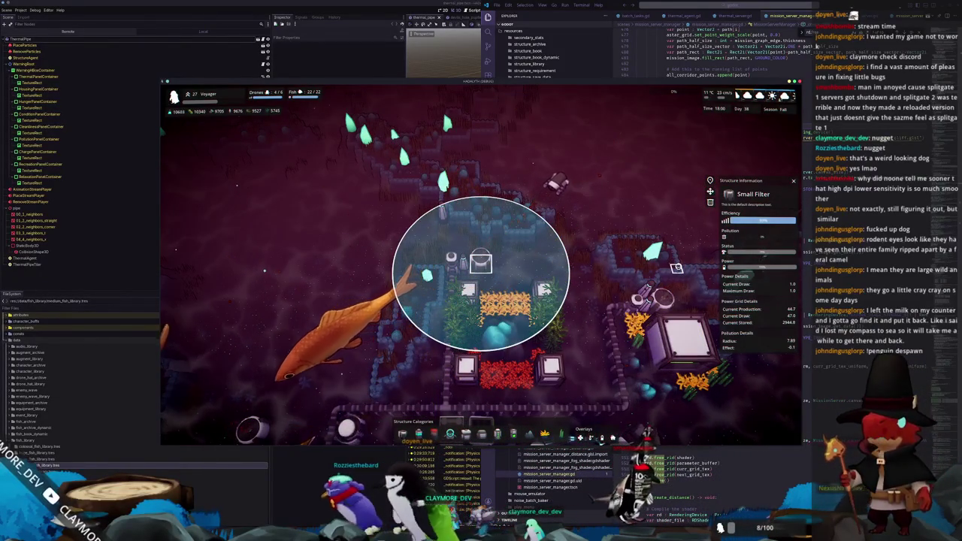
Pan the camera with WASD, then select and deselect the Thermal Generator.
scroll(481, 260, "down", 3)
key("d")
key("w")
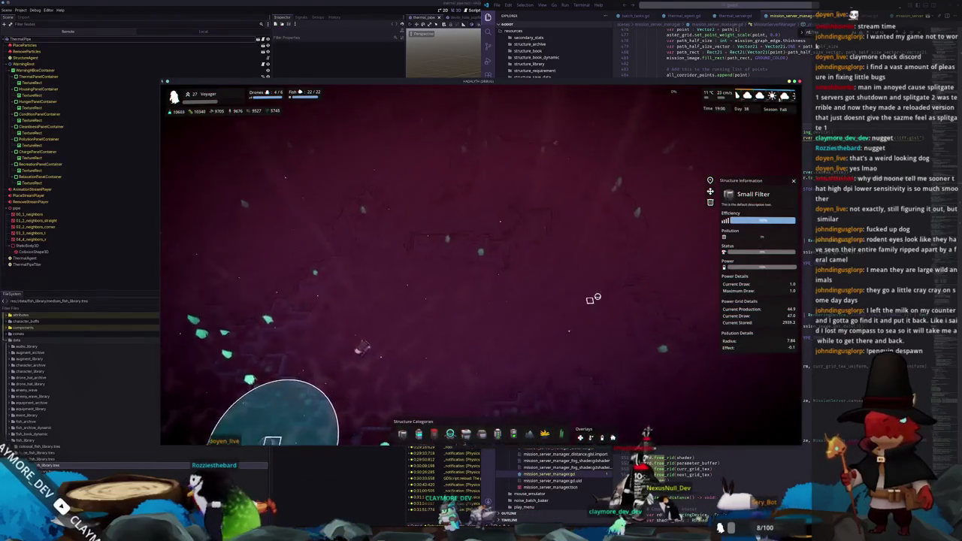
key("d")
key("w")
key("w")
key("a")
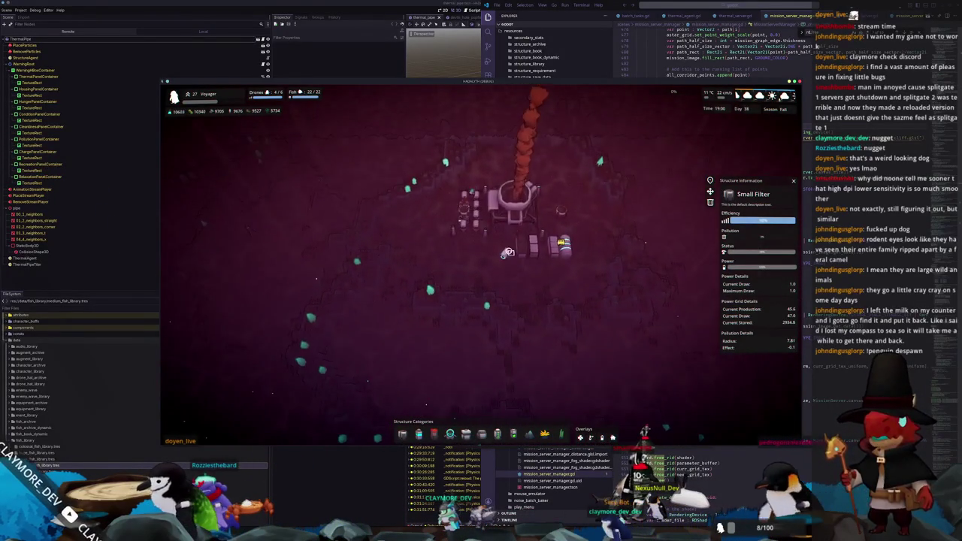
left_click(511, 204)
scroll(451, 376, "up", 4)
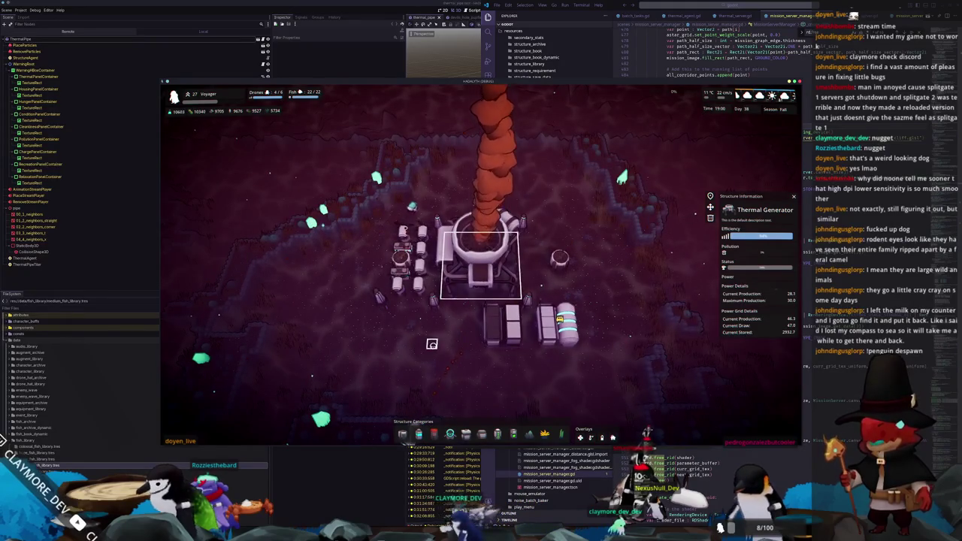
left_click(423, 335)
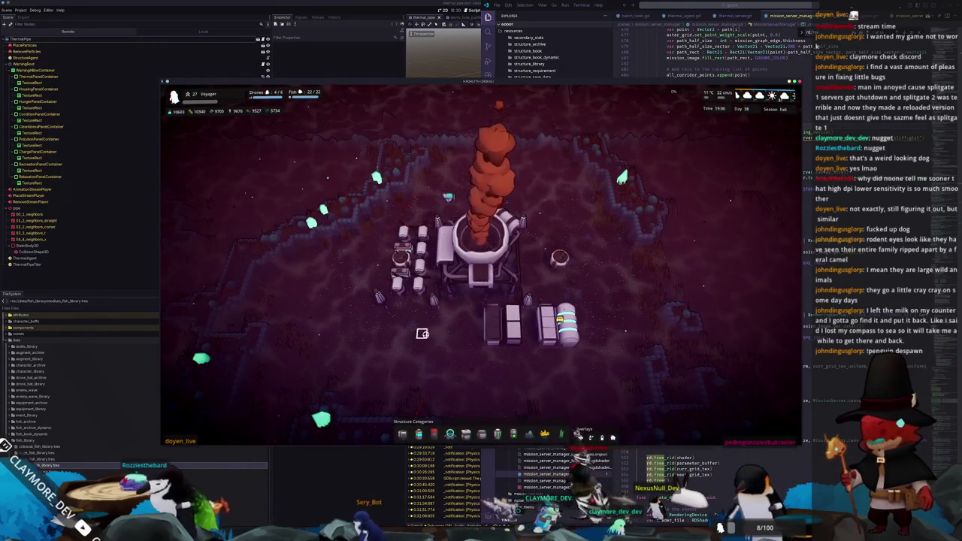
Pick up a Small Filter, drag it onto the left building cluster, then cancel the move.
left_click(402, 255)
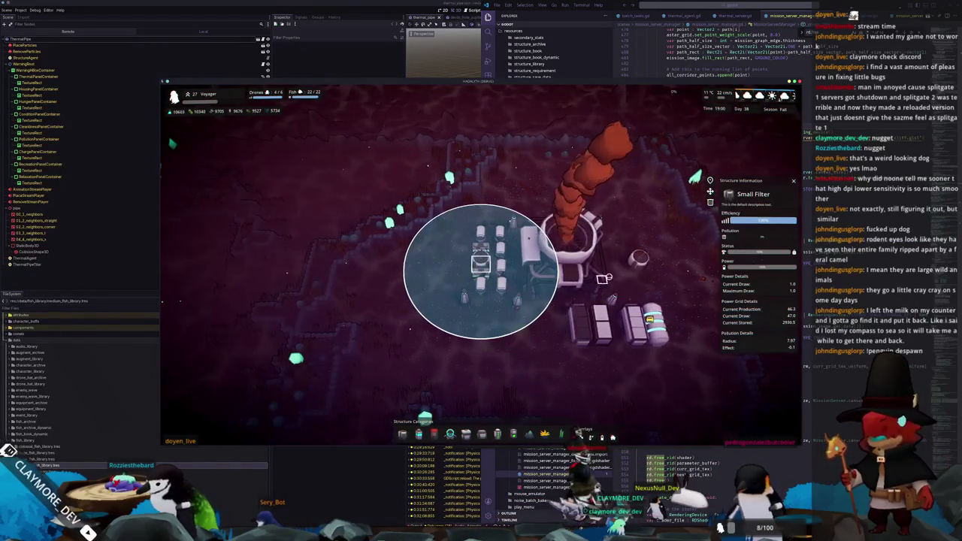
mouse_move(427, 296)
left_mouse_down()
mouse_move(593, 286)
mouse_move(586, 315)
left_mouse_up()
mouse_move(429, 267)
left_mouse_down()
mouse_move(322, 270)
mouse_move(464, 289)
left_mouse_up()
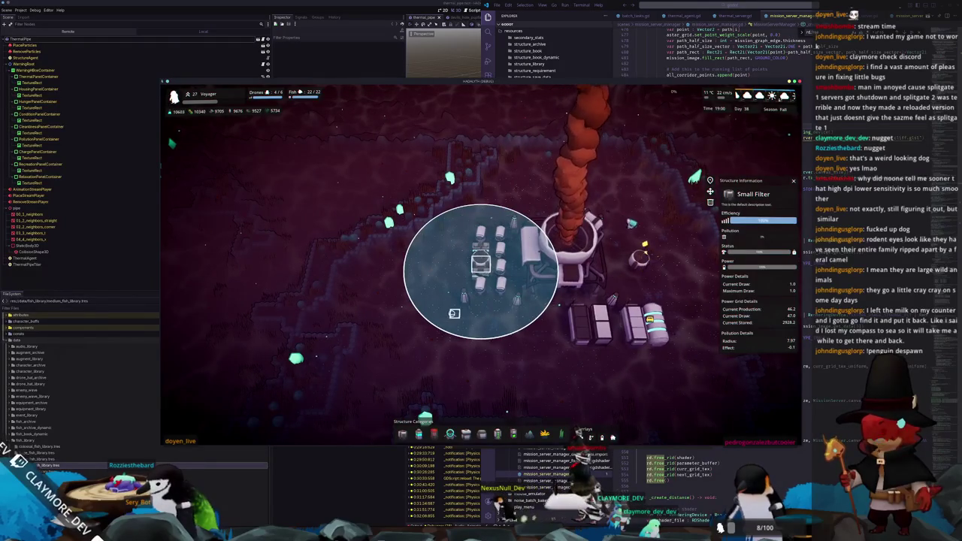
scroll(454, 313, "down", 2)
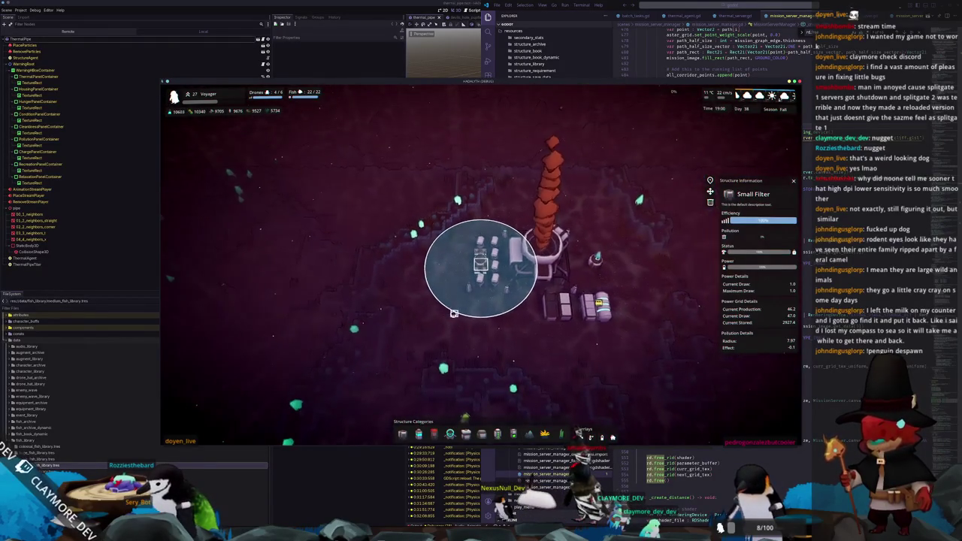
scroll(454, 313, "down", 1)
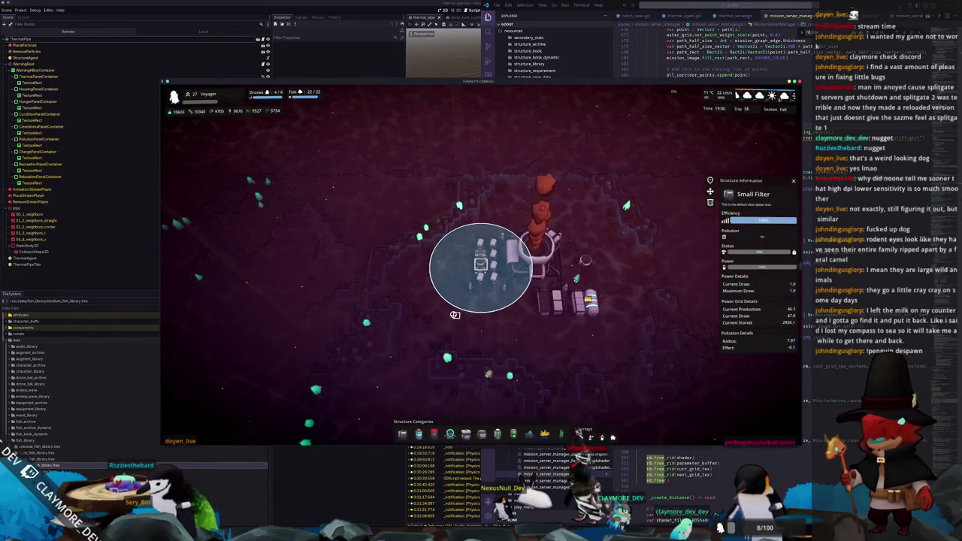
key("e")
right_click(522, 299)
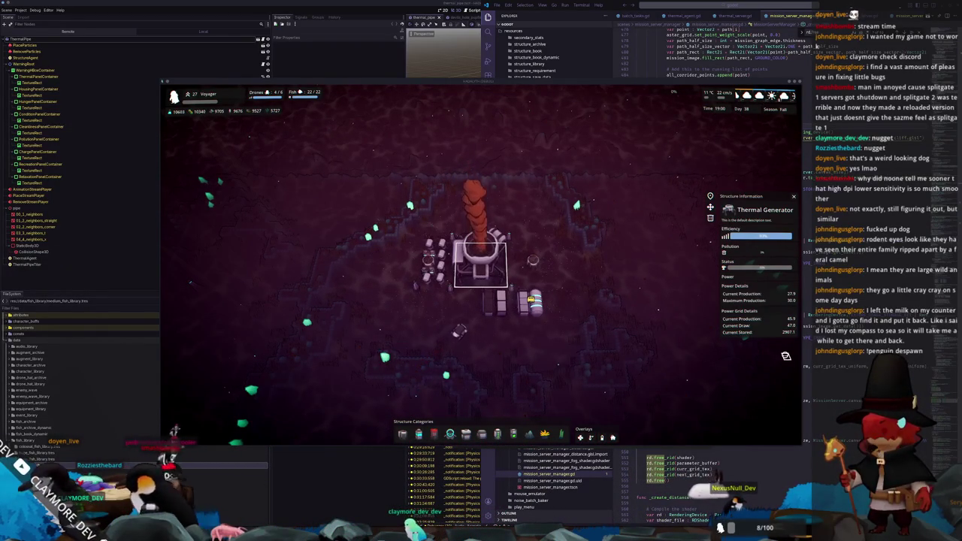
Reselect the Thermal Generator, zooming and turning the camera 45° with E and Q to view its power.
left_click(605, 385)
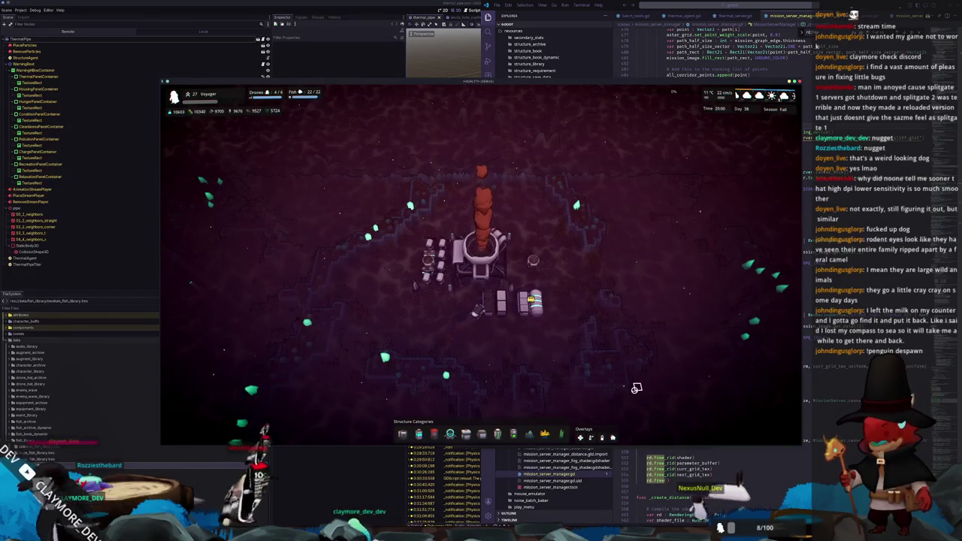
left_click(484, 259)
scroll(499, 368, "up", 3)
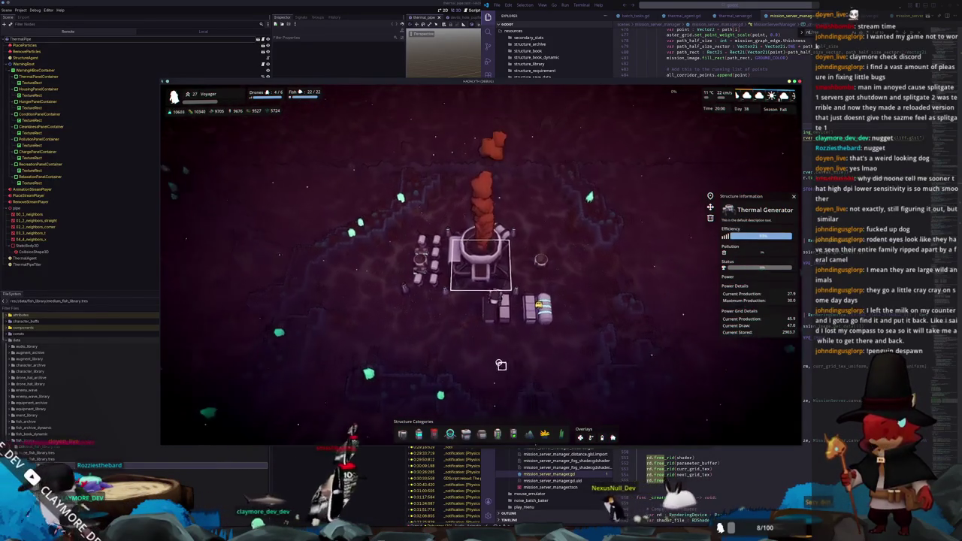
scroll(511, 386, "up", 2)
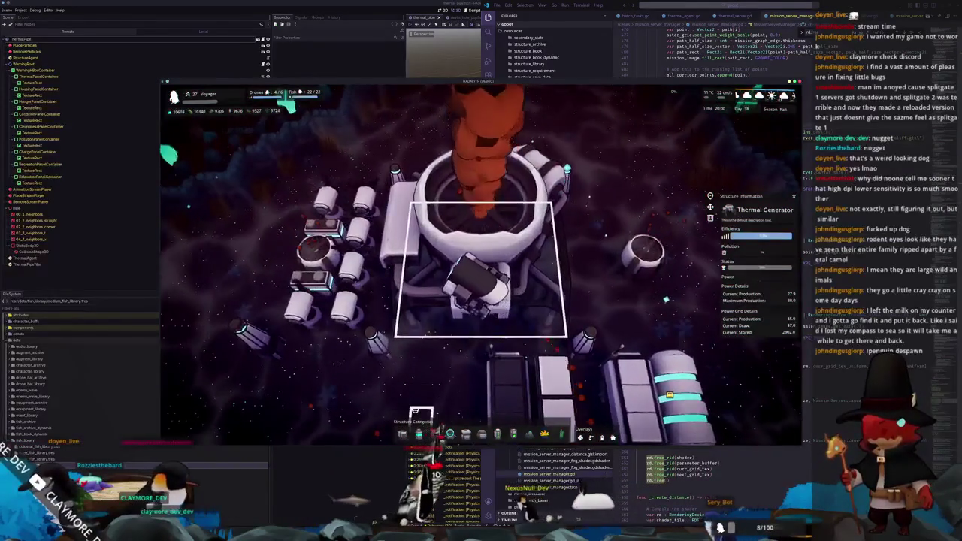
scroll(420, 388, "down", 5)
key("e")
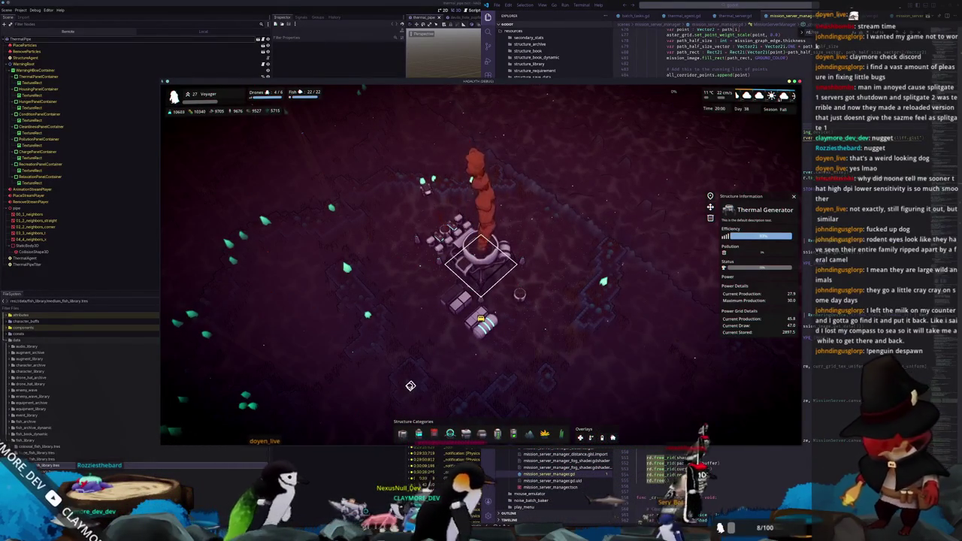
key("q")
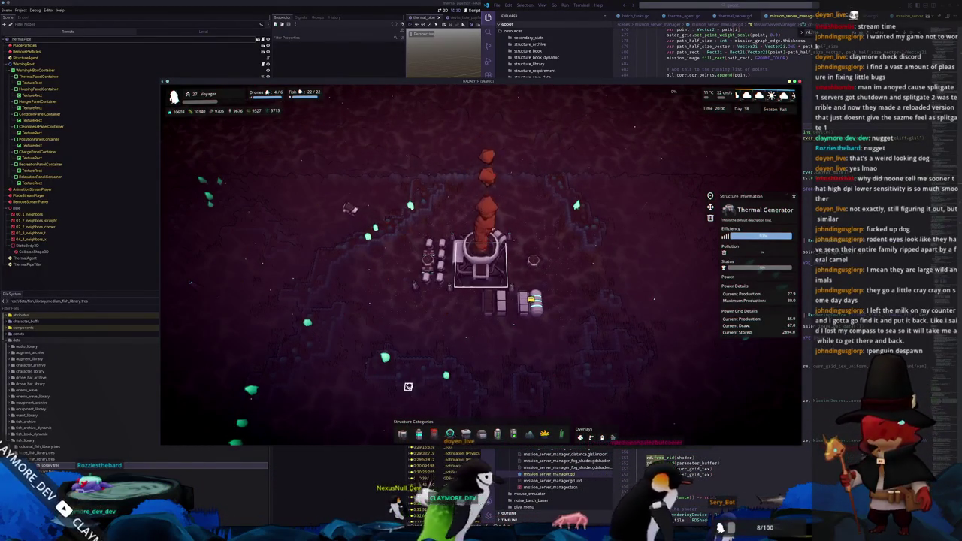
key("q")
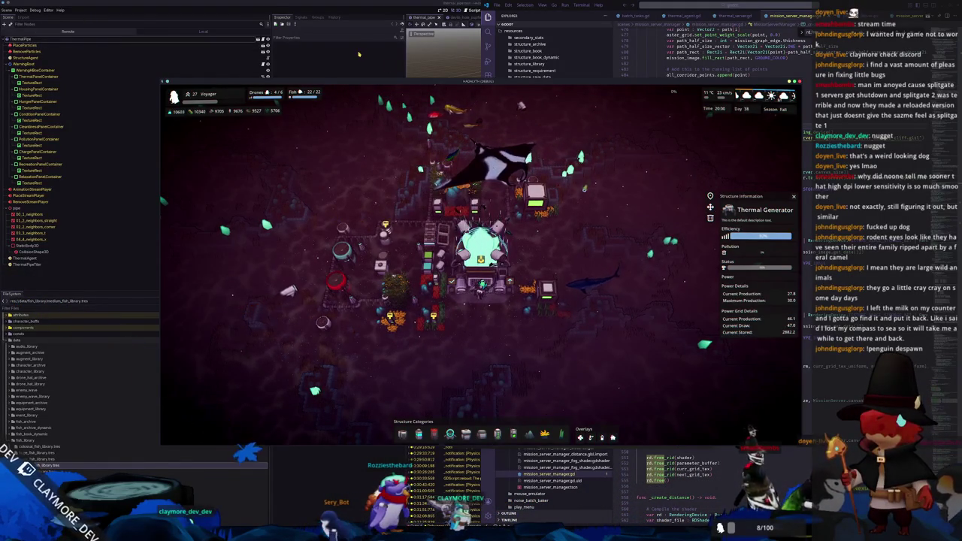
Stop the game and open the game_wrapper.tscn scene.
key("F8")
key("shift+alt+o")
type("game_")
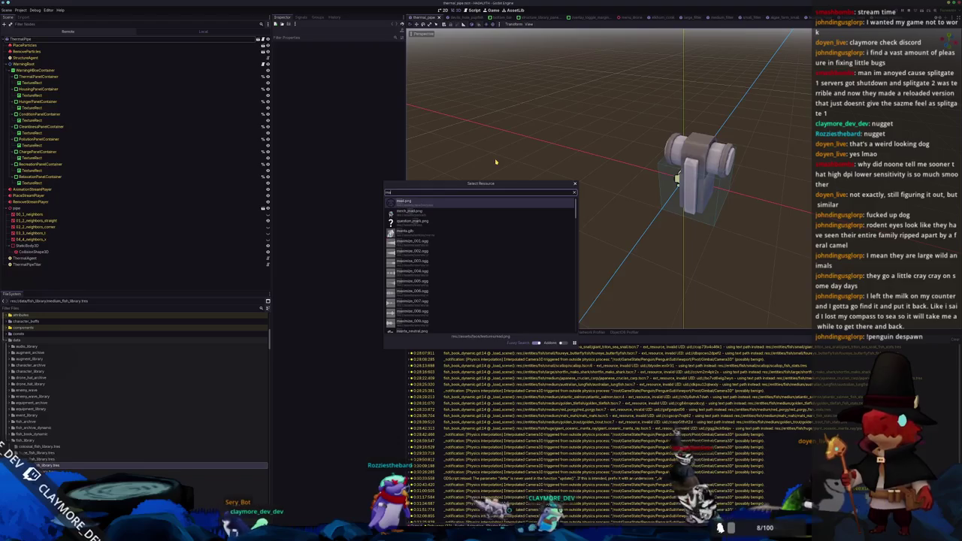
type("wrapper")
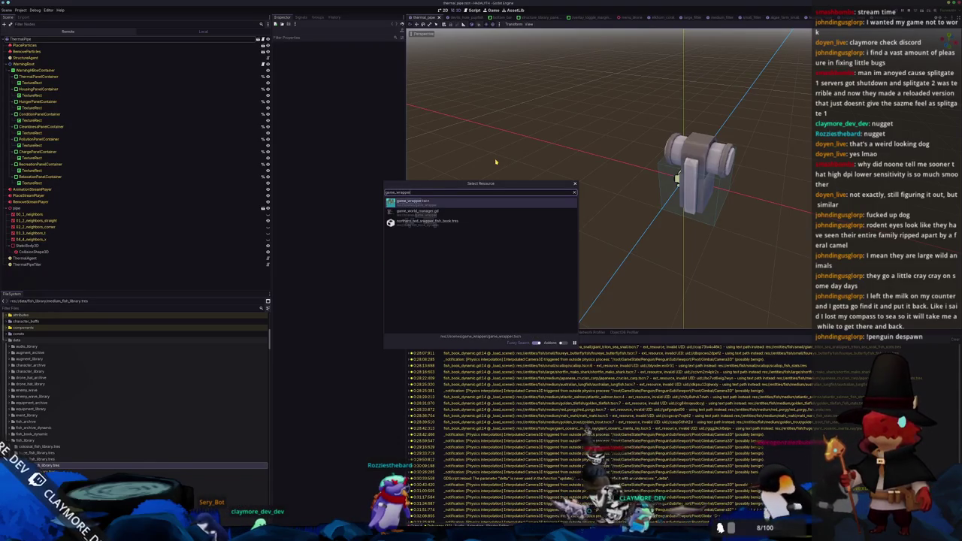
key("Return")
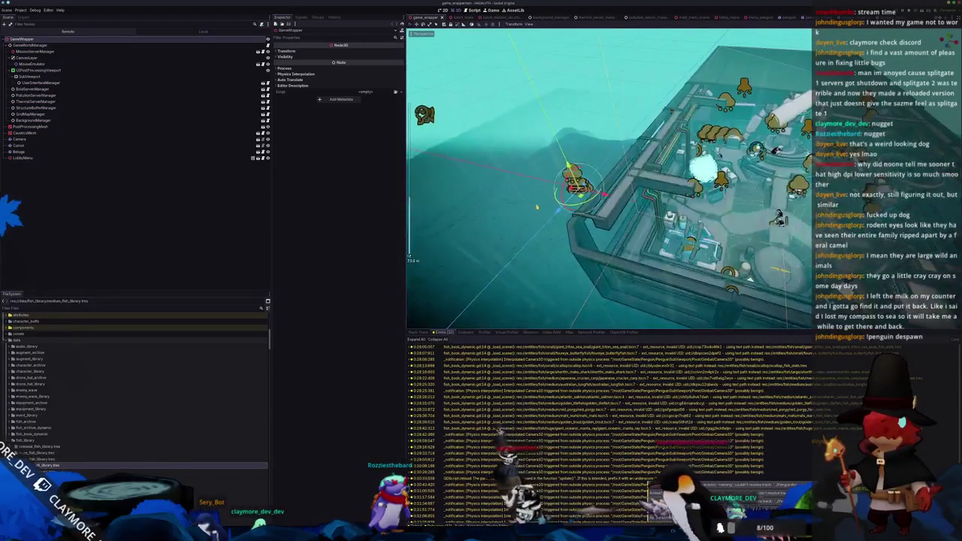
Select CausticsMesh and review its shader parameters, including the Albedo colour picker.
left_click(107, 132)
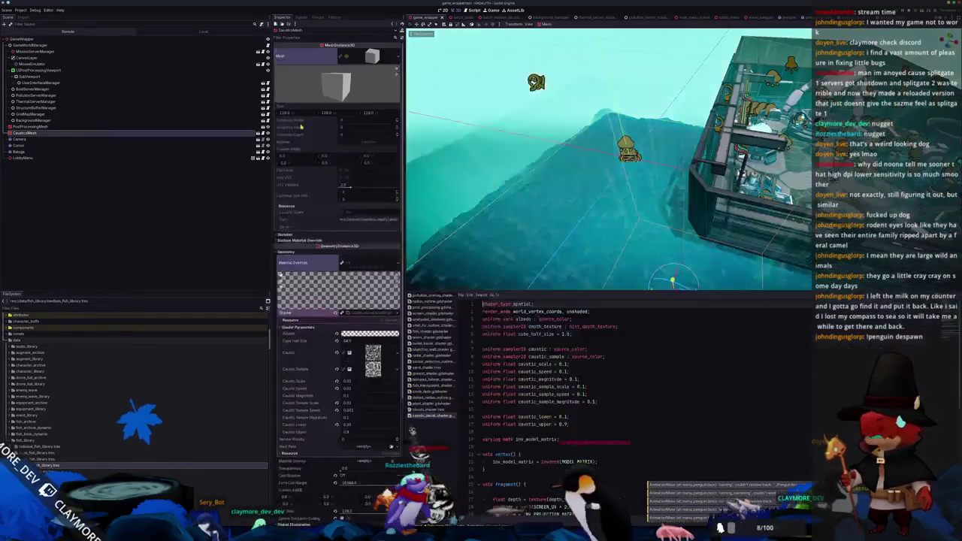
scroll(349, 239, "down", 5)
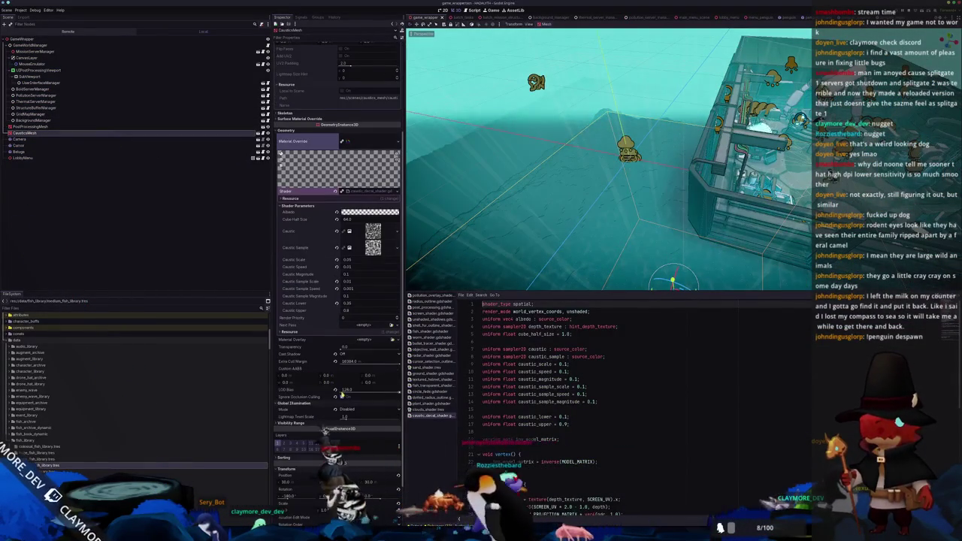
scroll(514, 432, "down", 10)
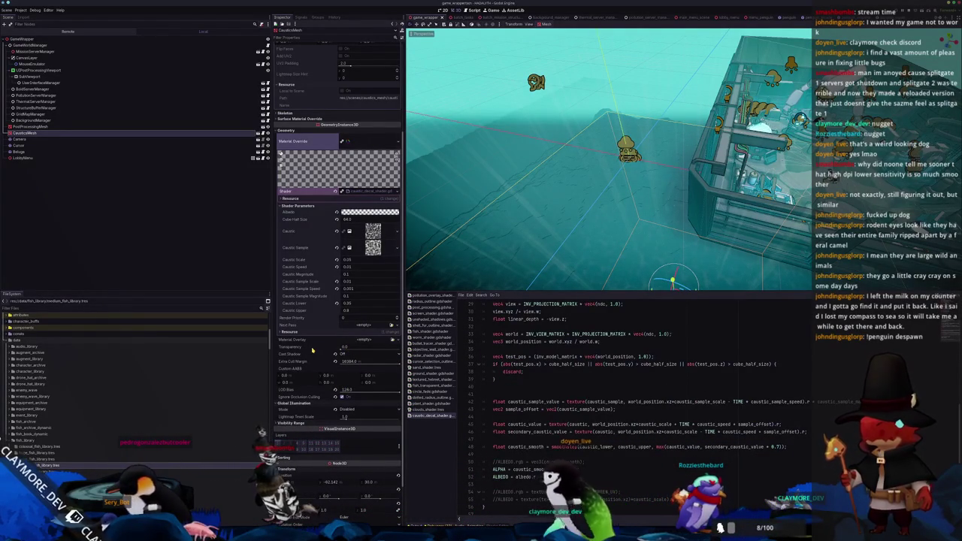
mouse_move(312, 351)
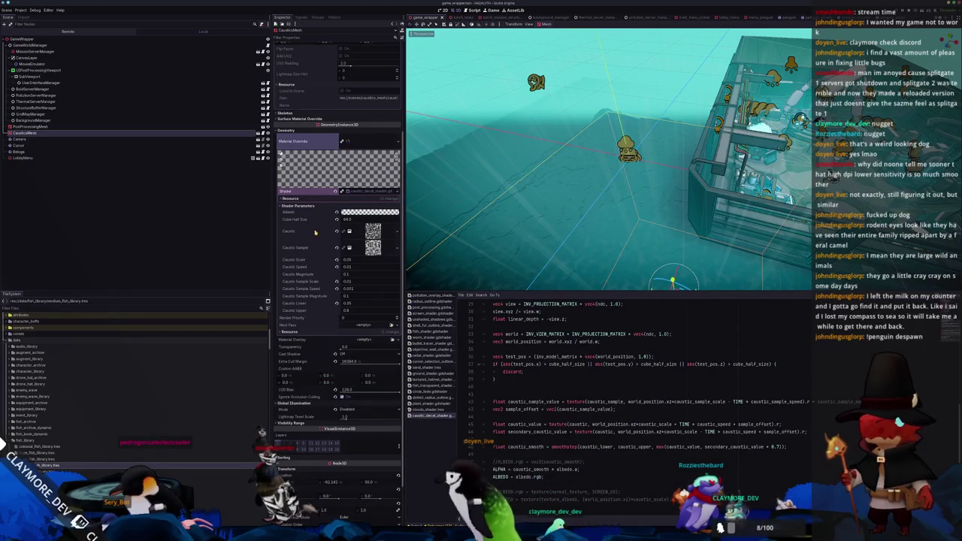
left_click(369, 213)
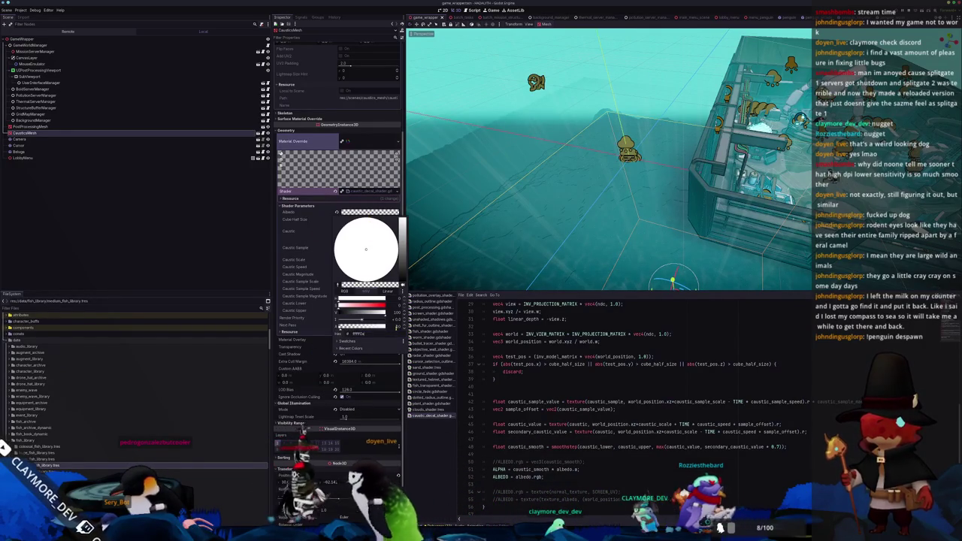
left_click(353, 426)
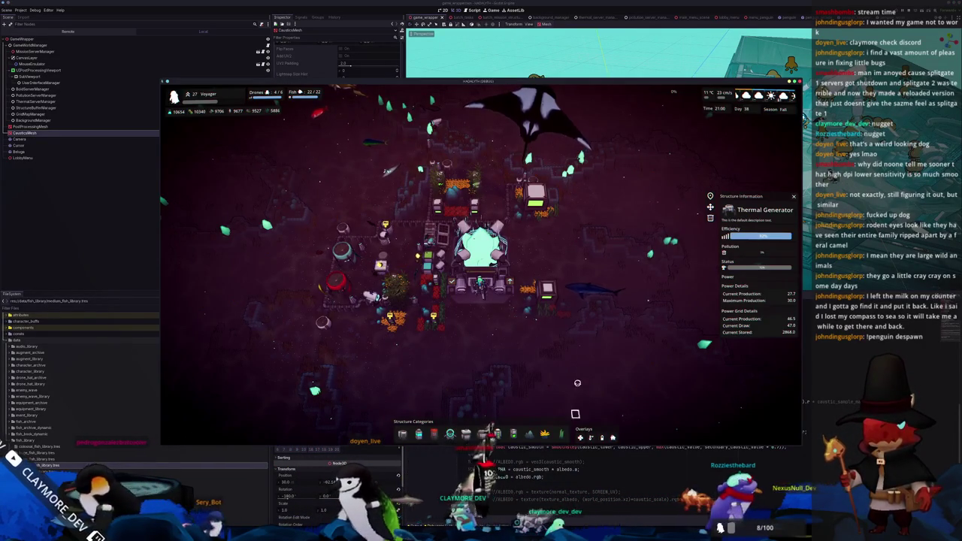
left_click(481, 251)
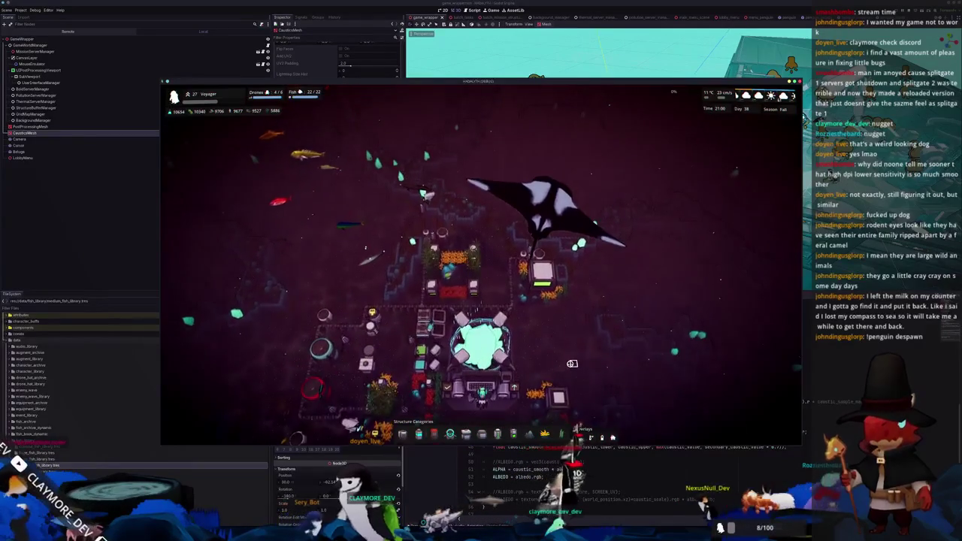
key("Escape")
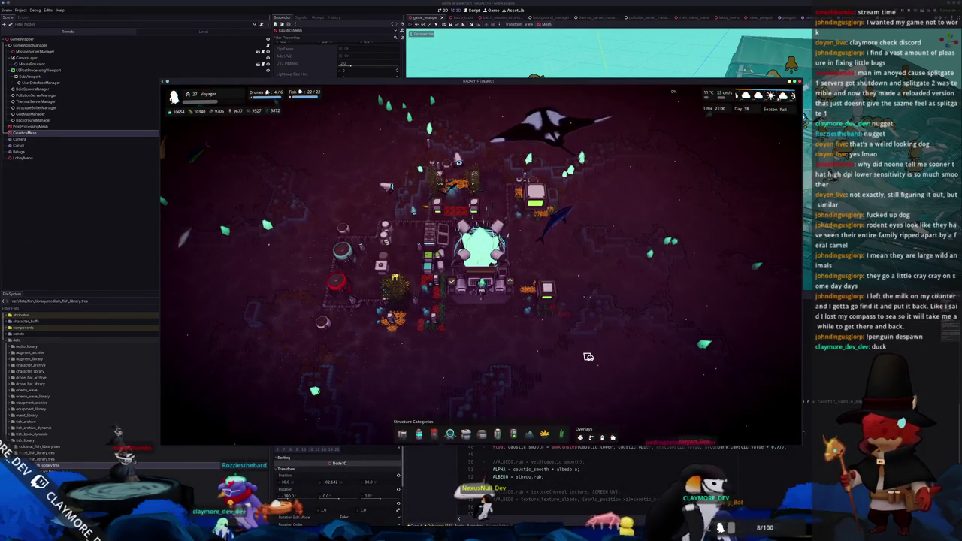
key("alt+Tab")
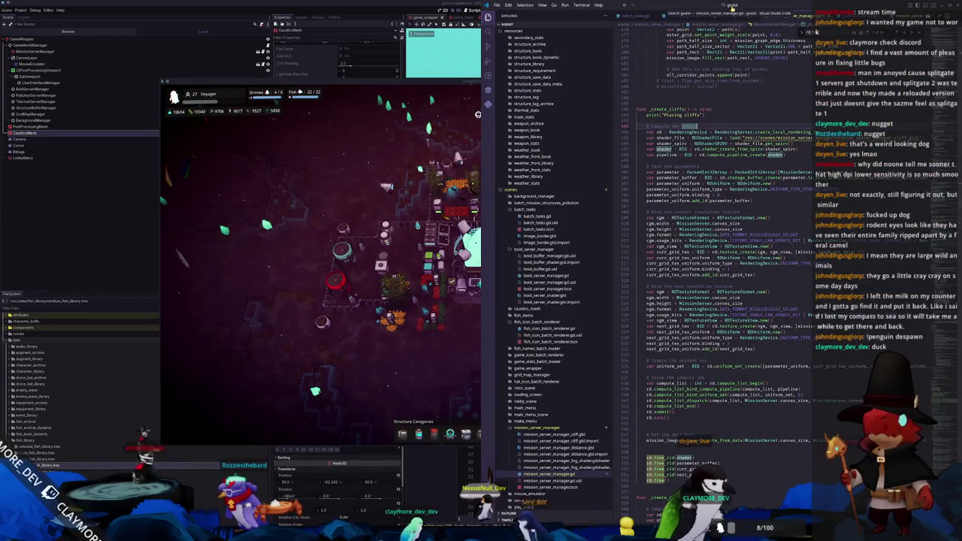
Open structure_save_data.gd and delete the stray blank line above build_status.
key("ctrl+p")
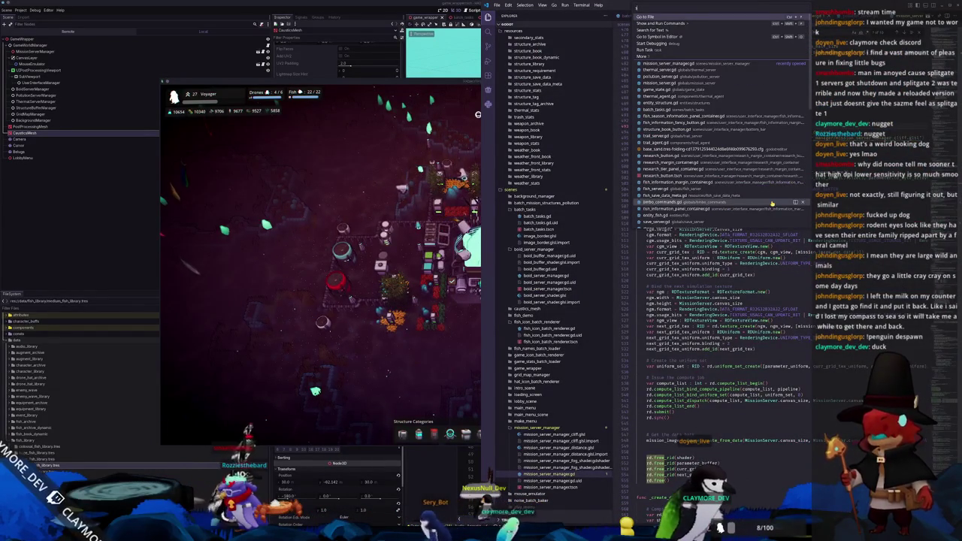
type("structure_save_data")
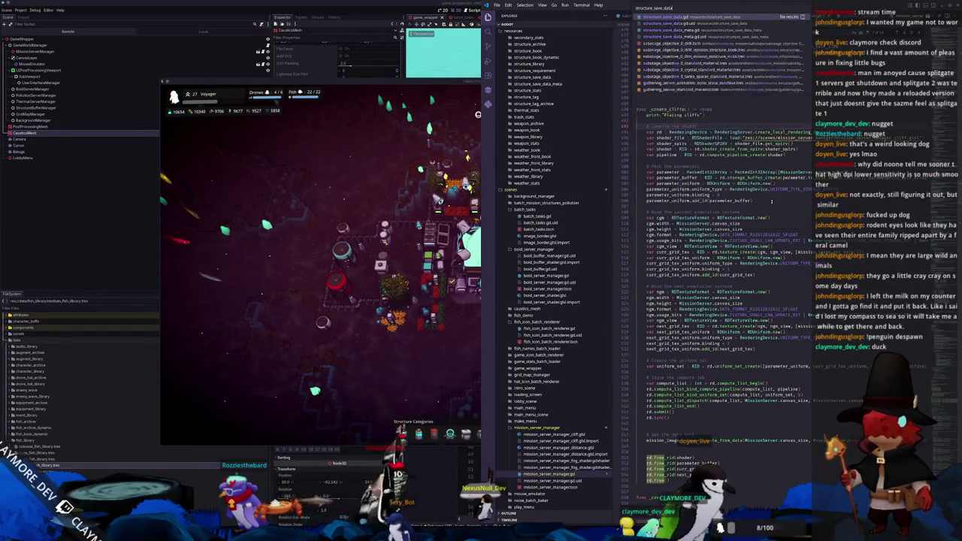
key("Return")
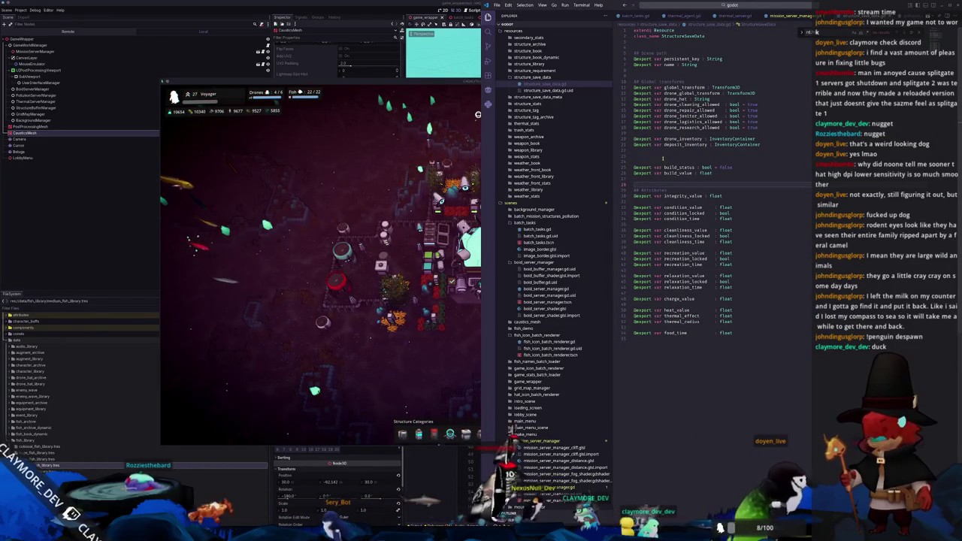
key("BackSpace")
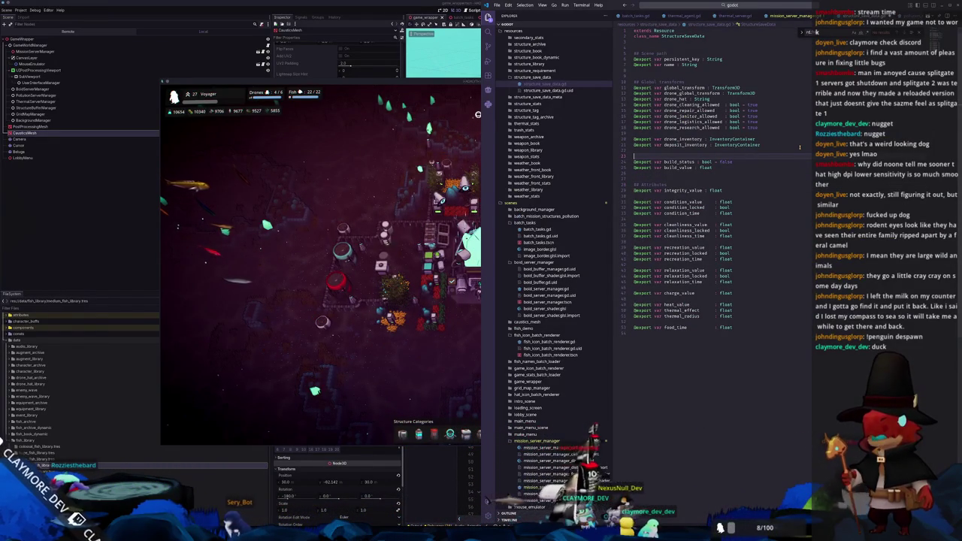
left_click(669, 366)
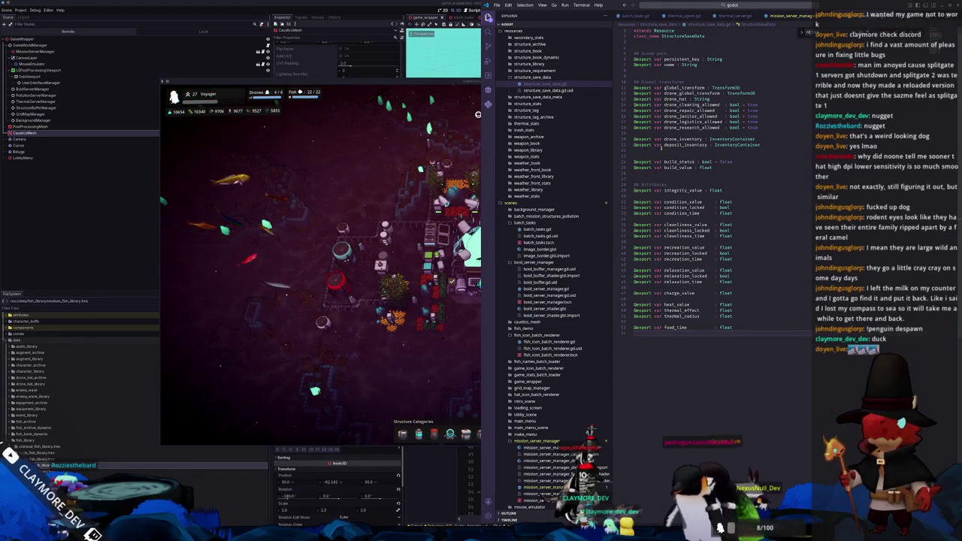
left_click(657, 133)
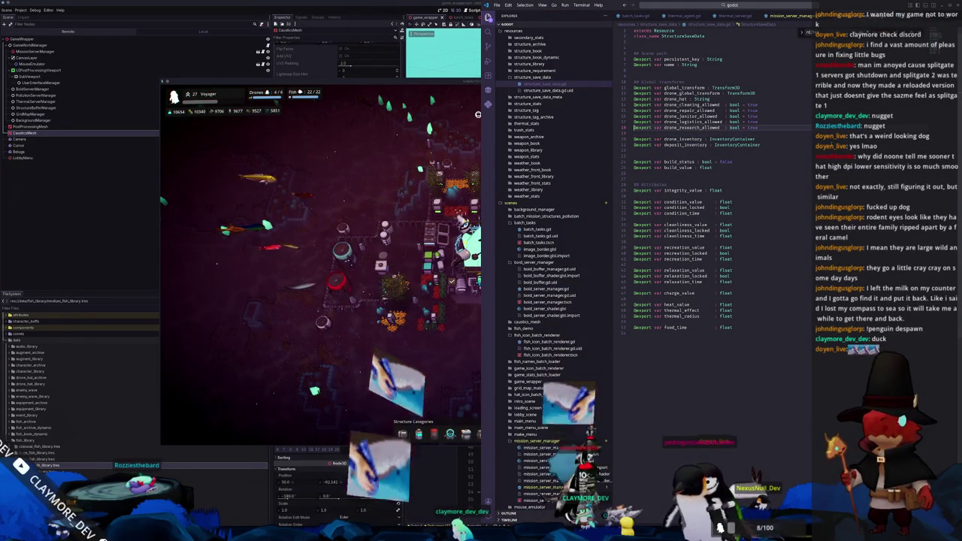
left_click(635, 151)
left_click(635, 173)
key("Return")
key("Return")
type("@export")
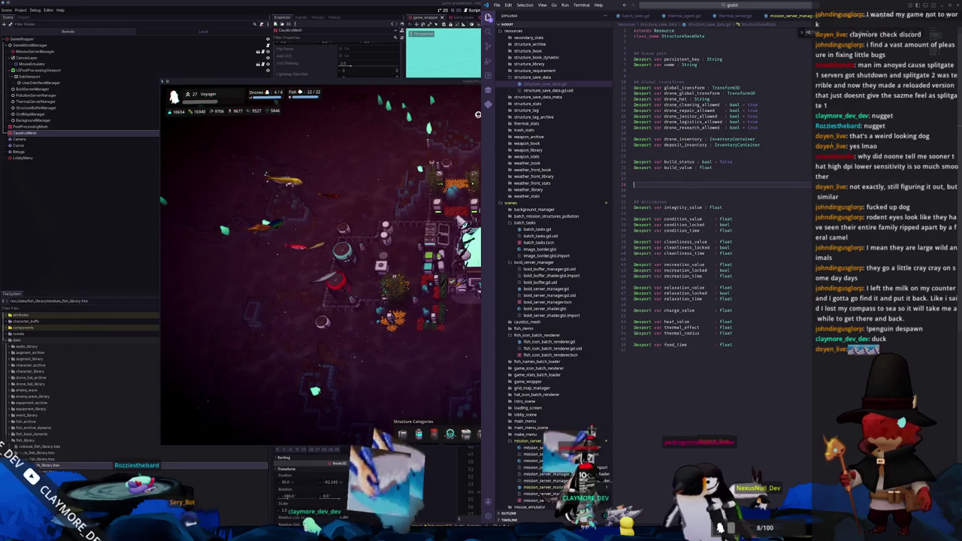
type(" var")
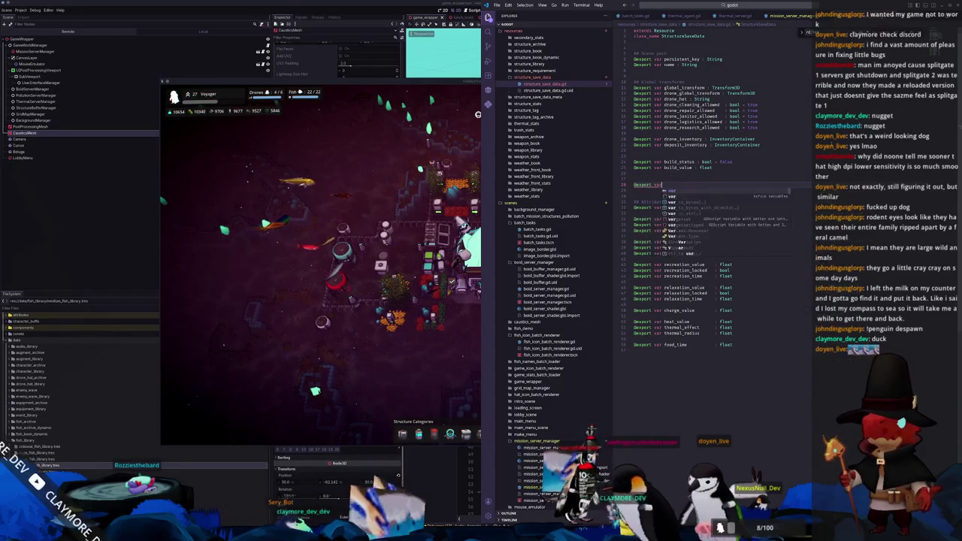
type(" power_agent_enabl")
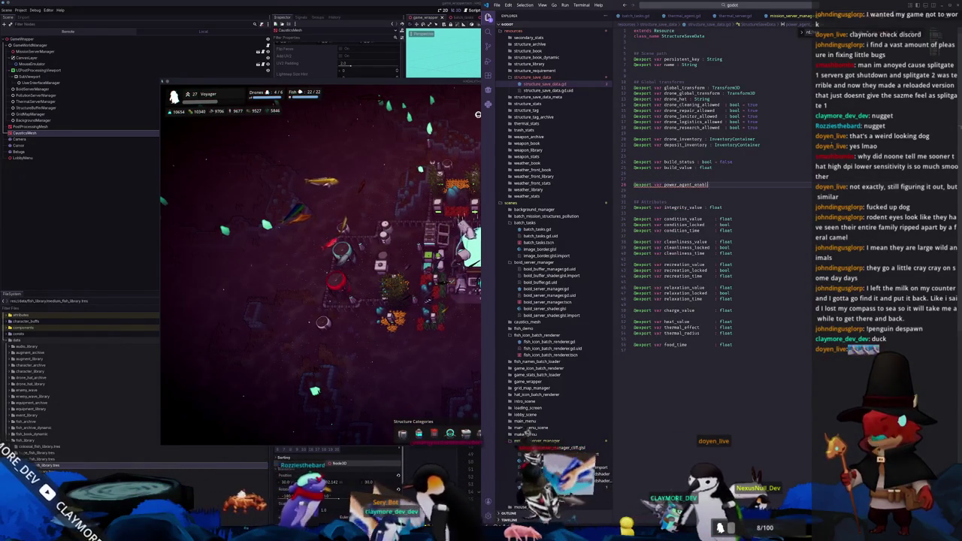
type("e: bool = tru")
key("Return")
key("Down")
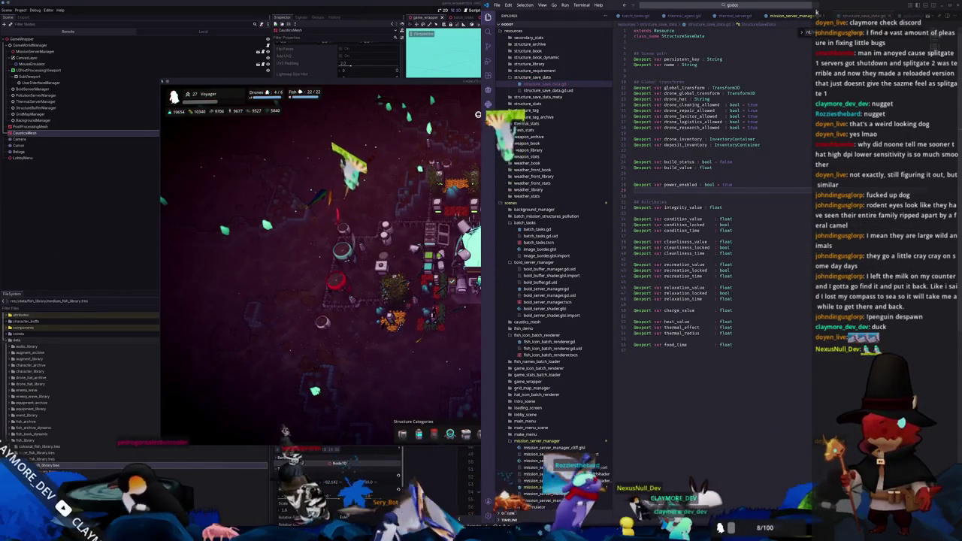
left_click(749, 6)
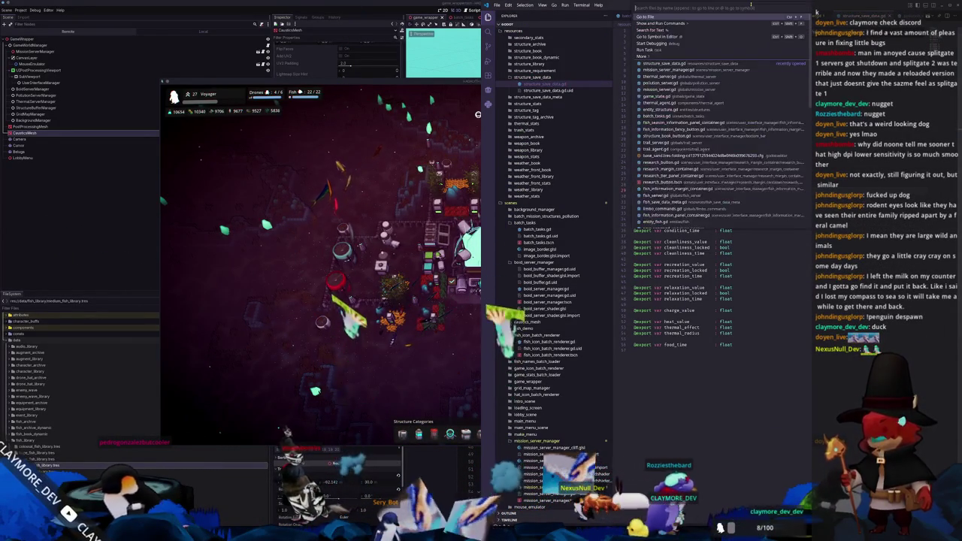
key("Down")
key("Return")
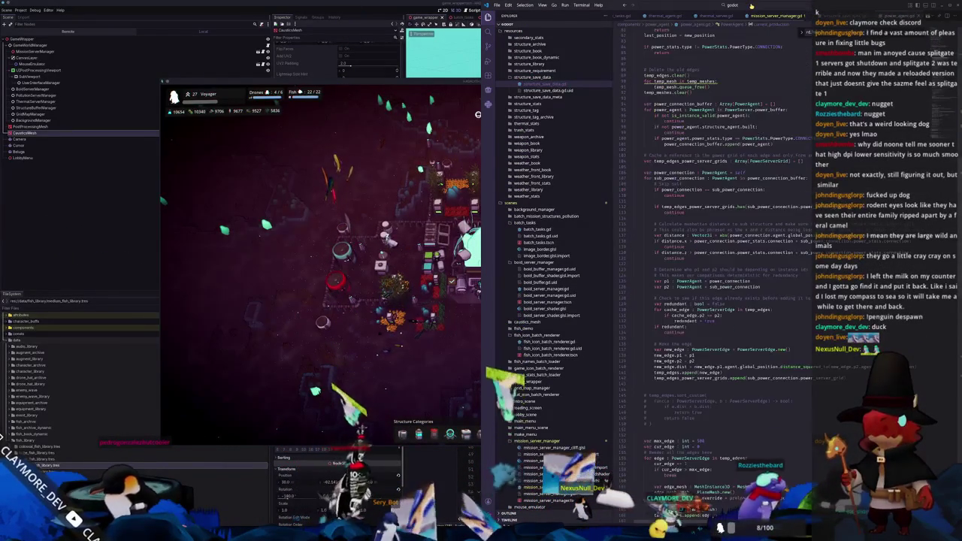
key("Return")
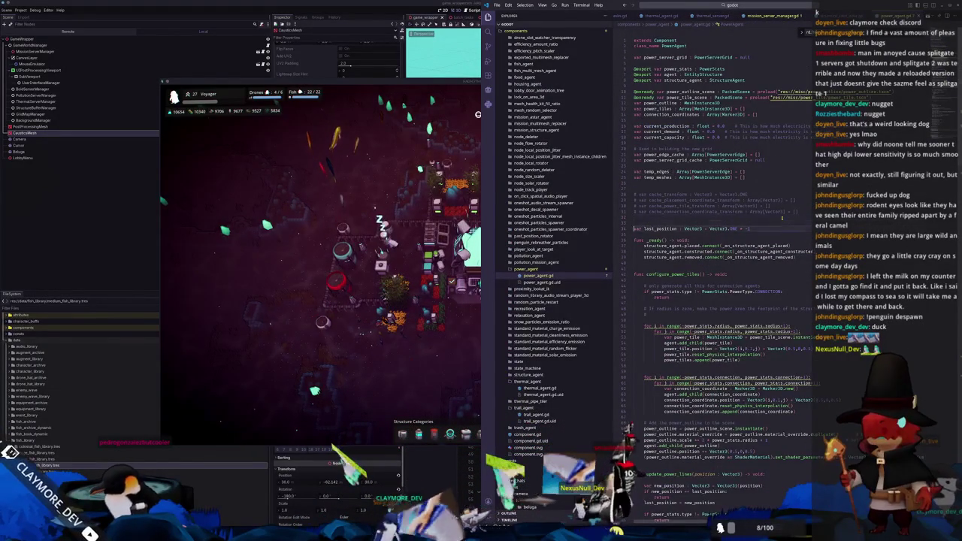
key("Return")
key("Return")
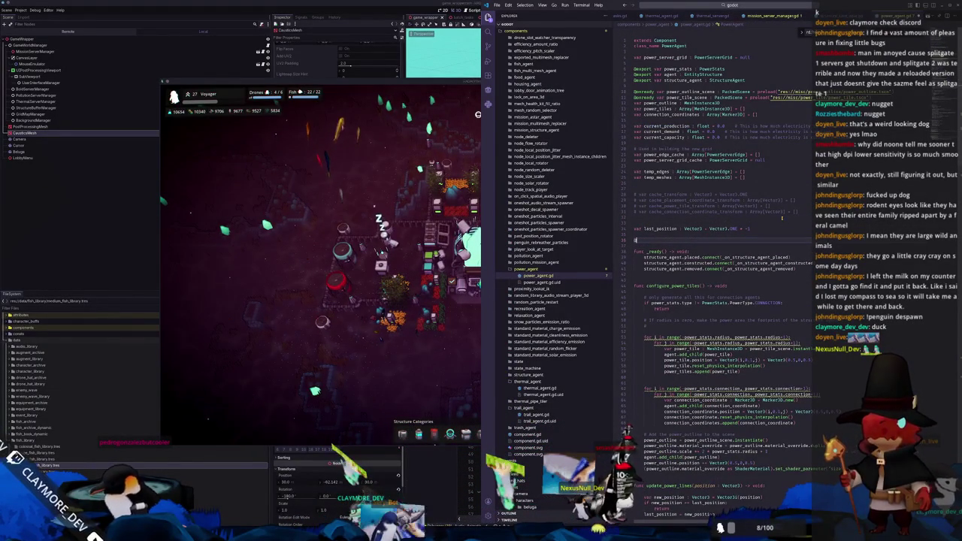
type("@export va")
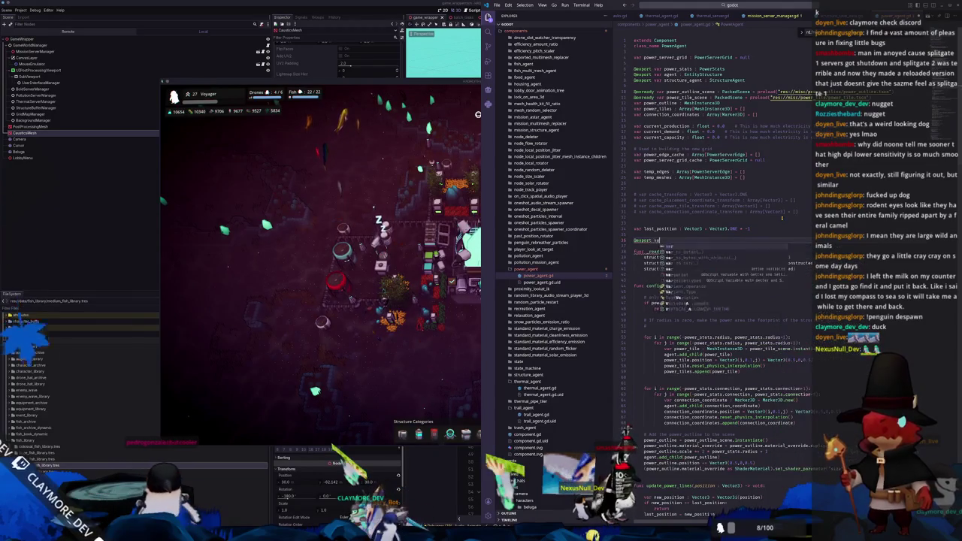
type("r enabled : bool = true")
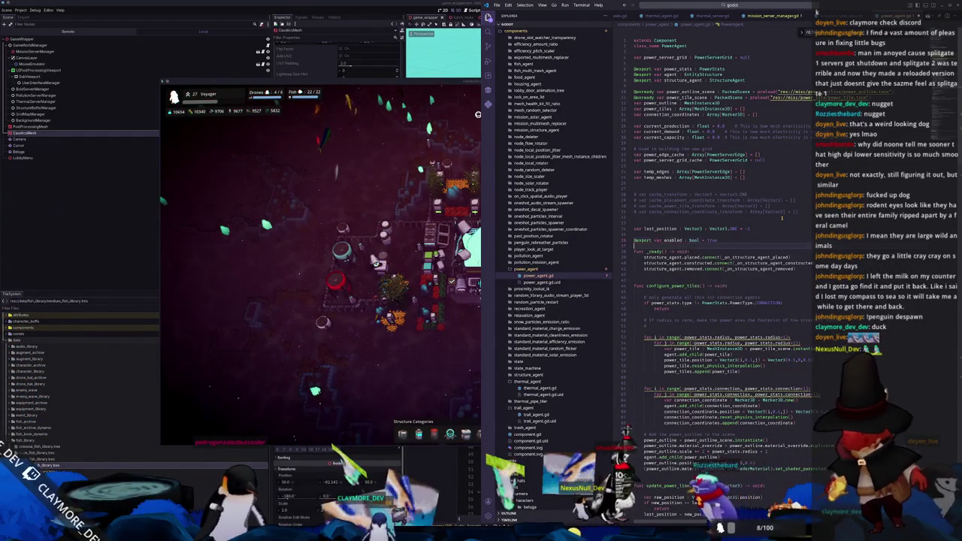
key("Return")
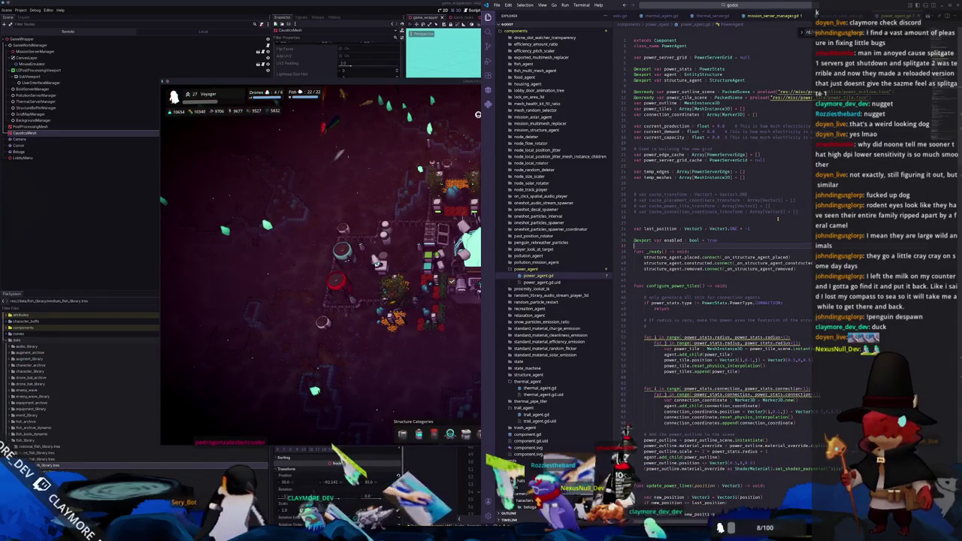
left_click(748, 5)
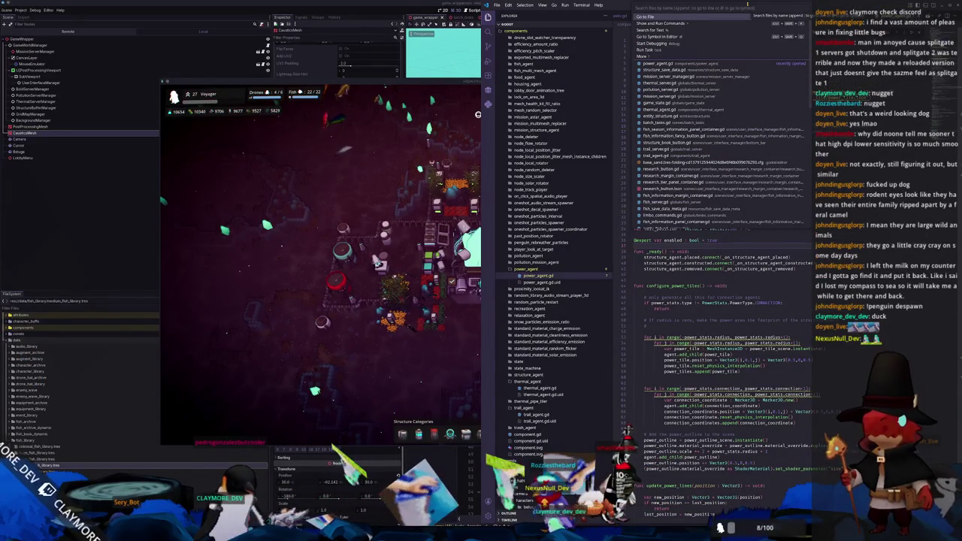
Reopen structure_save_data.gd to check its power_enabled export.
type("structure_save_data")
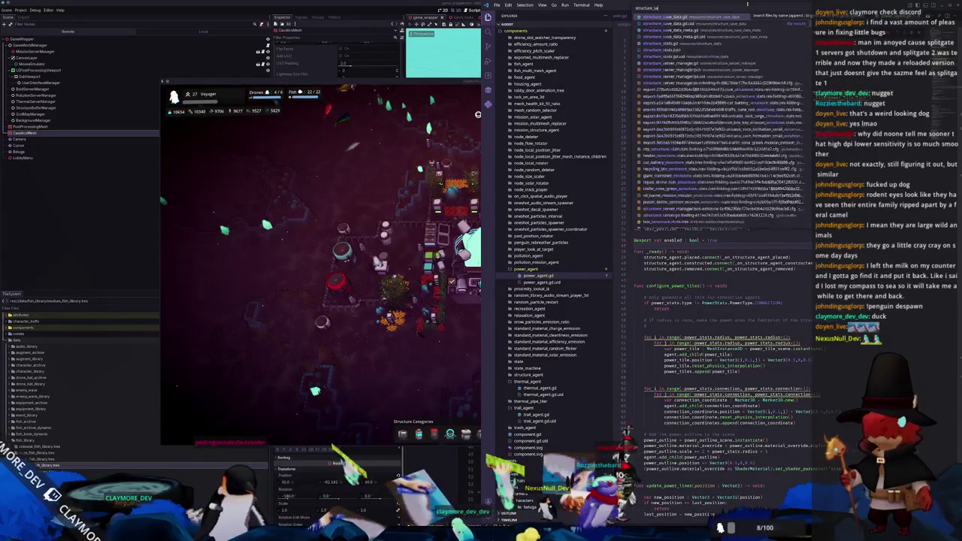
key("Return")
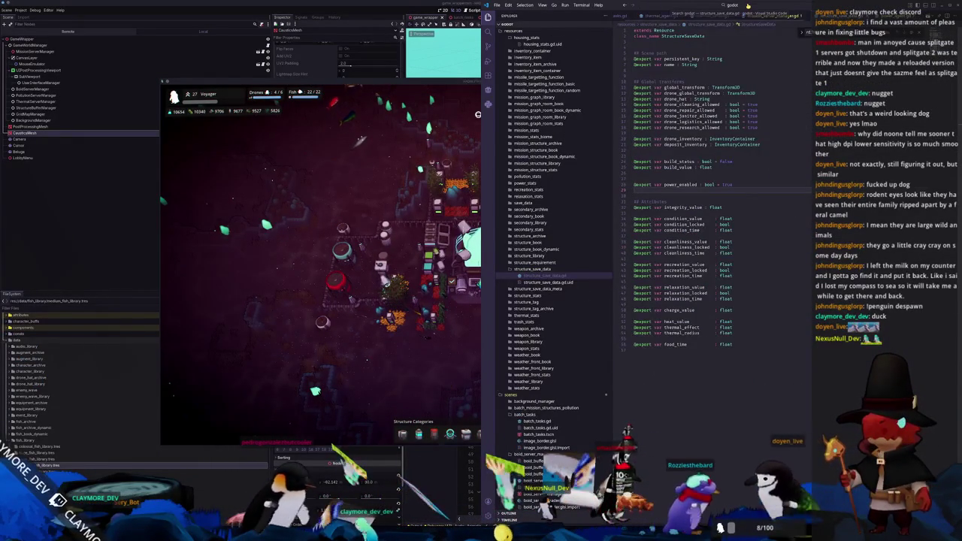
left_click(750, 7)
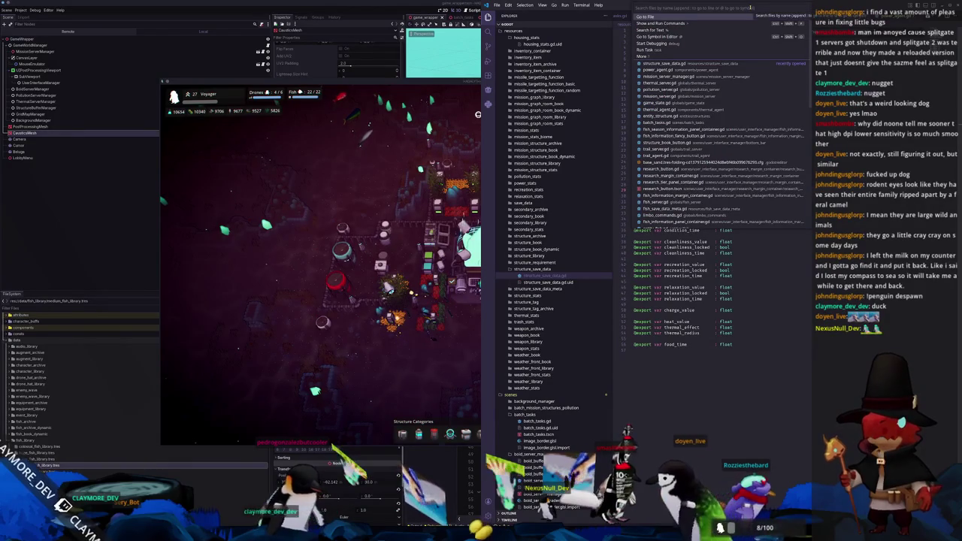
Open entity_structure.gd and scroll to the get_save_data function.
type("ity_structure")
key("Return")
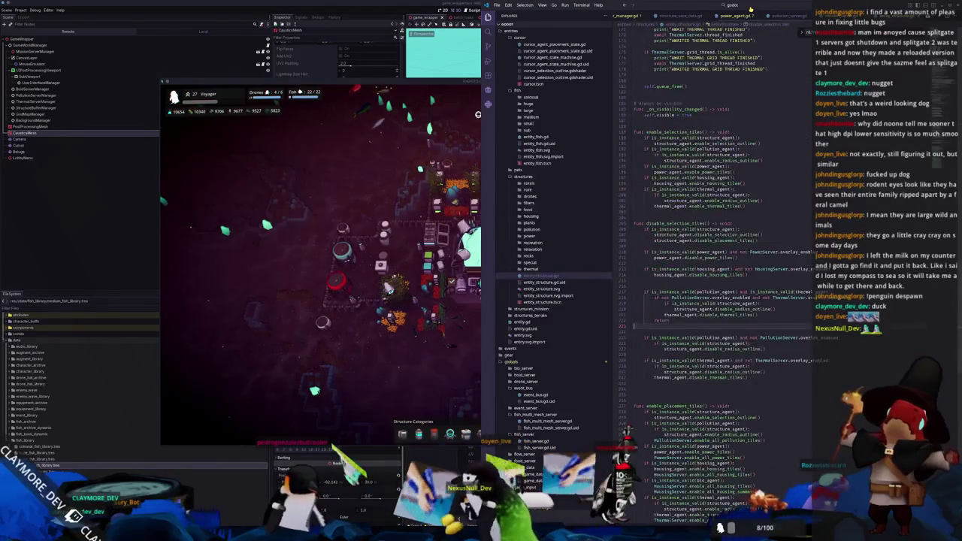
scroll(751, 166, "up", 20)
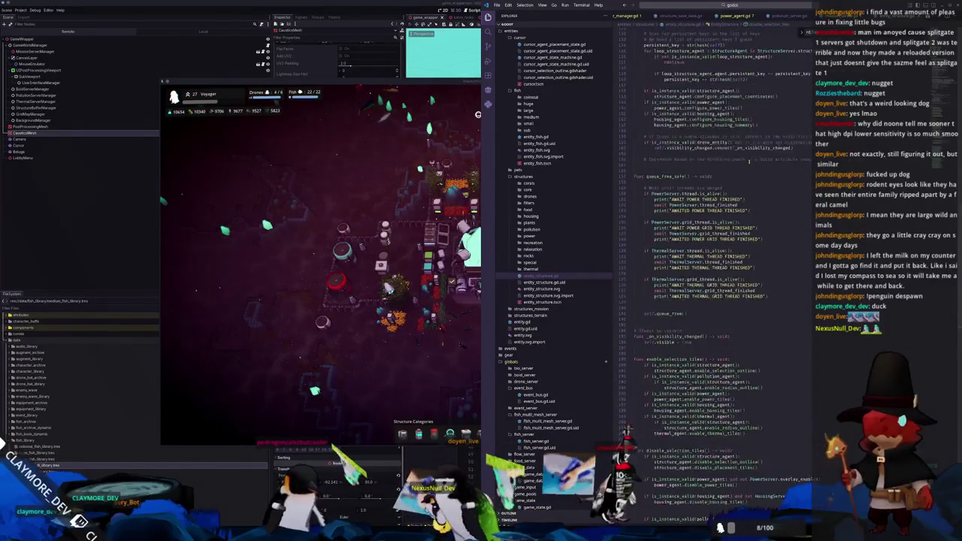
scroll(714, 225, "up", 7)
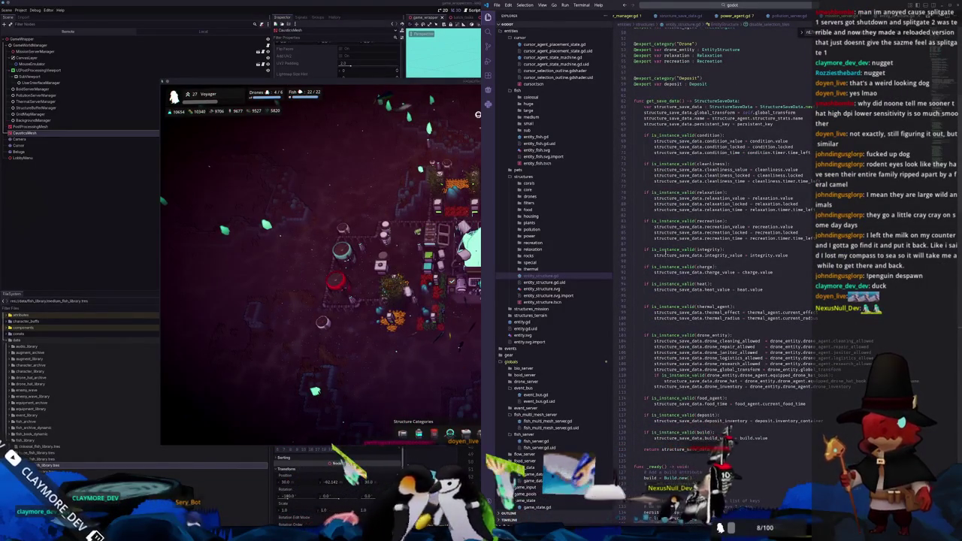
Add an is_instance_valid(power_agent) check setting structure_save_data.power_enabled = power_agent.enabled.
left_click(676, 300)
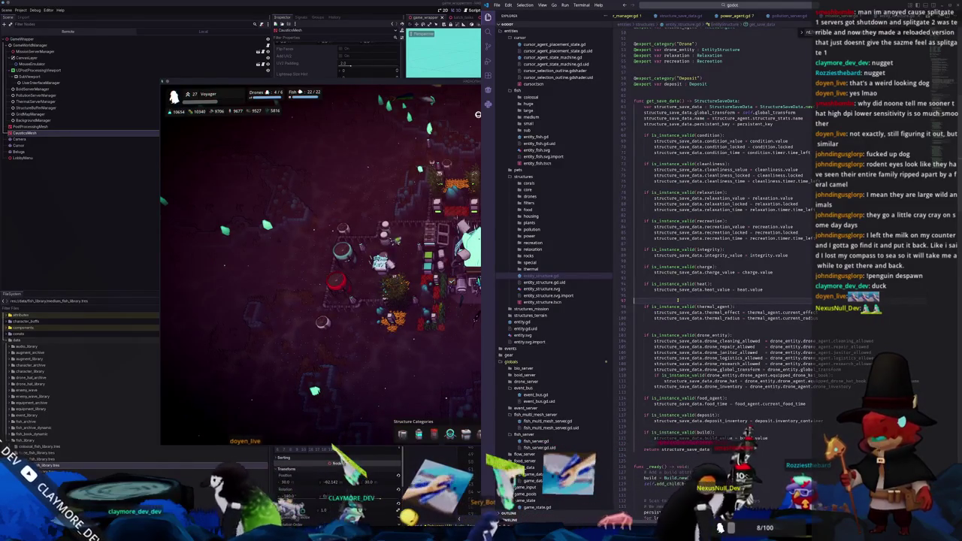
key("Return")
key("Return")
key("Return")
type("if is_instance_val")
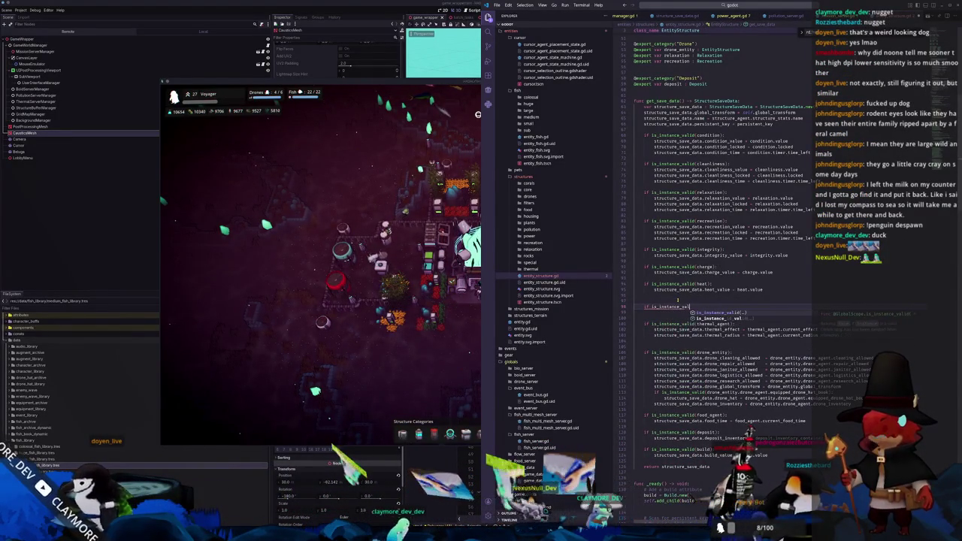
key("Return")
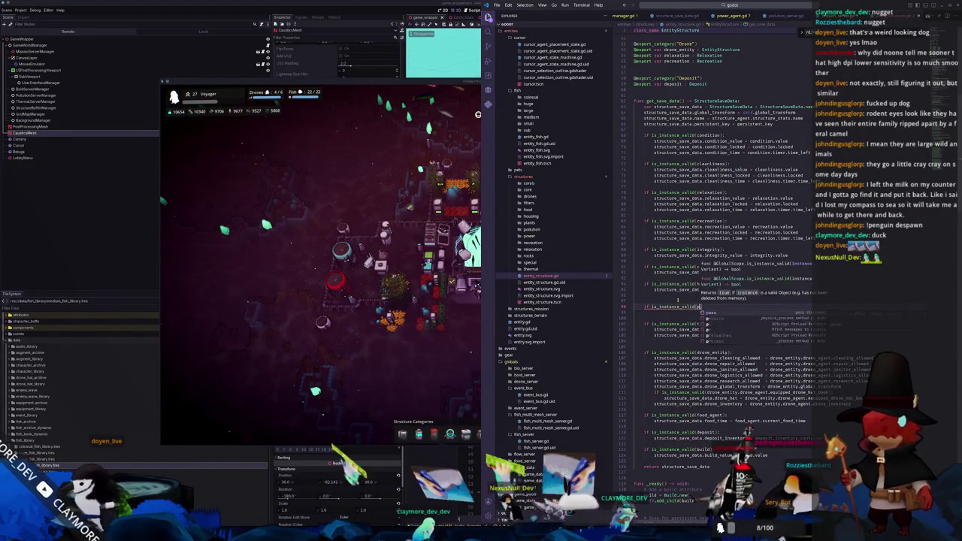
type("power_agent)")
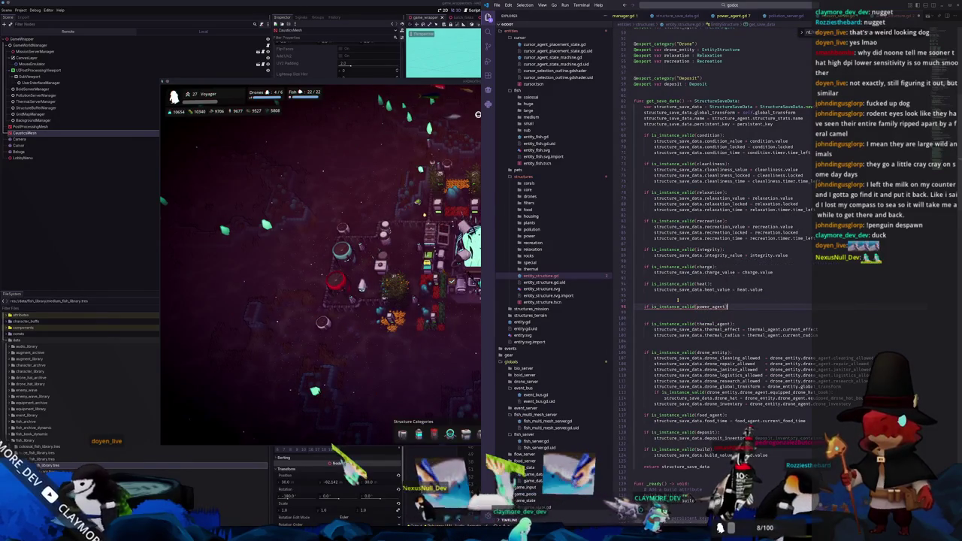
type(":")
key("Return")
type("ructure_s")
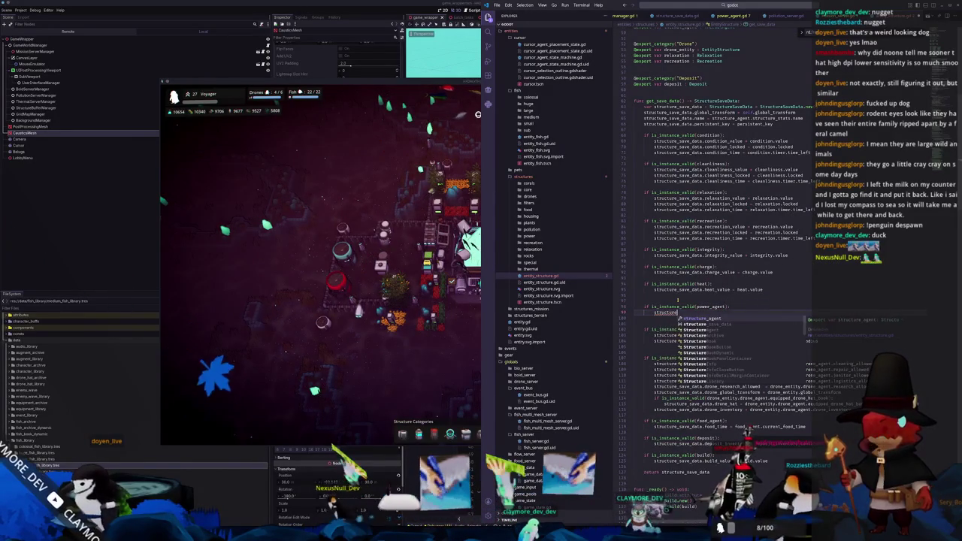
type("ave_data.power_enabled = ")
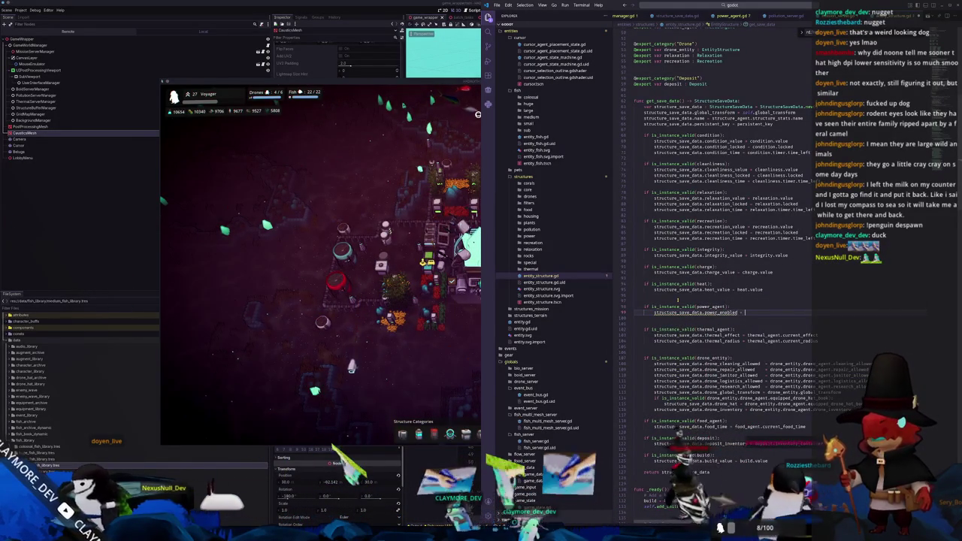
type("power")
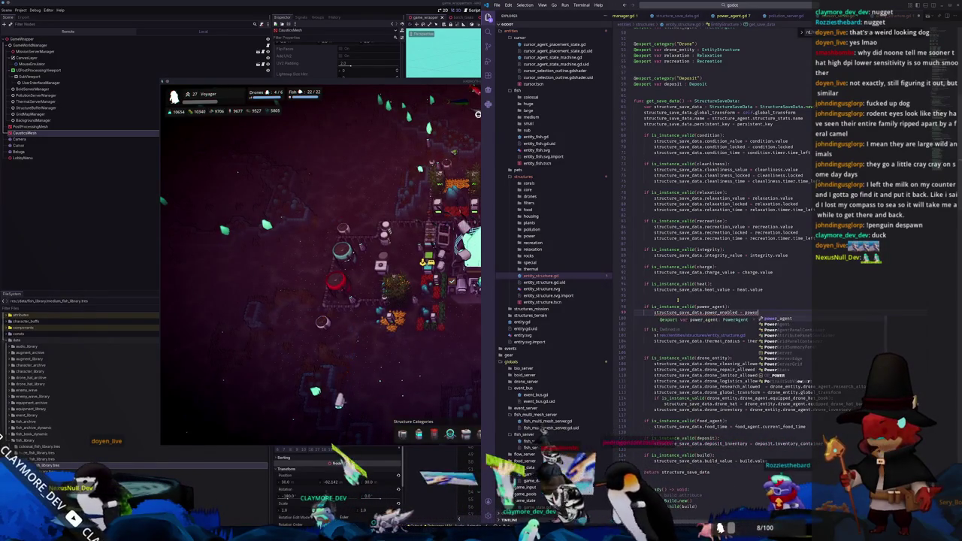
key("Return")
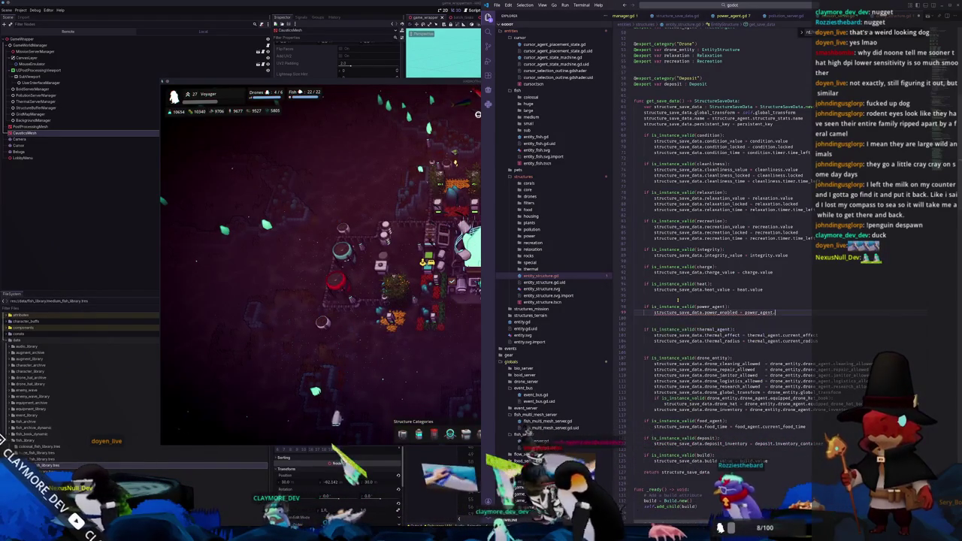
type("enabled")
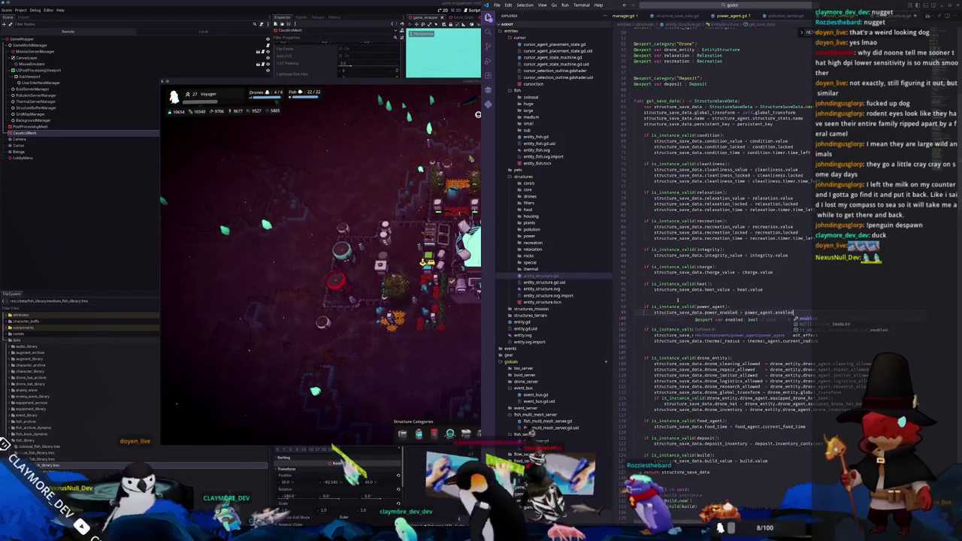
key("Return")
key("Down")
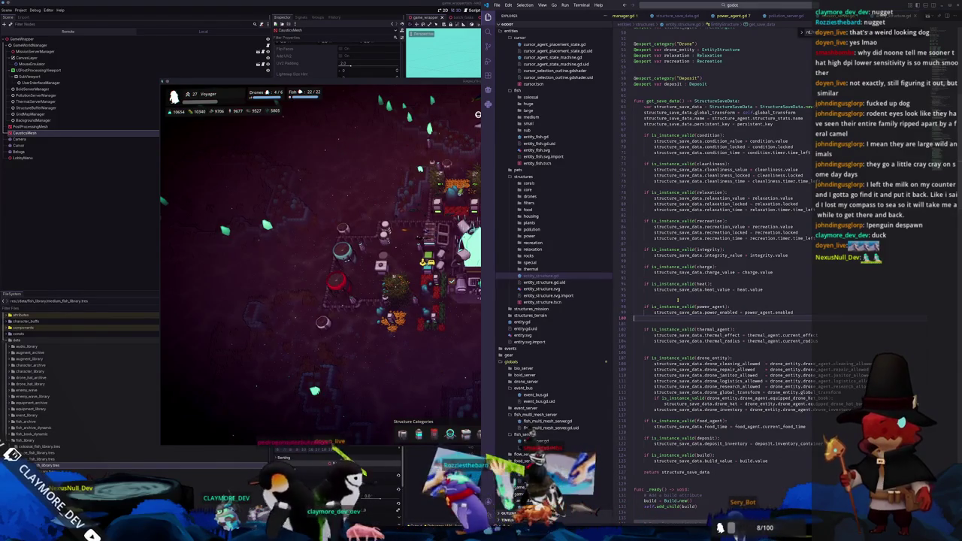
Open structure_server_manager.gd through the quick file search.
left_click(748, 8)
type("cture")
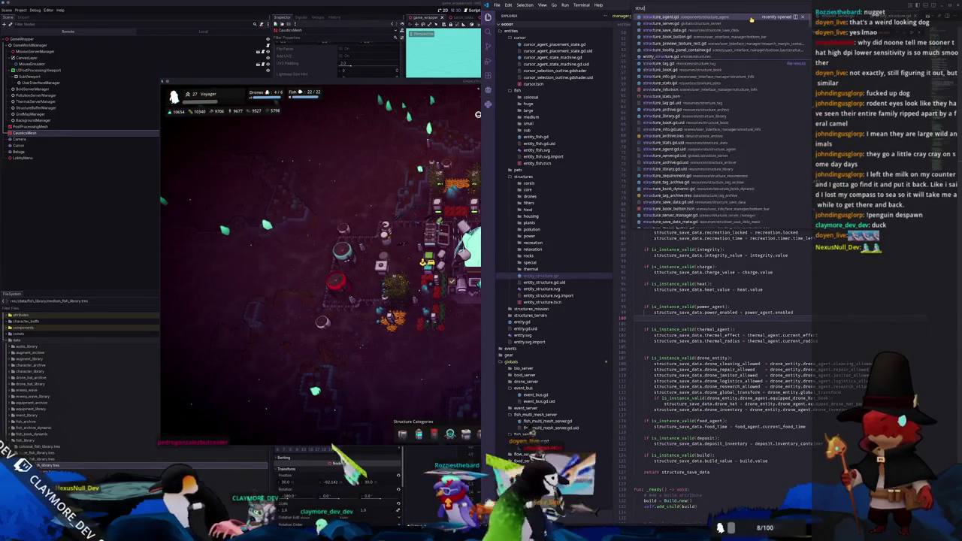
type("_server_mana")
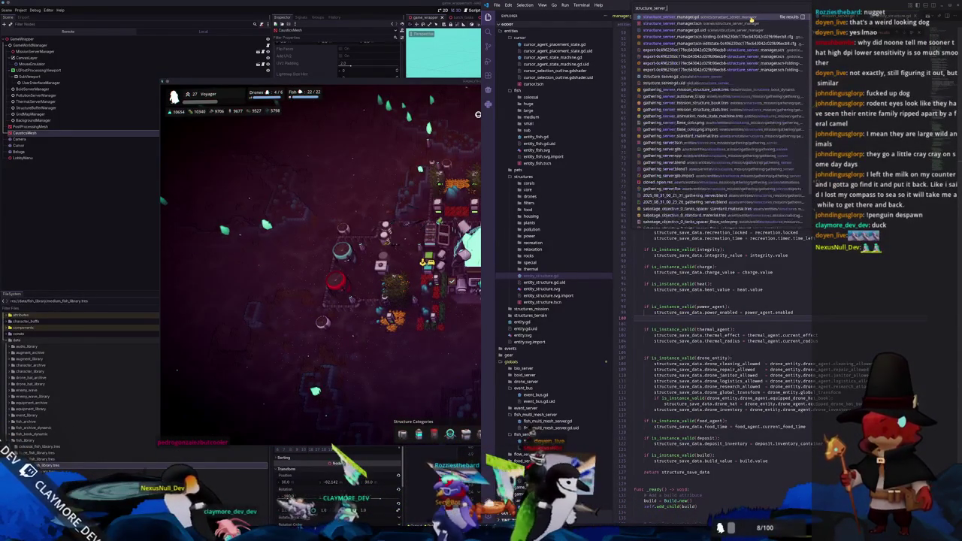
key("Return")
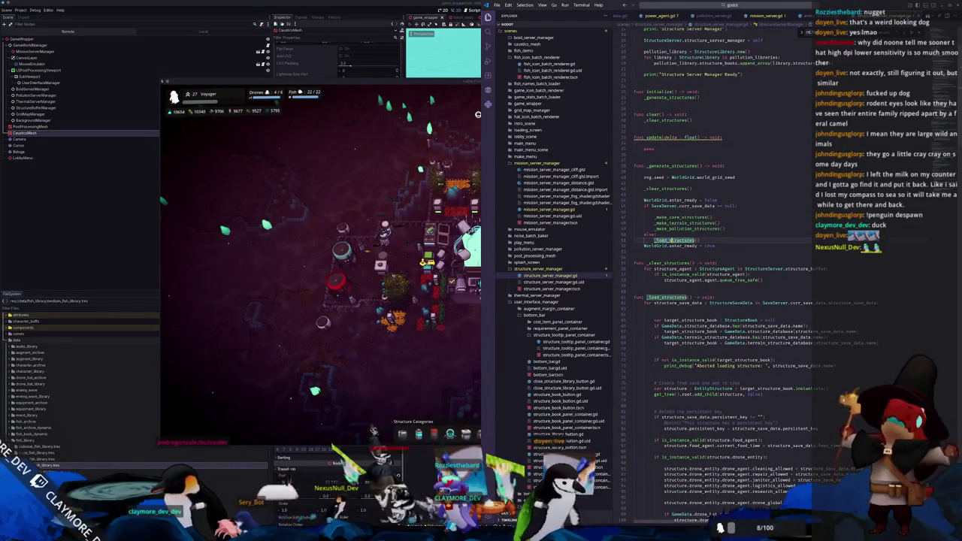
In _load_structures, set structure.power_agent.enabled from structure_save_data.power_enabled when the power agent is valid.
scroll(655, 274, "down", 12)
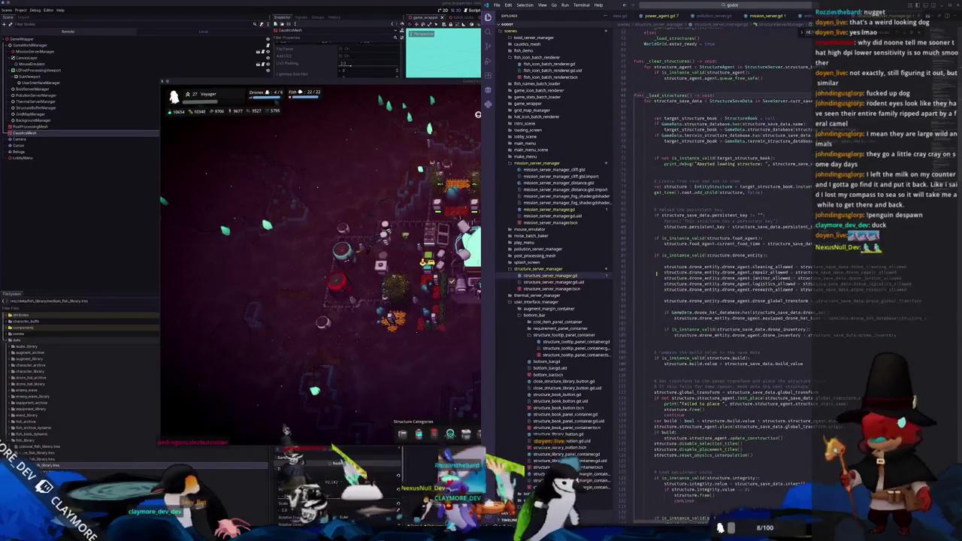
left_click(784, 320)
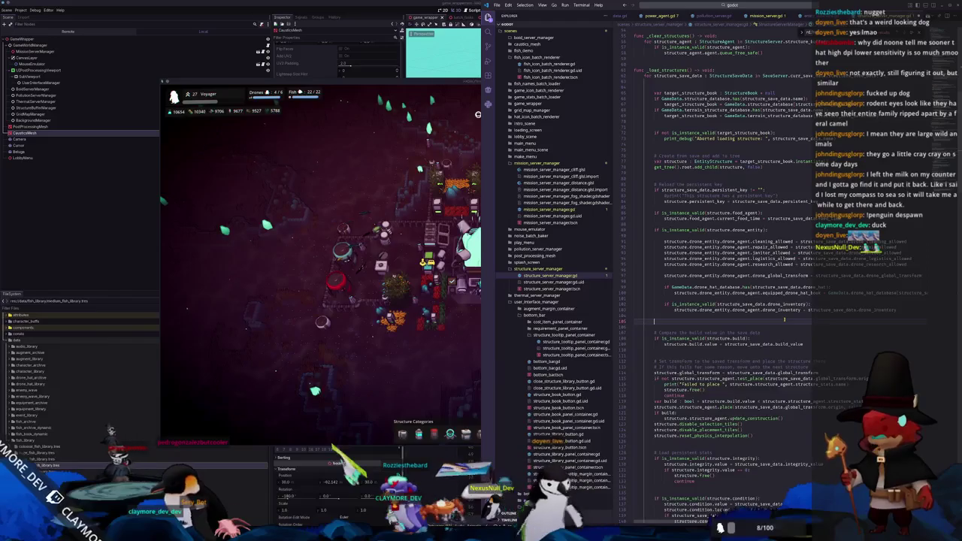
type("if is_i")
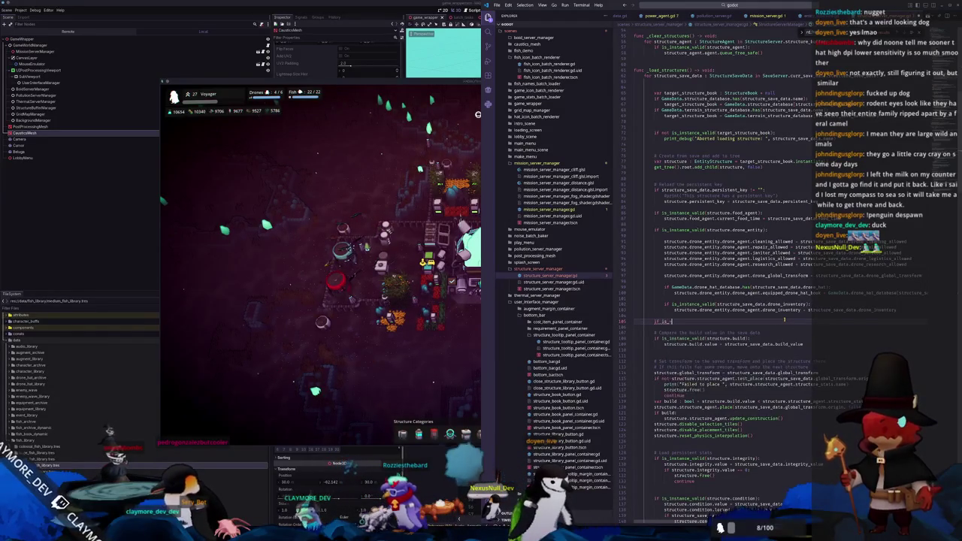
type("nstance_val")
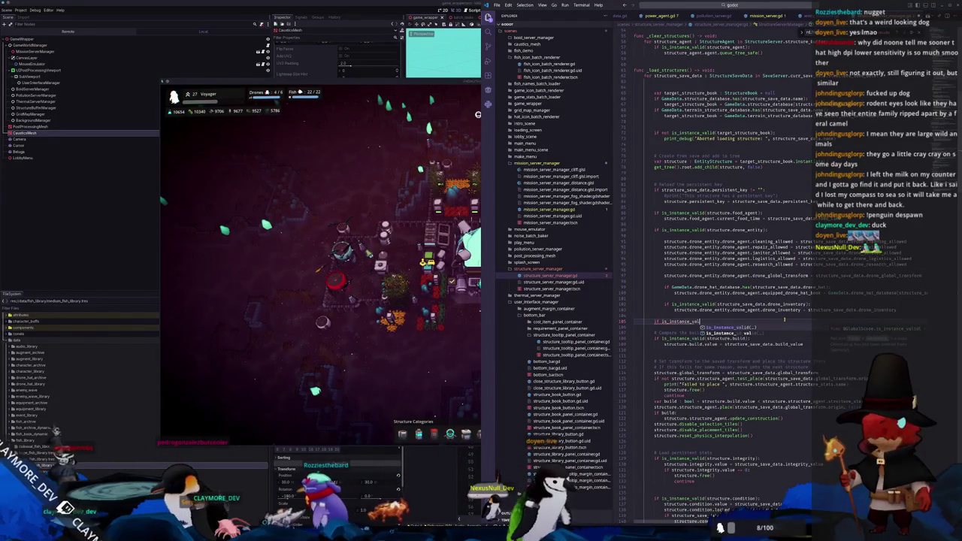
type("id(structure")
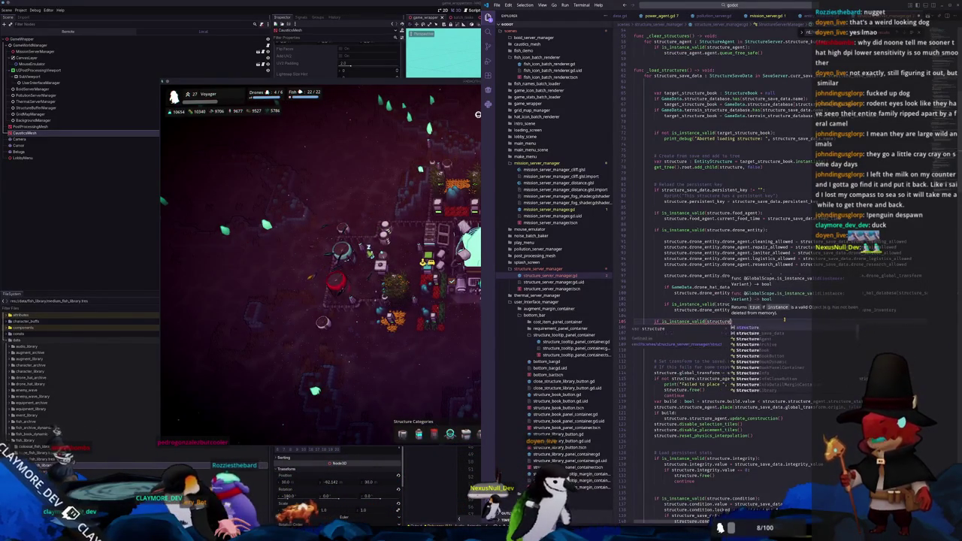
type(".power_agent)")
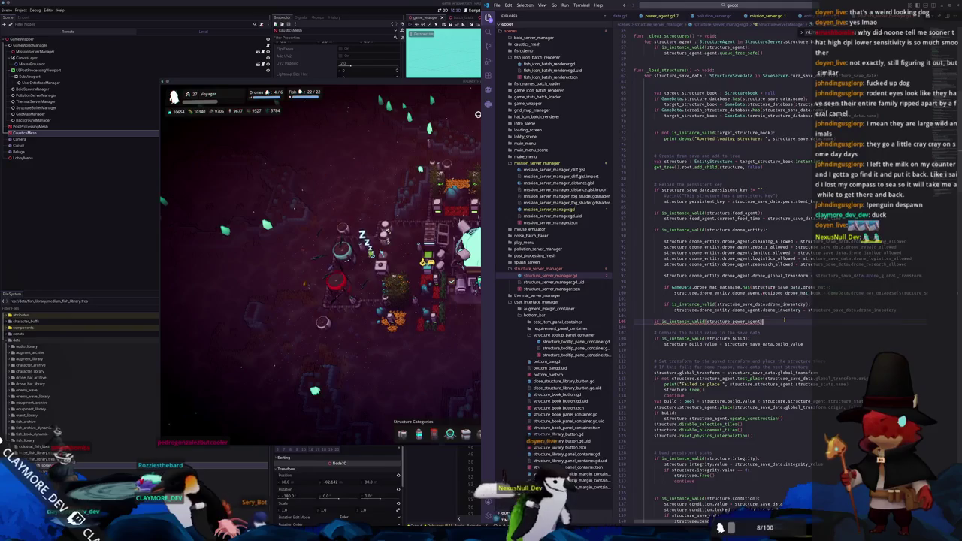
type(":")
key("Return")
type("stru")
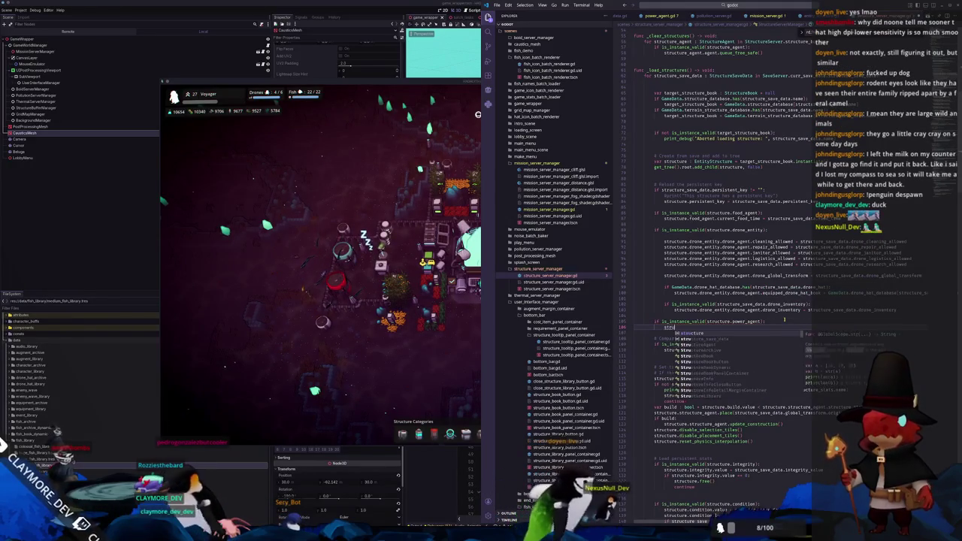
type("cture.power_agent")
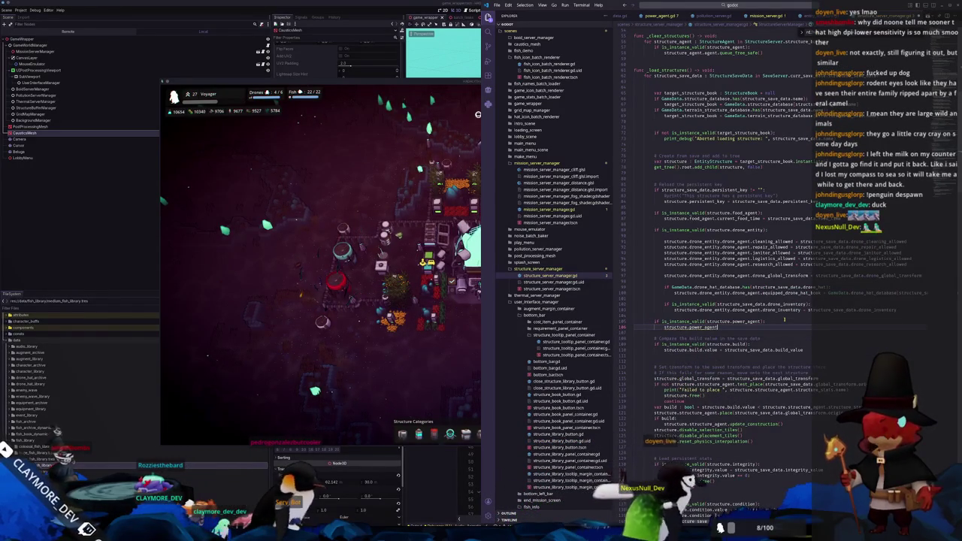
type(".pow")
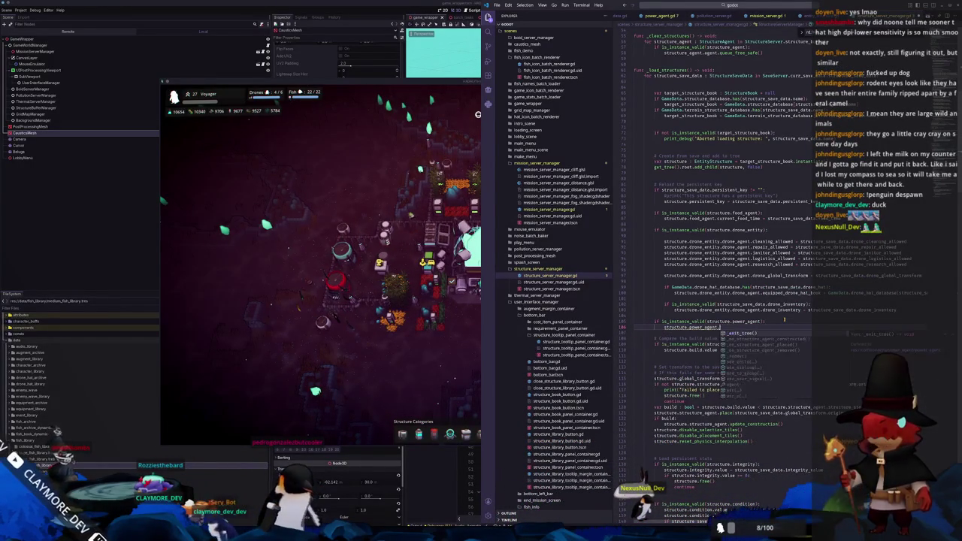
type("enabled")
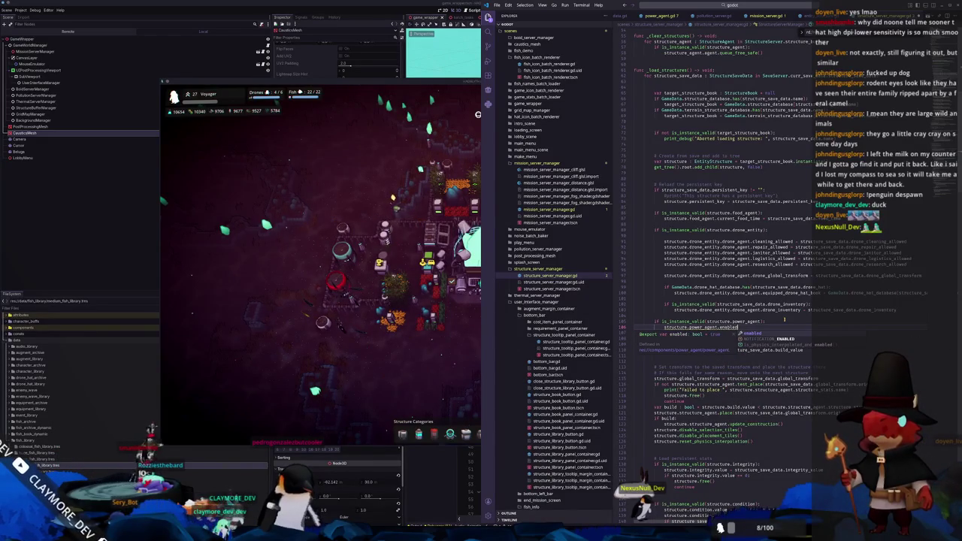
type(" = structure_save")
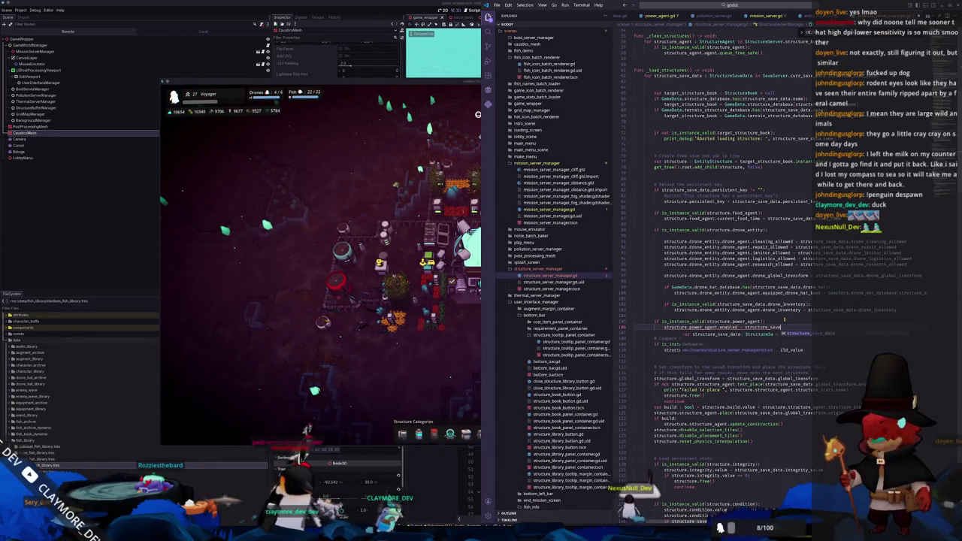
key("Tab")
type(".")
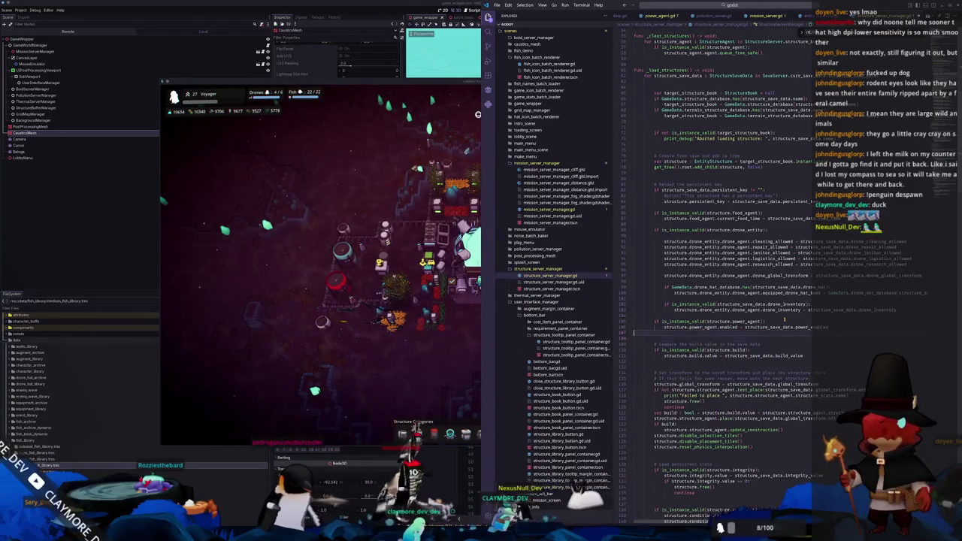
Add a comment noting the enabled state comes from the save, with a blank line above.
key("Return")
key("Tab")
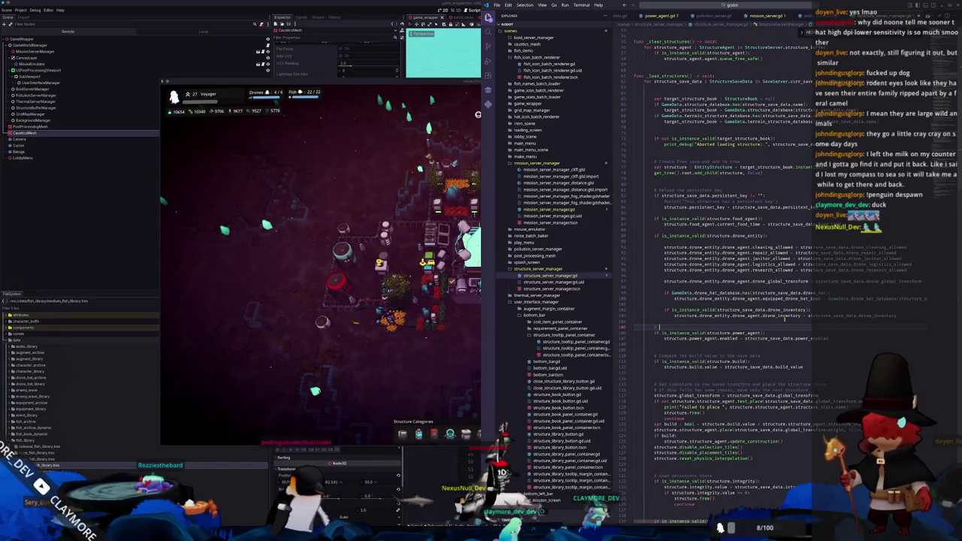
type("enabled first")
key("BackSpace")
key("BackSpace")
key("BackSpace")
type("from the ")
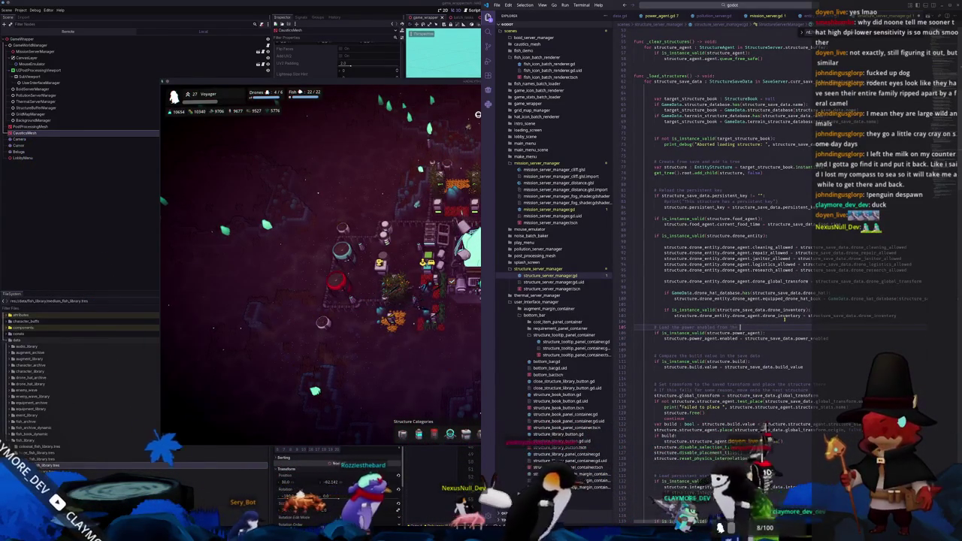
type("save")
key("Home")
key("Return")
key("Up")
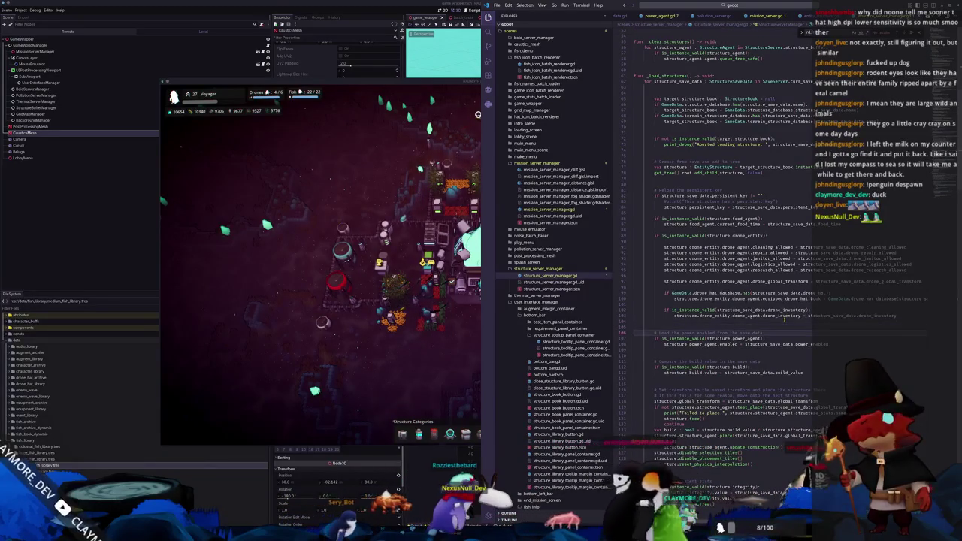
left_click(760, 6)
type("power_agent")
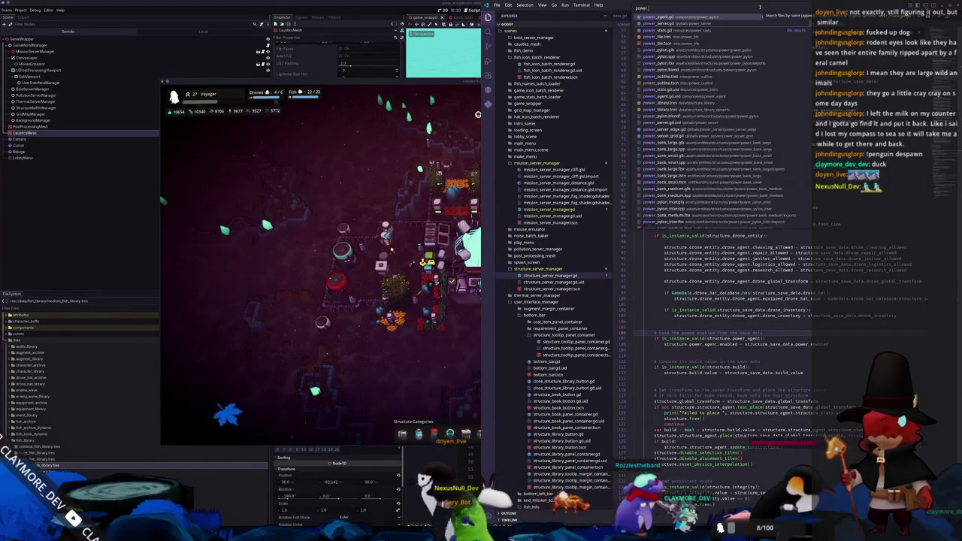
key("Return")
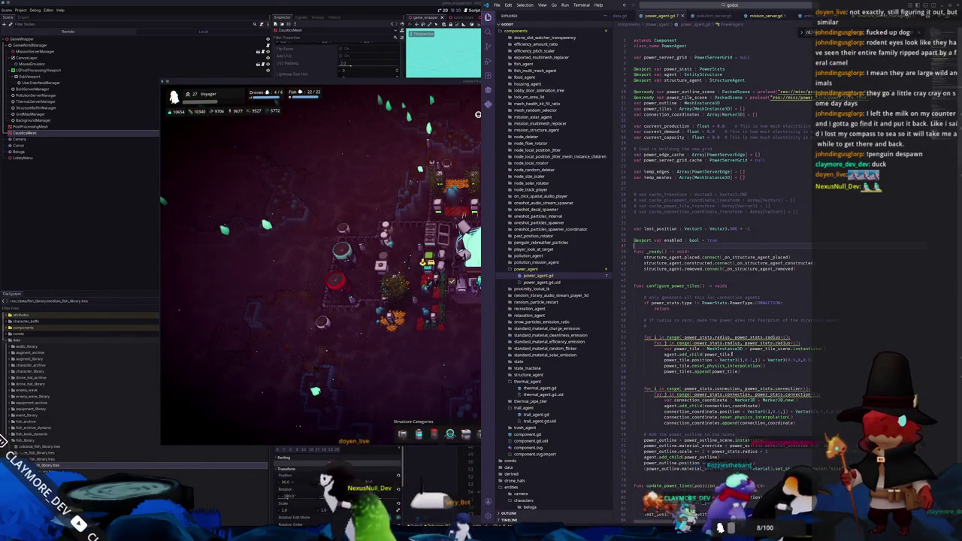
left_click(799, 307)
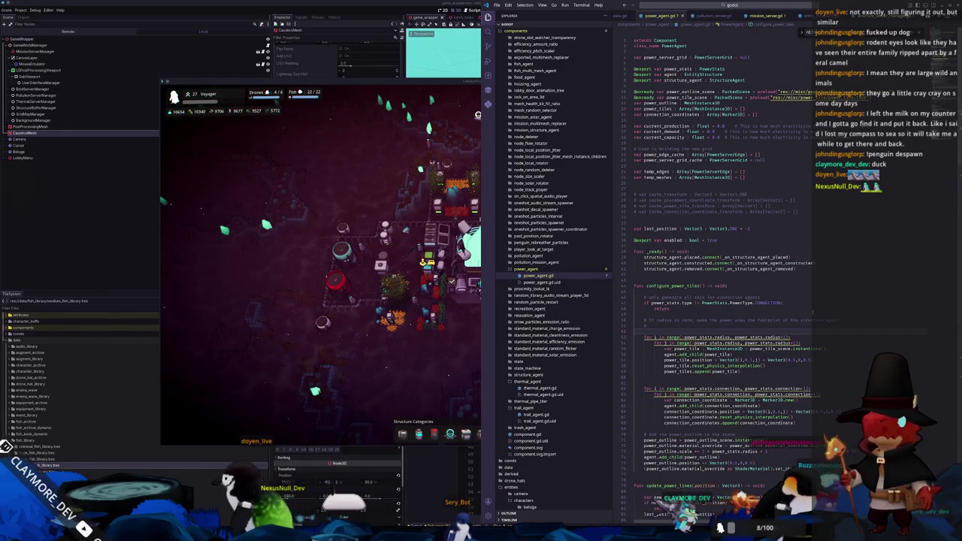
scroll(799, 431, "down", 4)
scroll(798, 431, "down", 15)
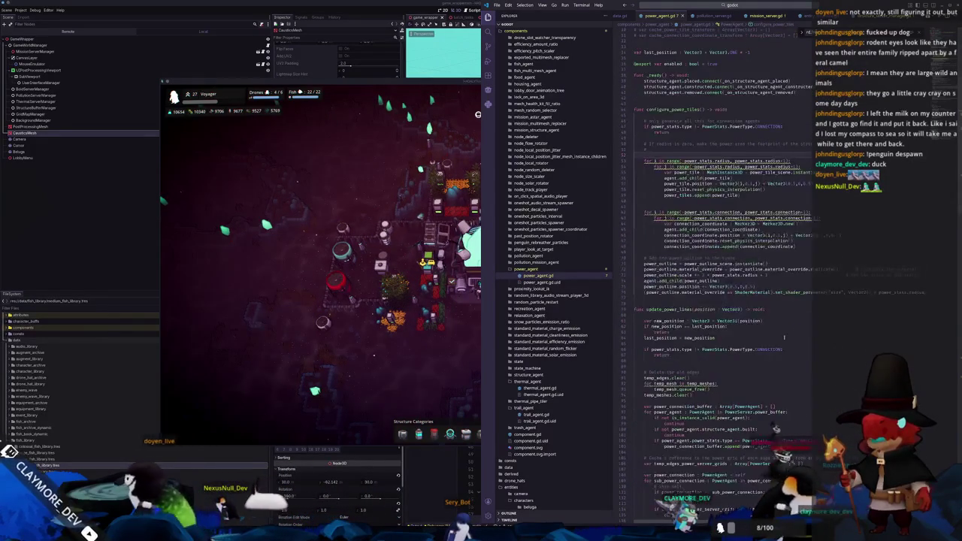
scroll(642, 359, "down", 15)
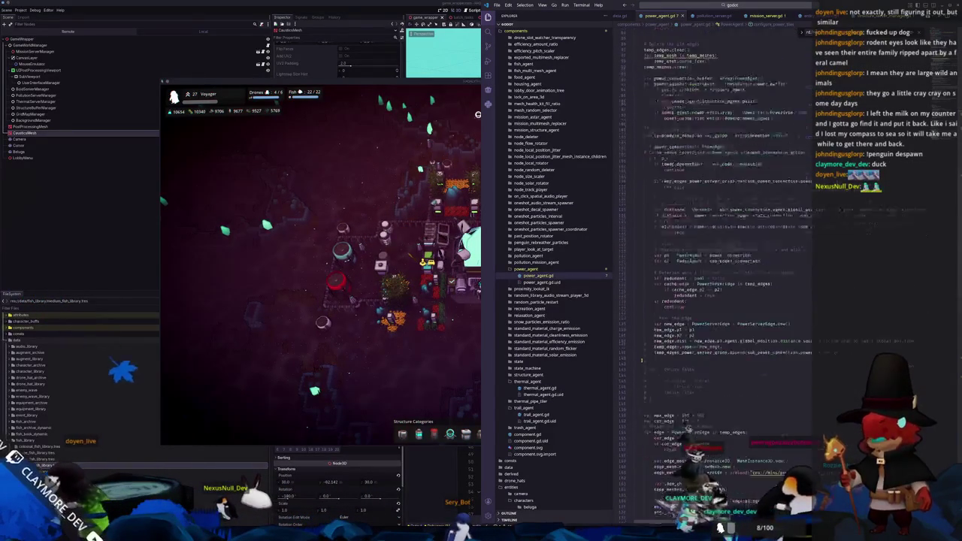
scroll(643, 363, "up", 10)
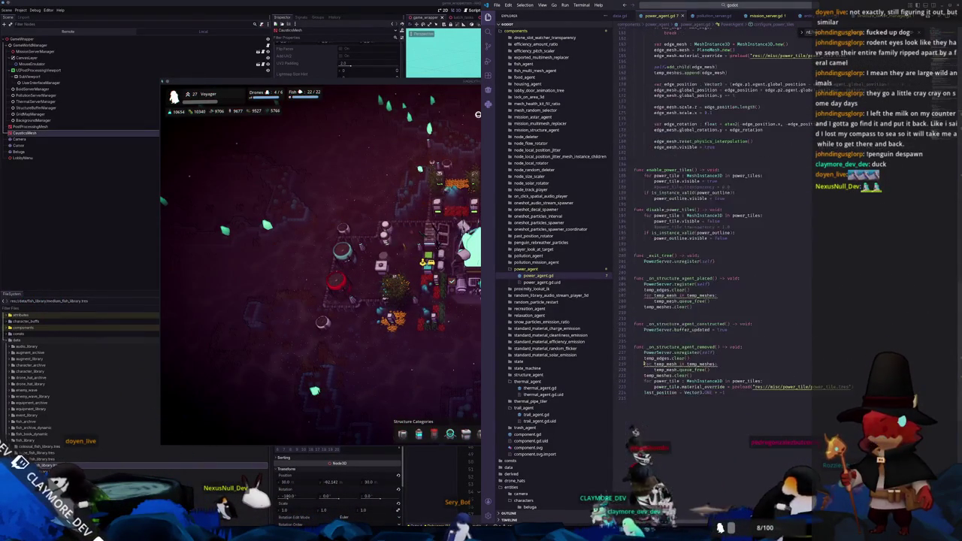
scroll(636, 363, "up", 3)
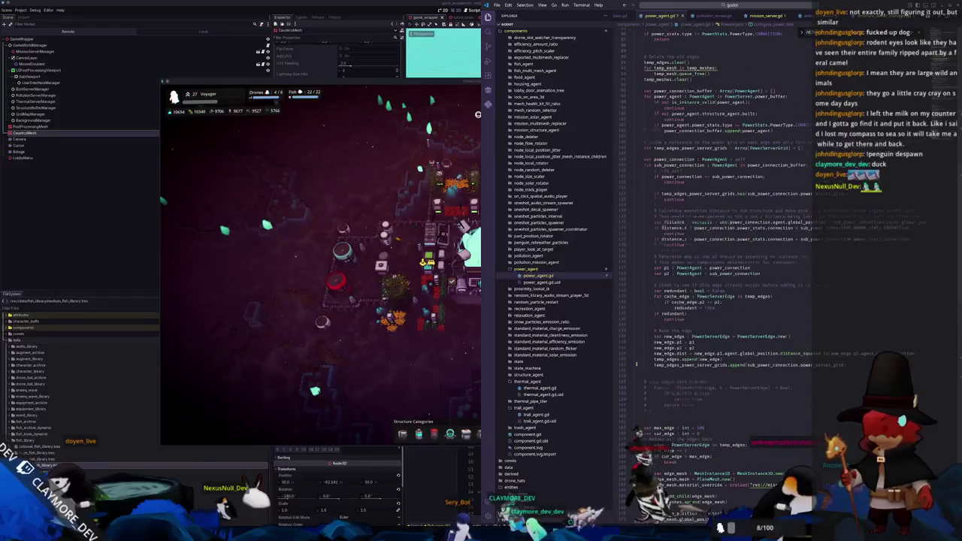
left_click(713, 7)
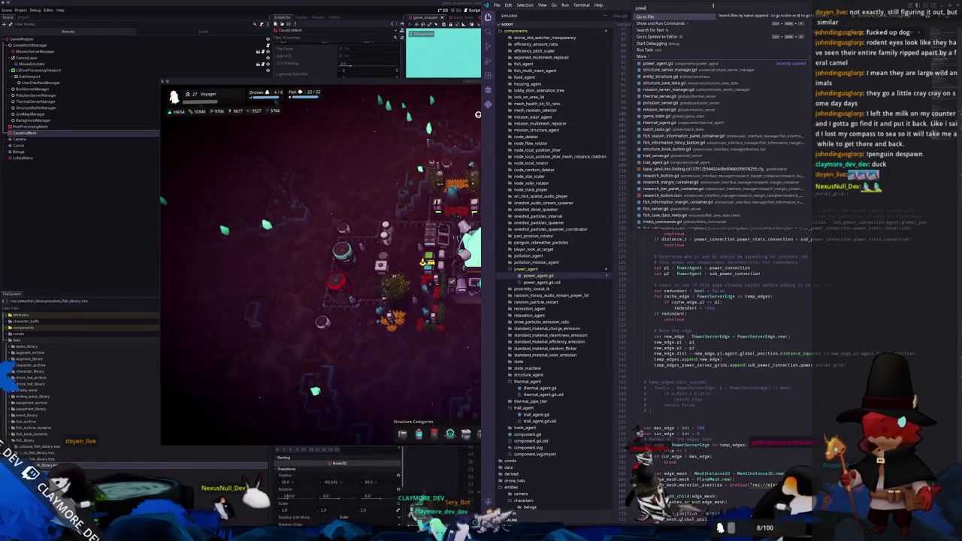
type("r_server")
key("Return")
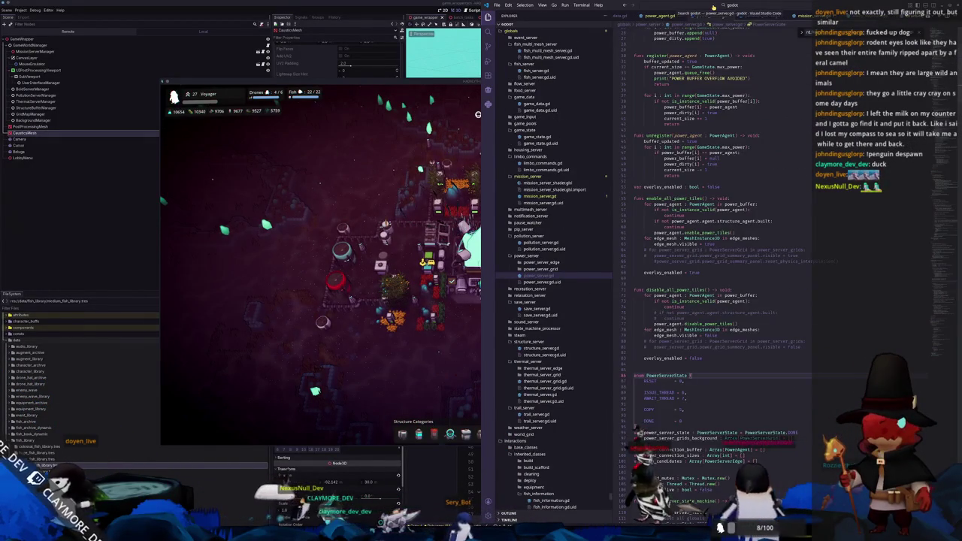
scroll(740, 261, "down", 10)
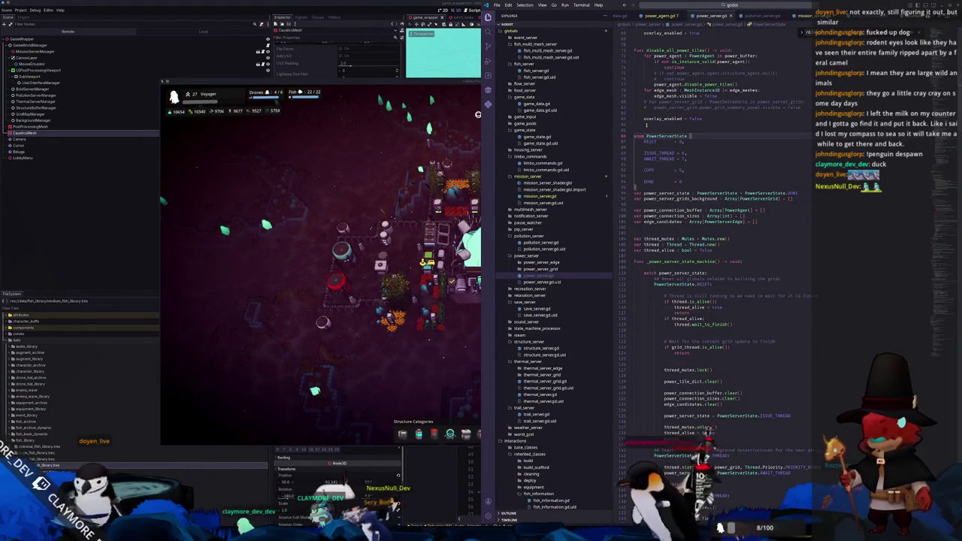
double_click(653, 153)
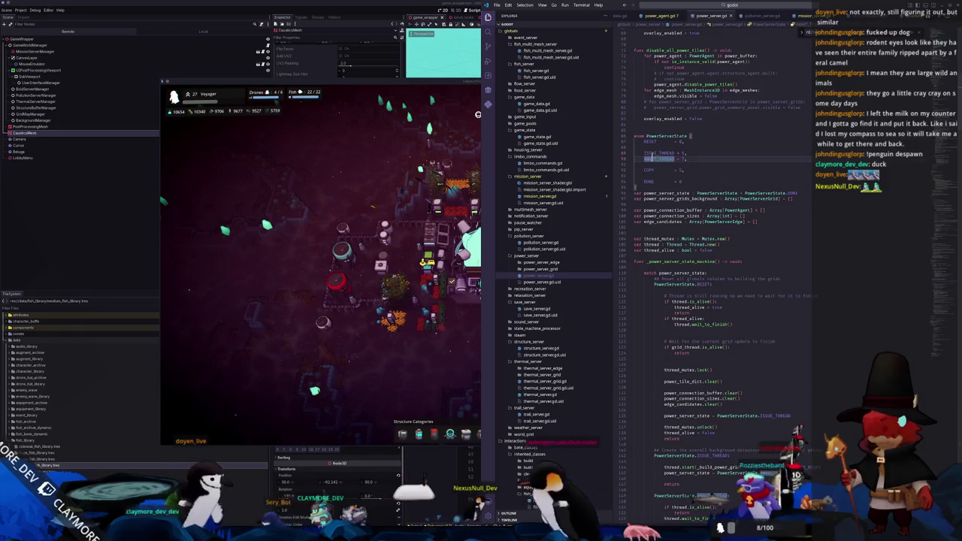
scroll(669, 217, "down", 1)
scroll(654, 270, "down", 10)
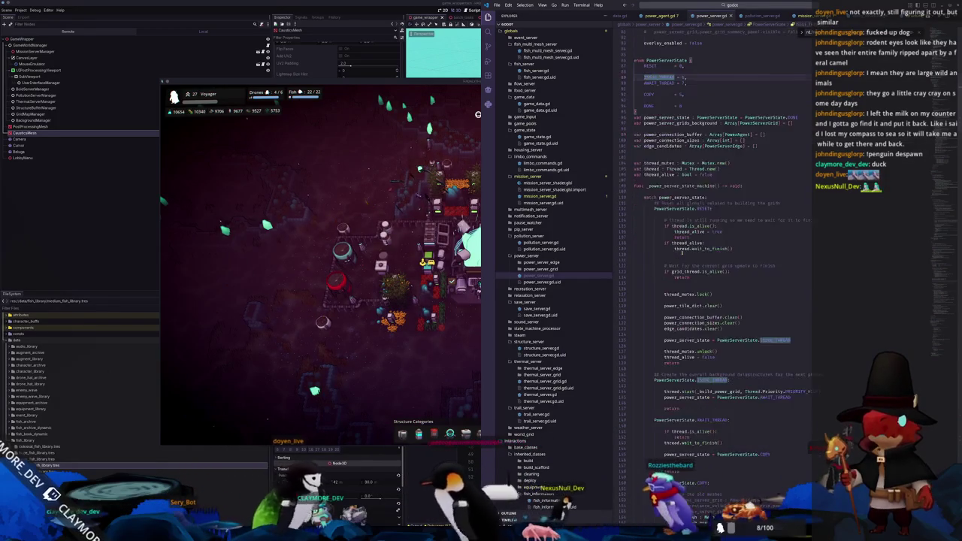
scroll(653, 277, "down", 5)
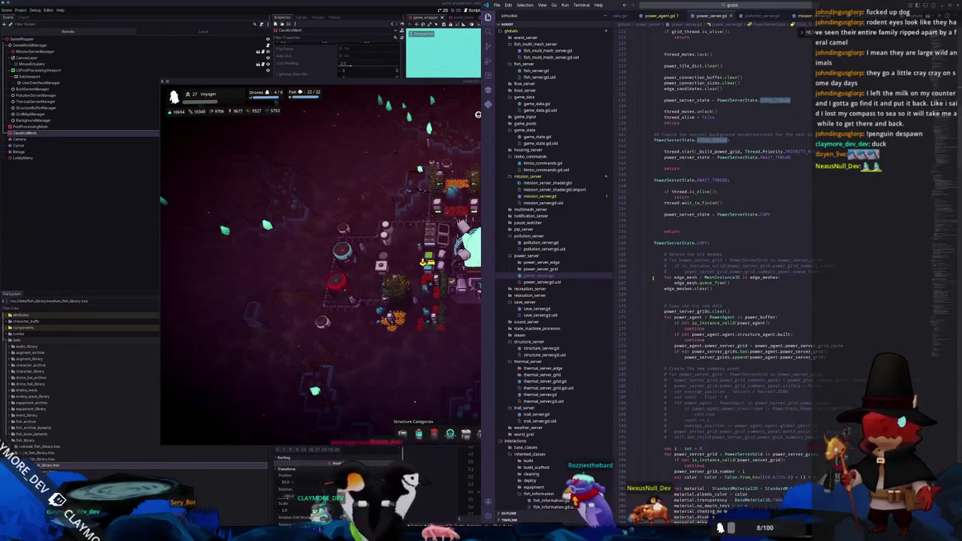
scroll(653, 278, "up", 2)
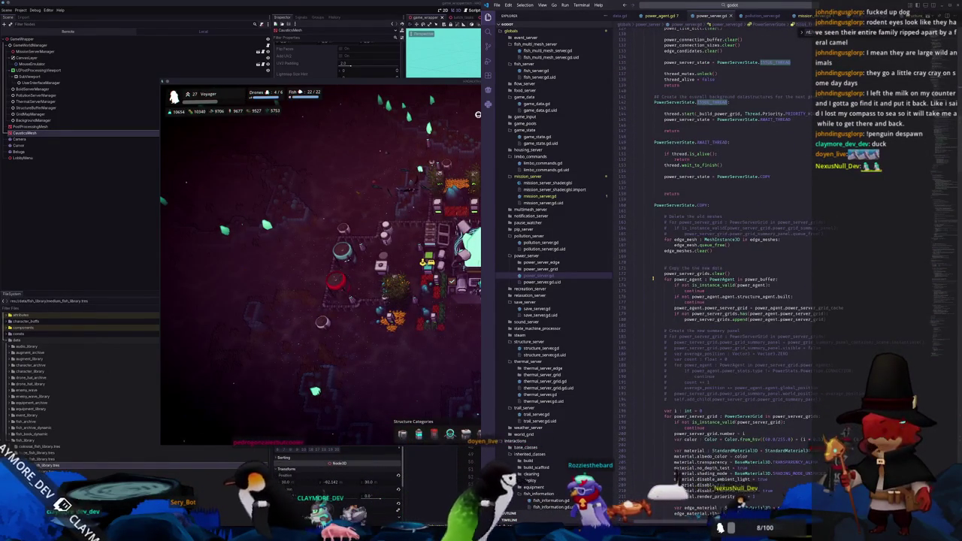
scroll(656, 351, "down", 14)
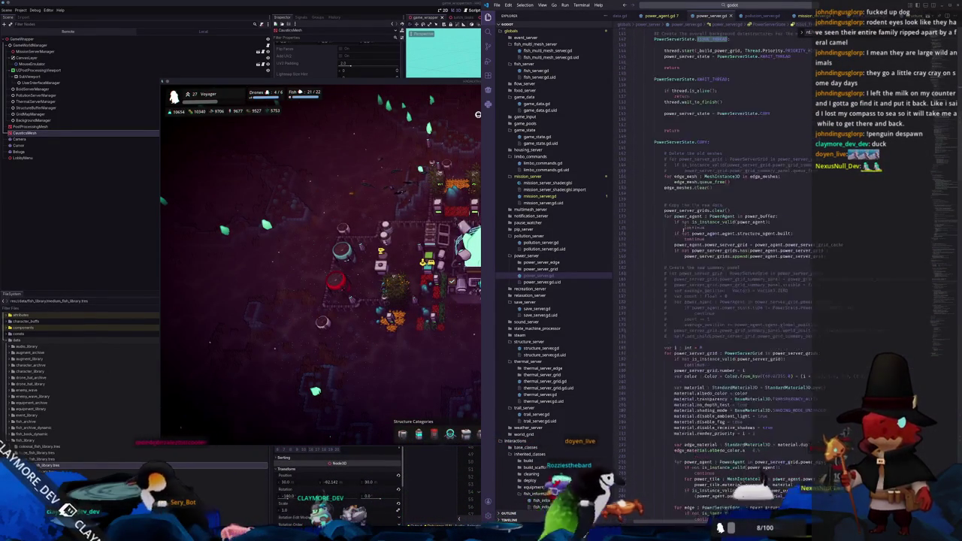
scroll(656, 350, "down", 7)
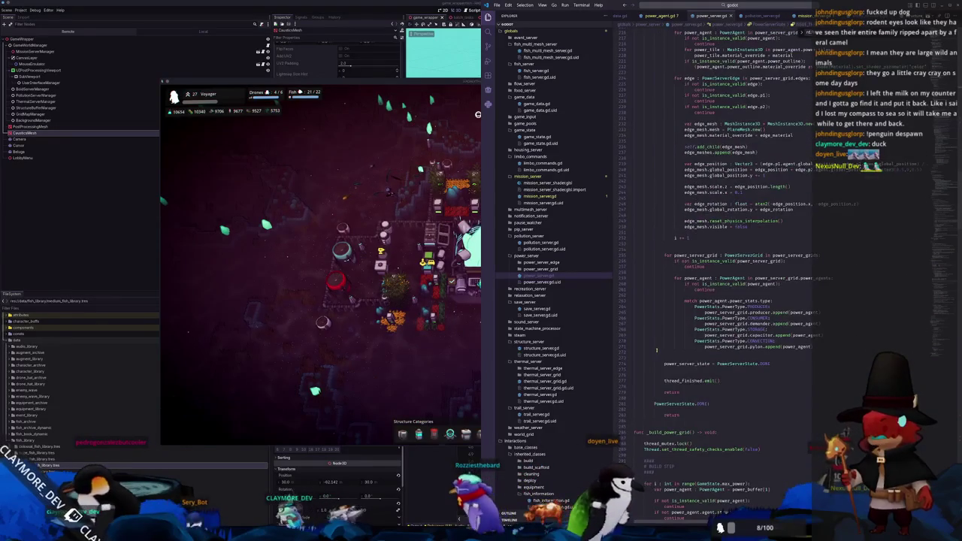
scroll(655, 350, "down", 3)
scroll(655, 351, "down", 5)
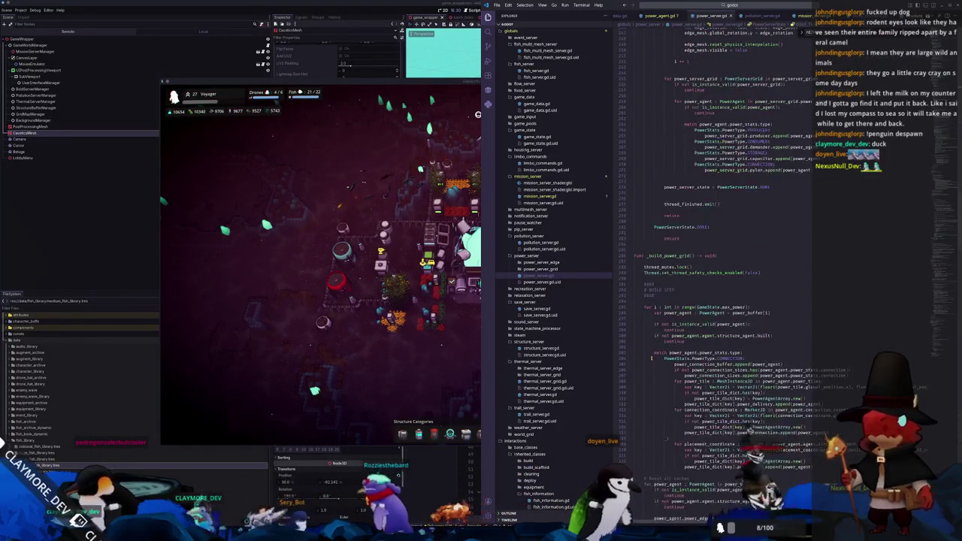
scroll(650, 361, "up", 5)
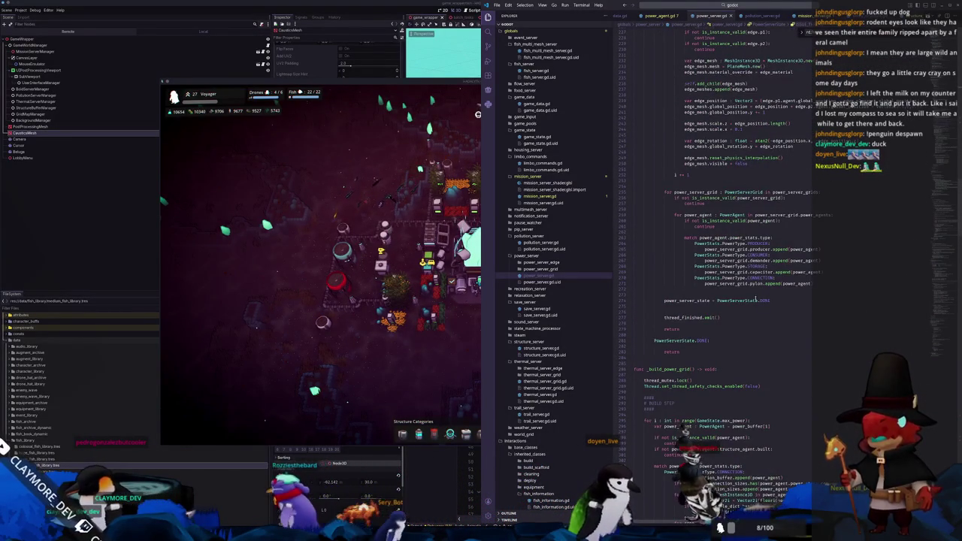
scroll(755, 299, "up", 2)
scroll(796, 342, "down", 6)
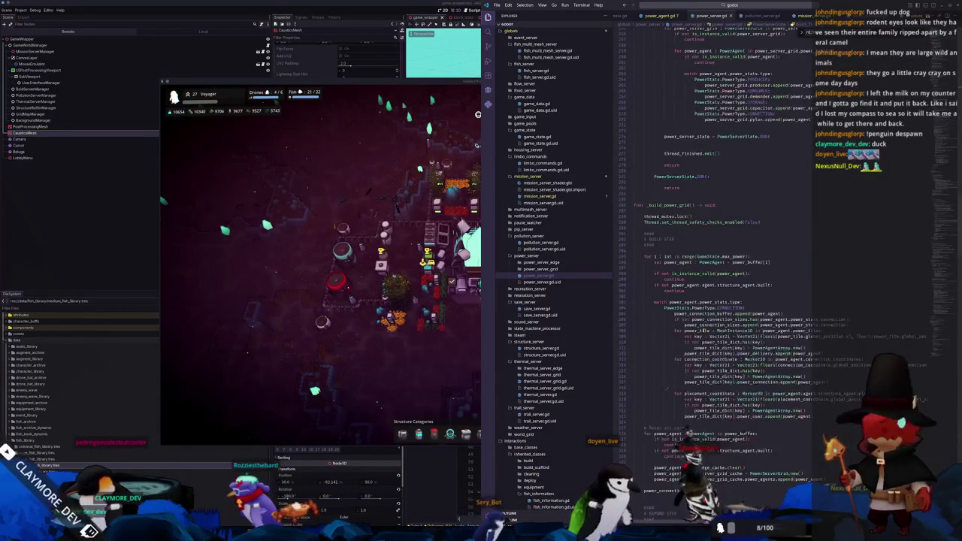
scroll(650, 348, "down", 3)
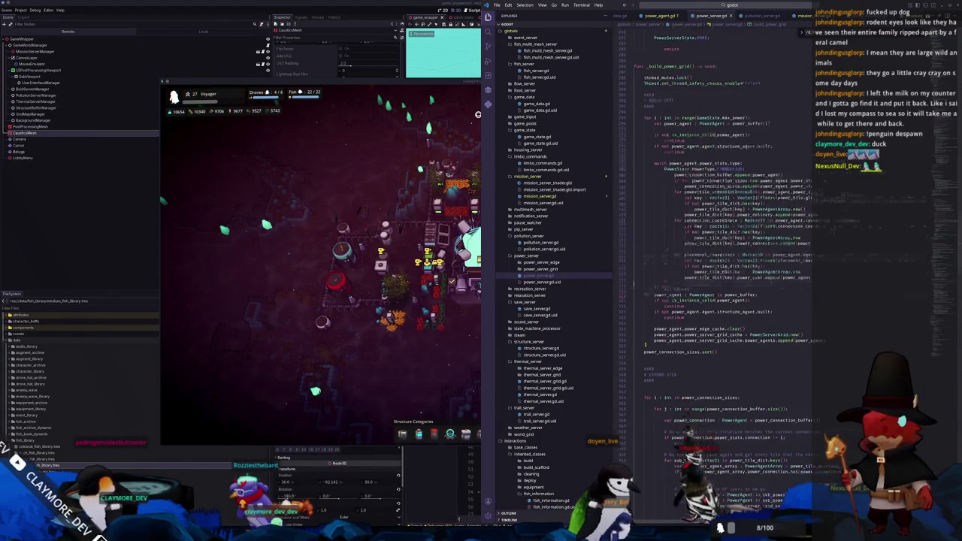
scroll(645, 344, "down", 9)
scroll(644, 346, "down", 5)
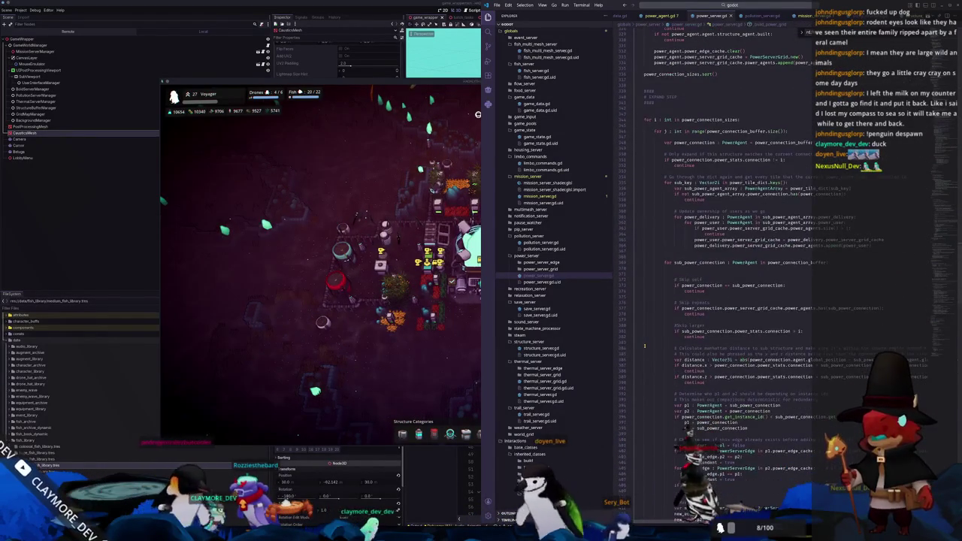
scroll(643, 347, "up", 3)
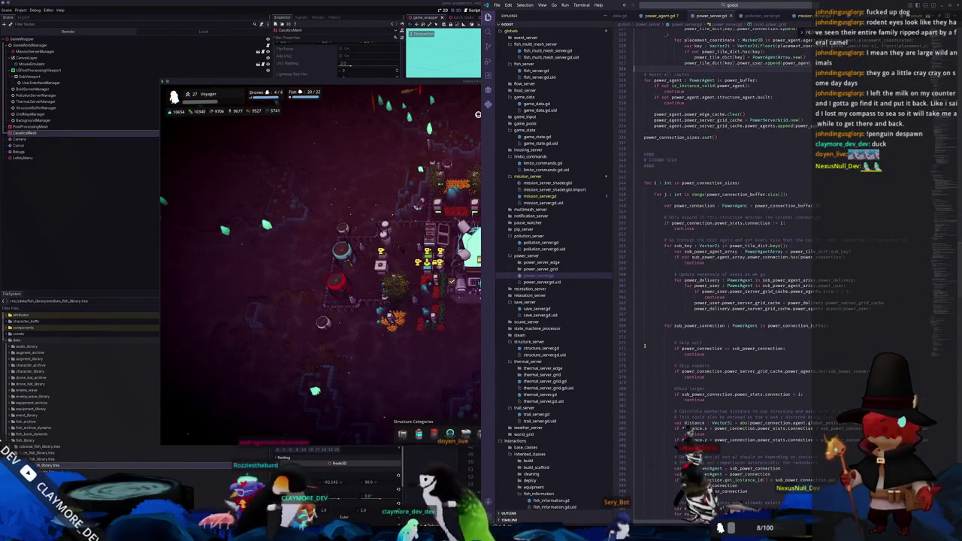
scroll(696, 320, "up", 10)
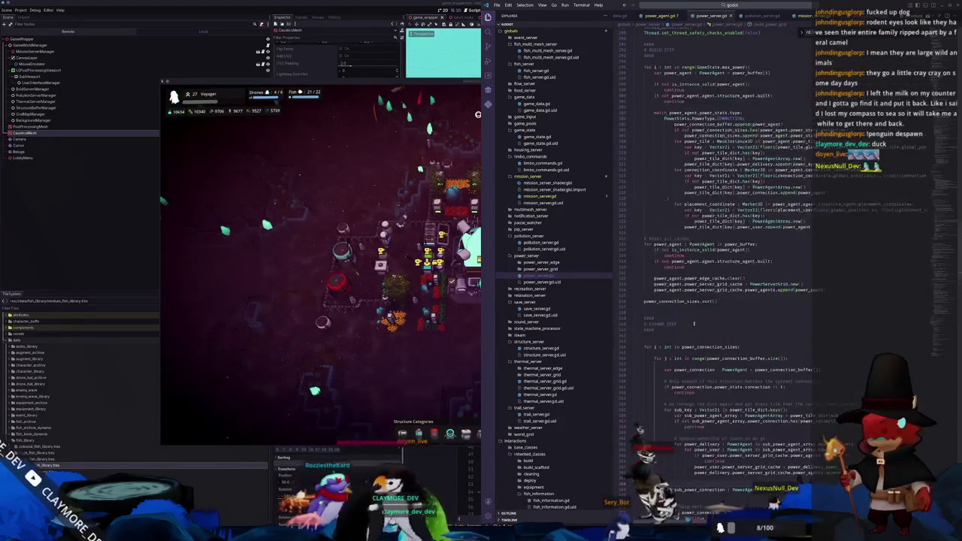
scroll(689, 324, "down", 18)
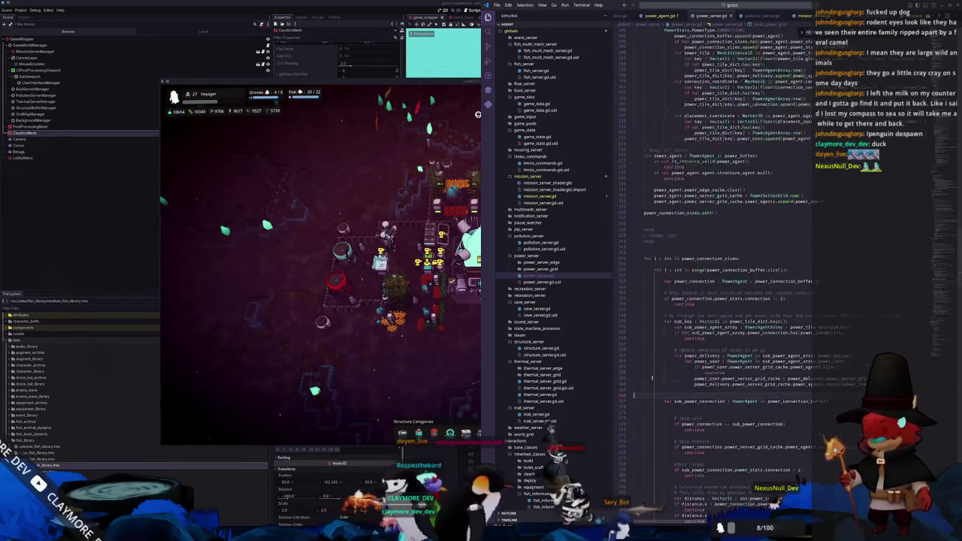
scroll(640, 381, "down", 14)
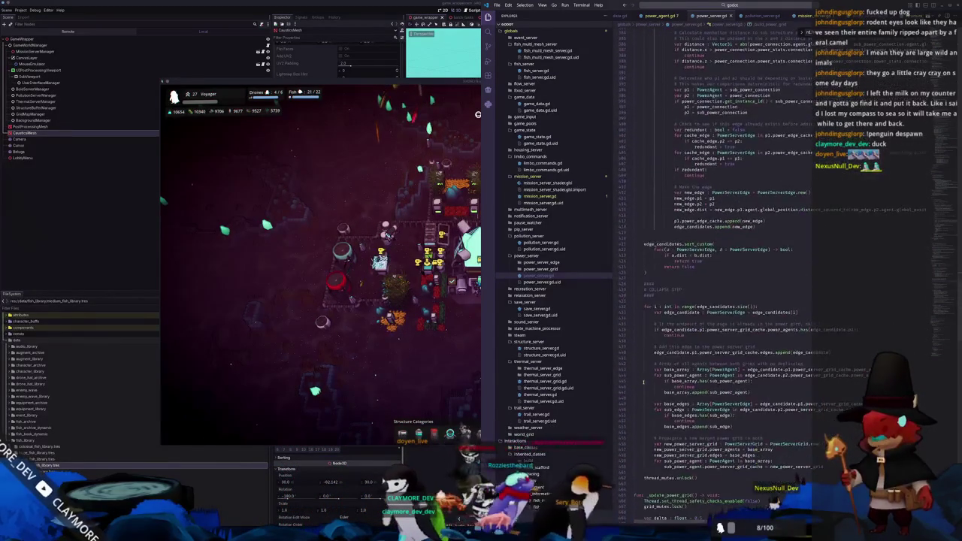
scroll(643, 384, "down", 9)
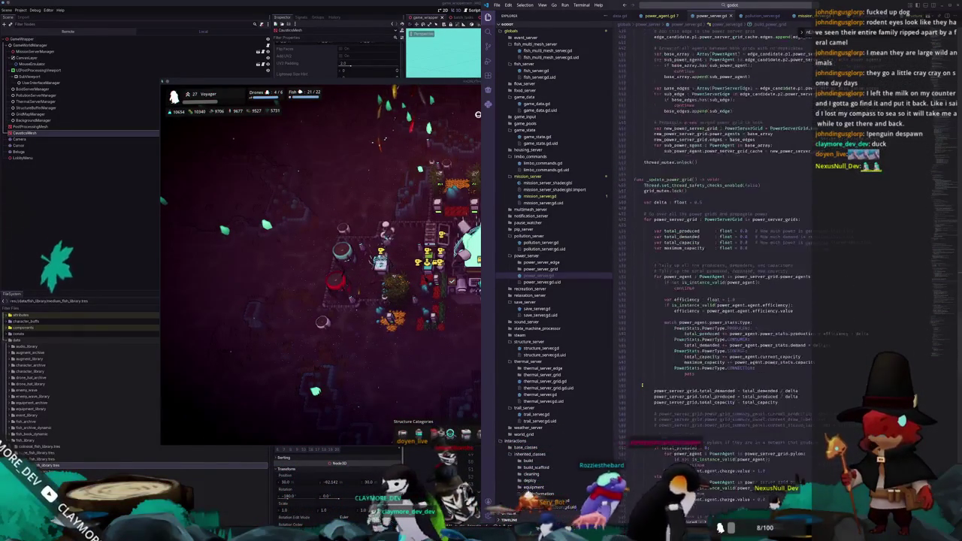
scroll(642, 386, "down", 1)
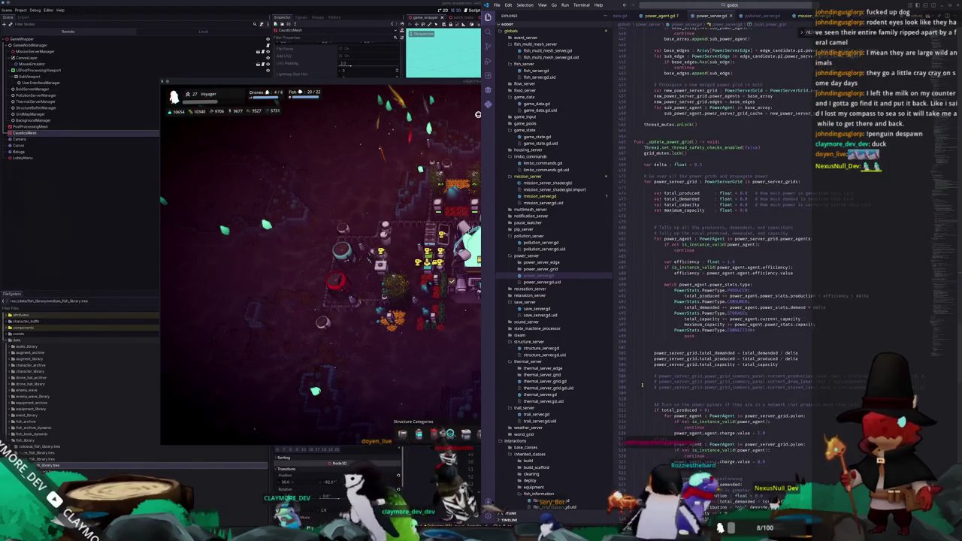
left_click(643, 387)
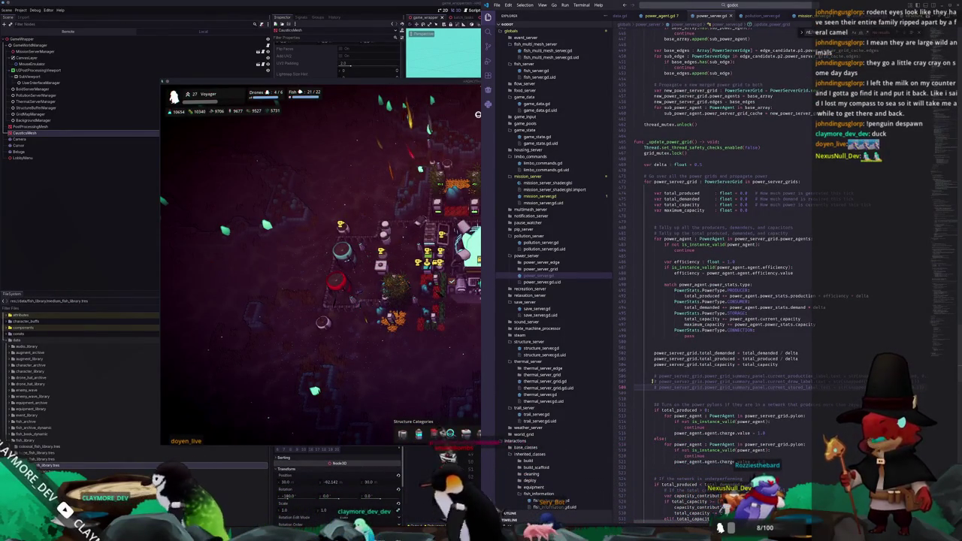
left_click(654, 353)
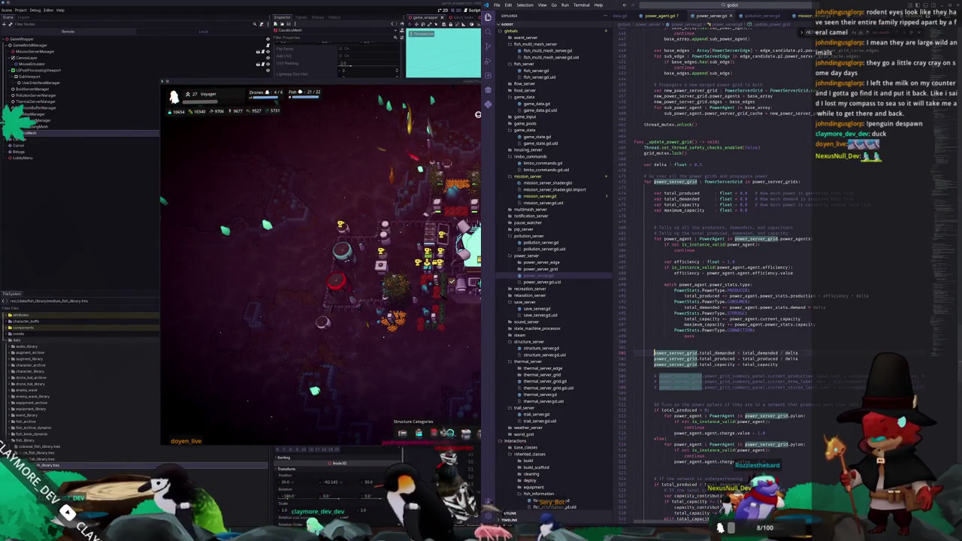
left_click(834, 308)
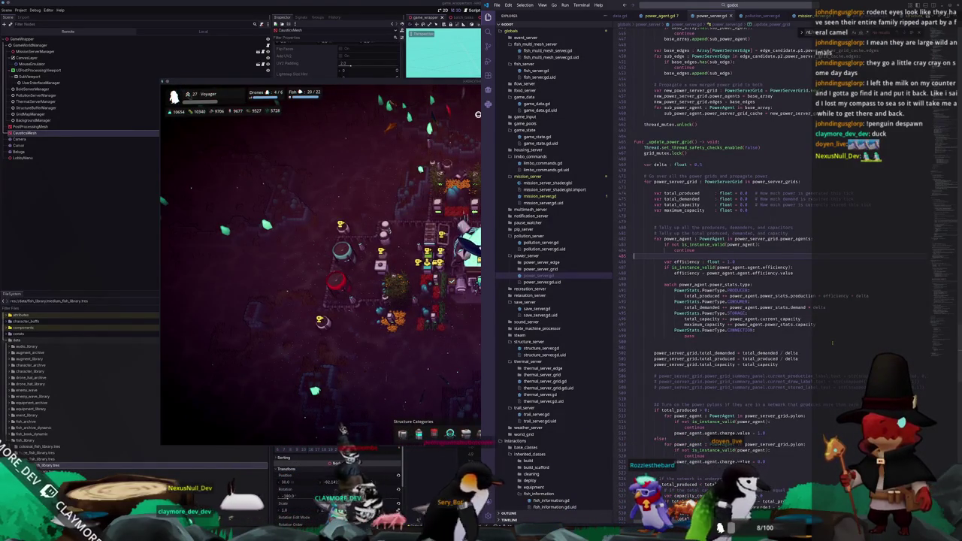
scroll(836, 331, "down", 20)
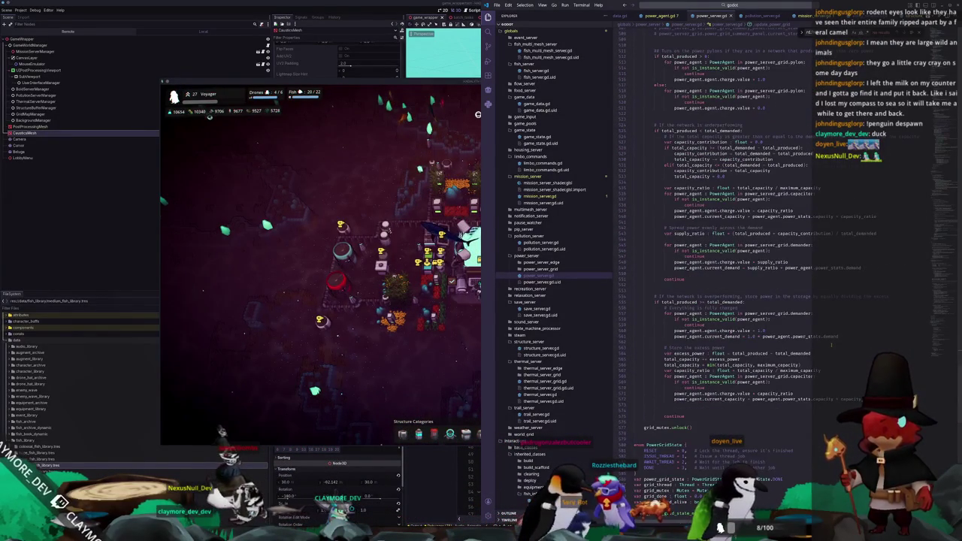
scroll(830, 344, "up", 10)
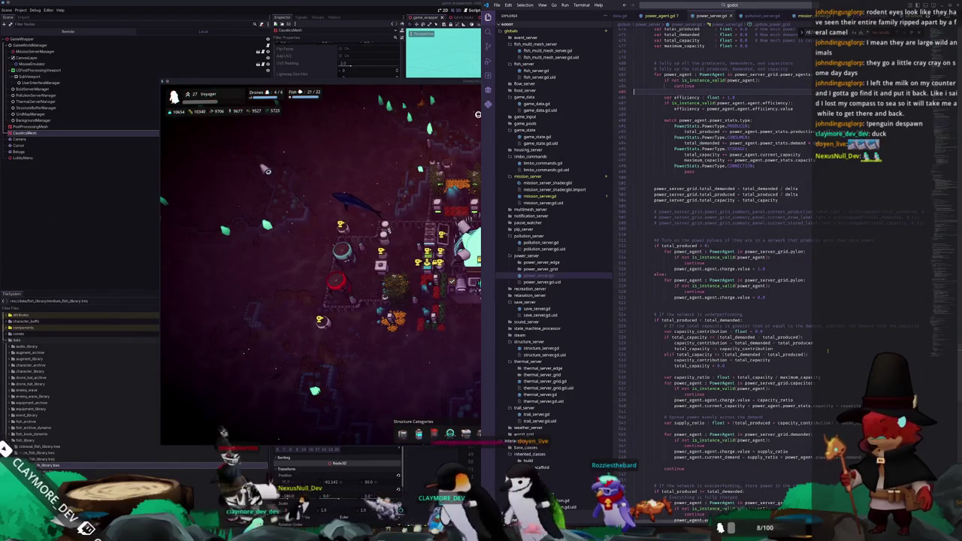
scroll(827, 350, "down", 5)
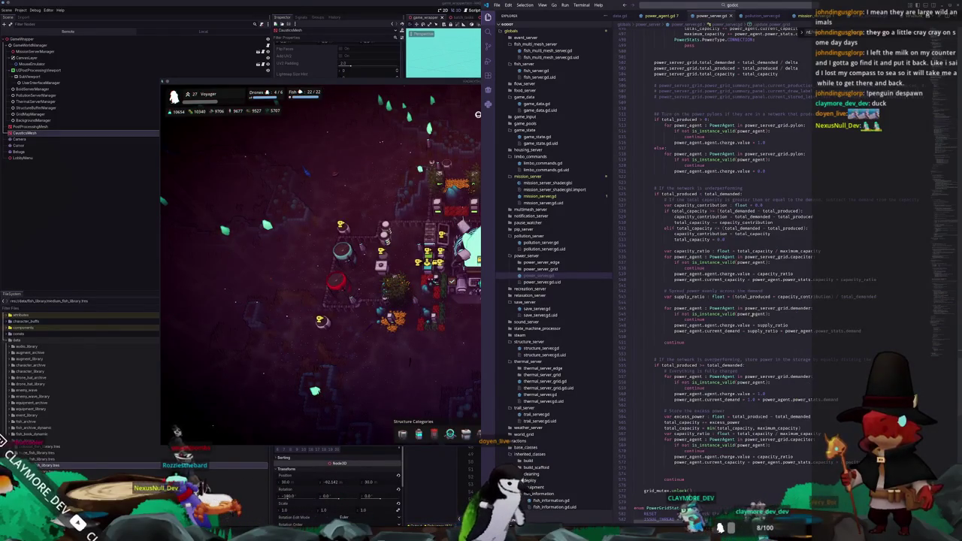
double_click(748, 319)
Add an 'if not power_agent.enabled: continue' check inside the power agent loop.
left_click(747, 319)
key("Return")
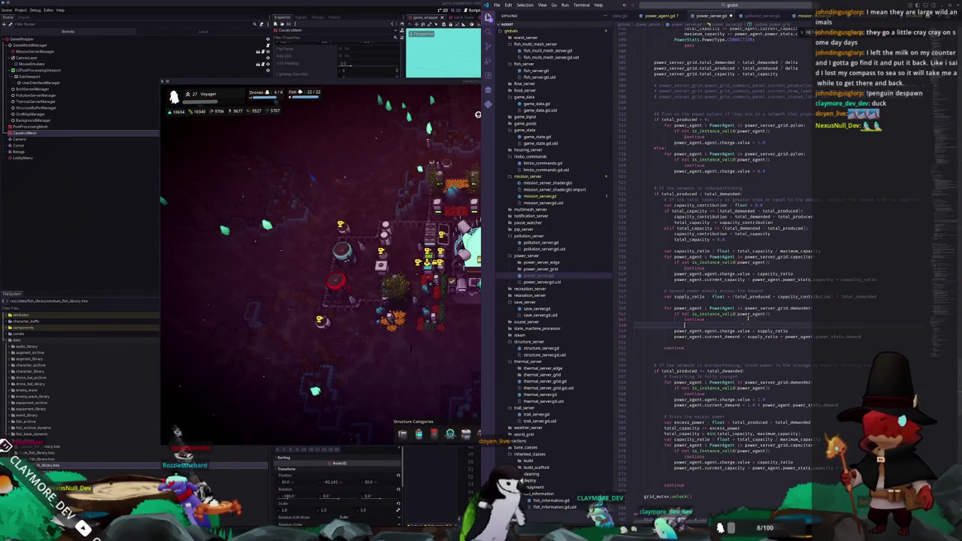
type("if no")
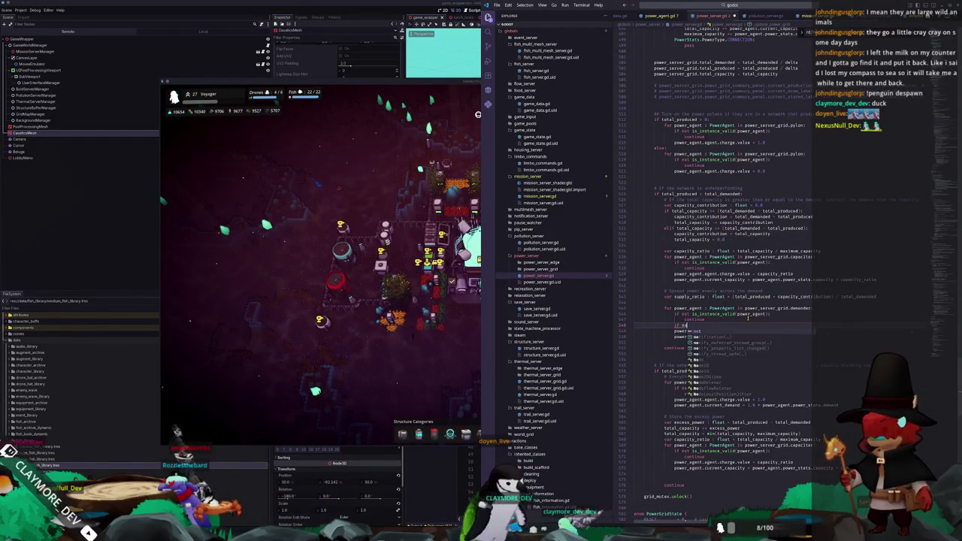
type("t is_instance_")
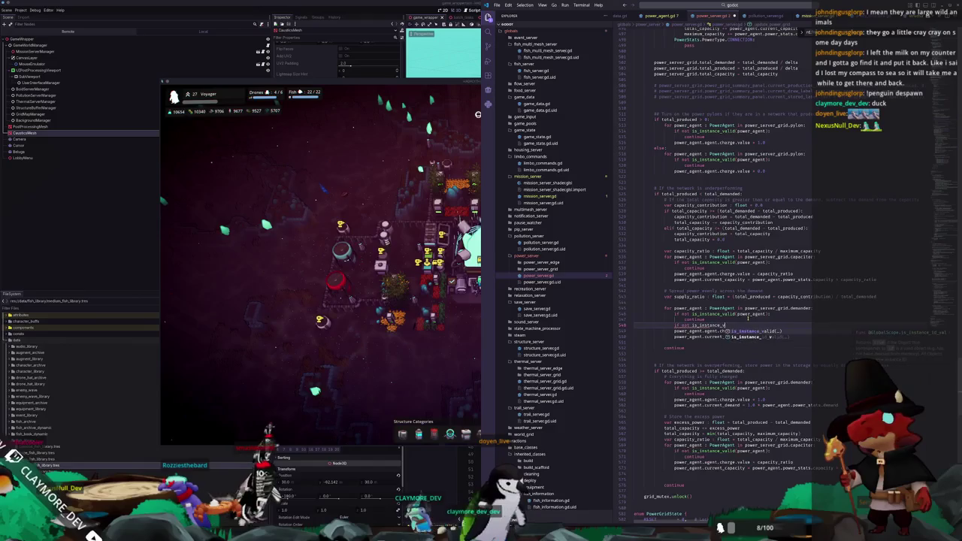
type("valid(power_agent")
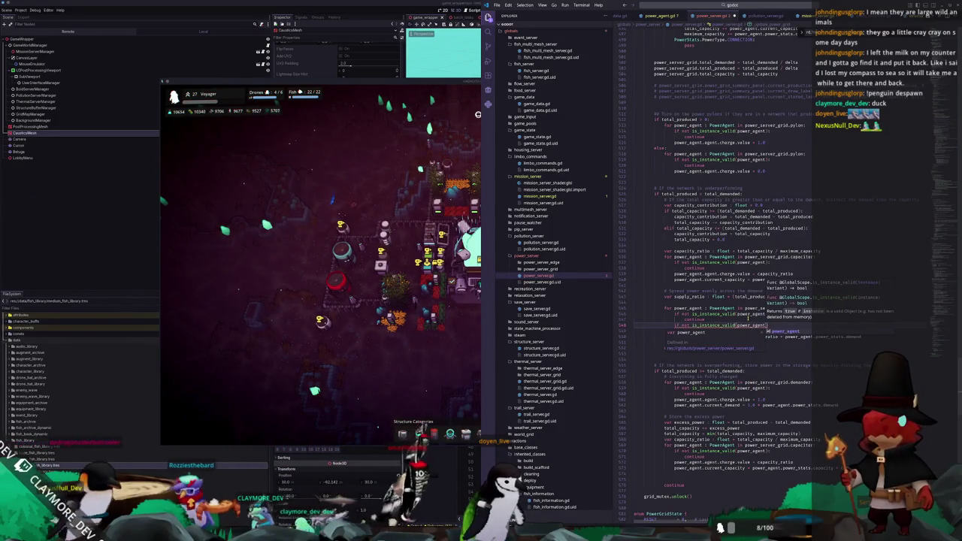
key("Return")
type("):")
key("shift+Home")
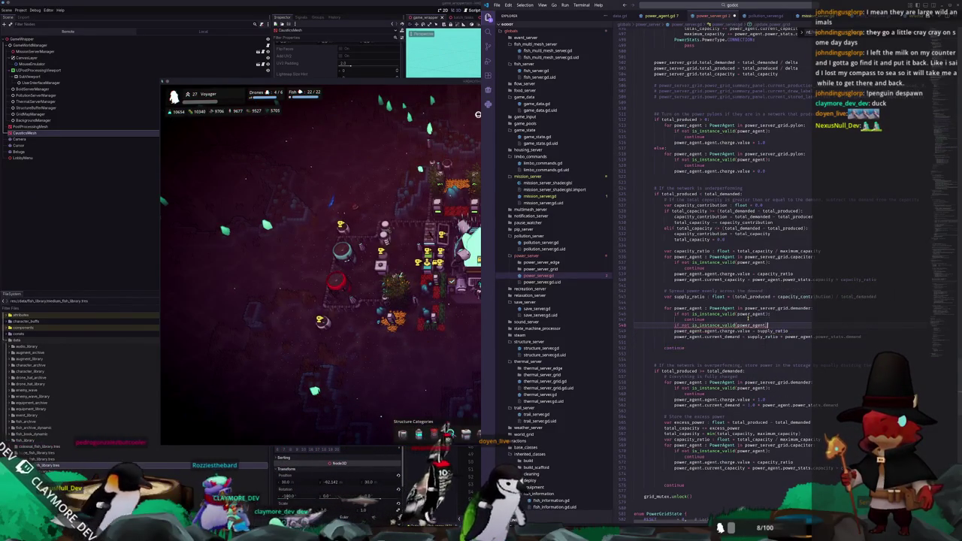
type("if not po")
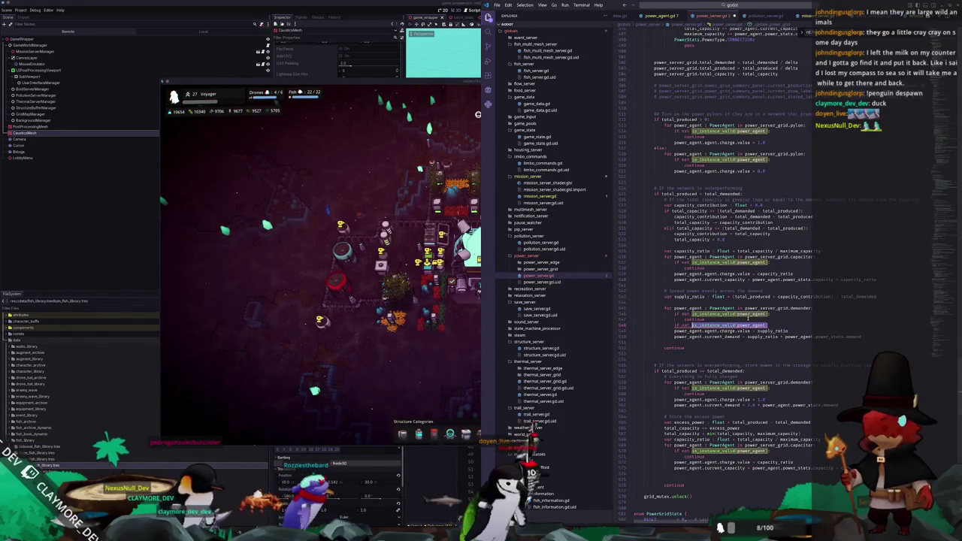
type("wer_agent")
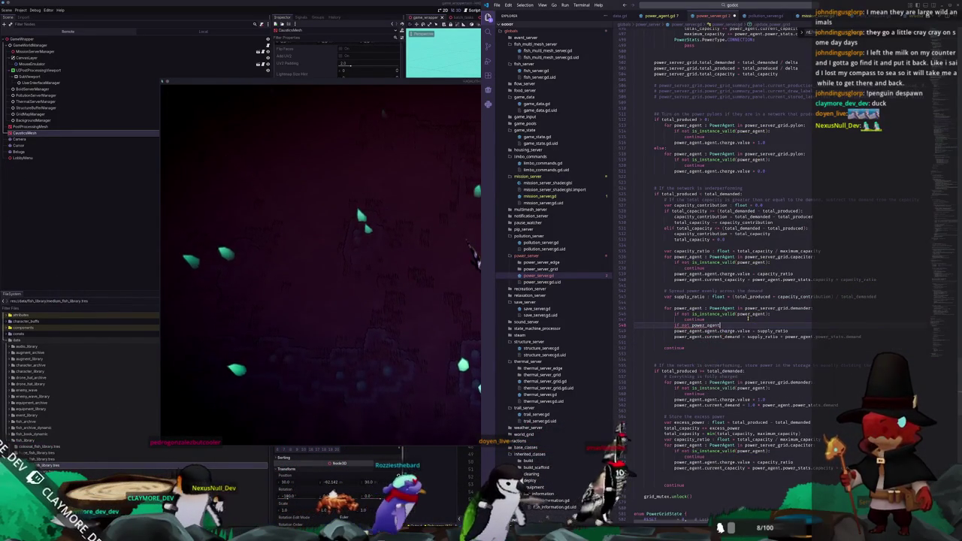
type(".enabled:")
key("Return")
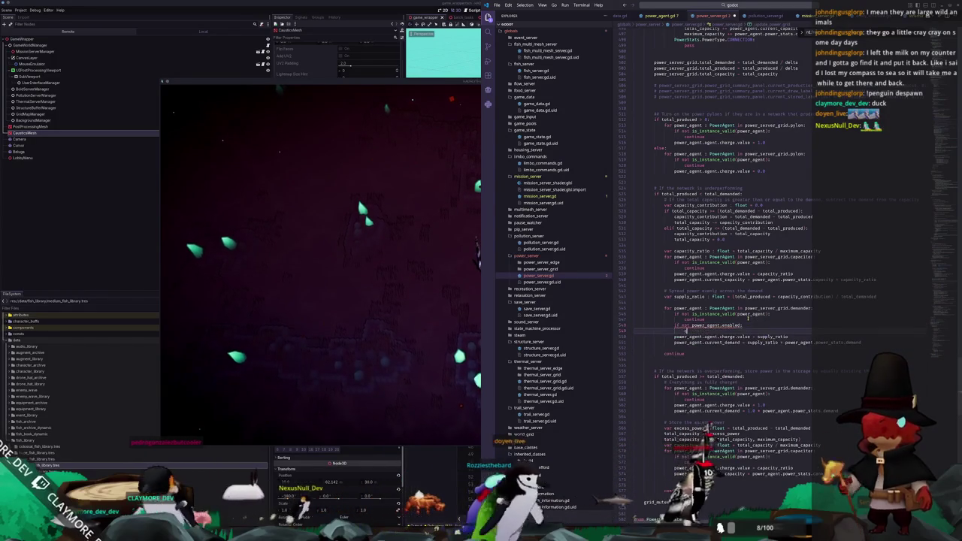
type("continue")
key("Escape")
Paste the same enabled check into the next agent loop and the tally loop, then save.
key("Down")
key("Down")
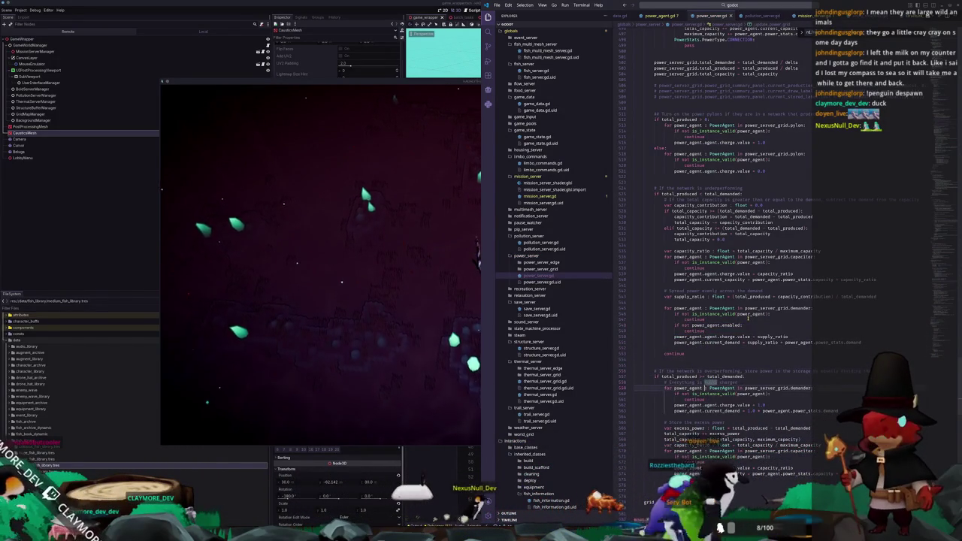
key("ctrl+v")
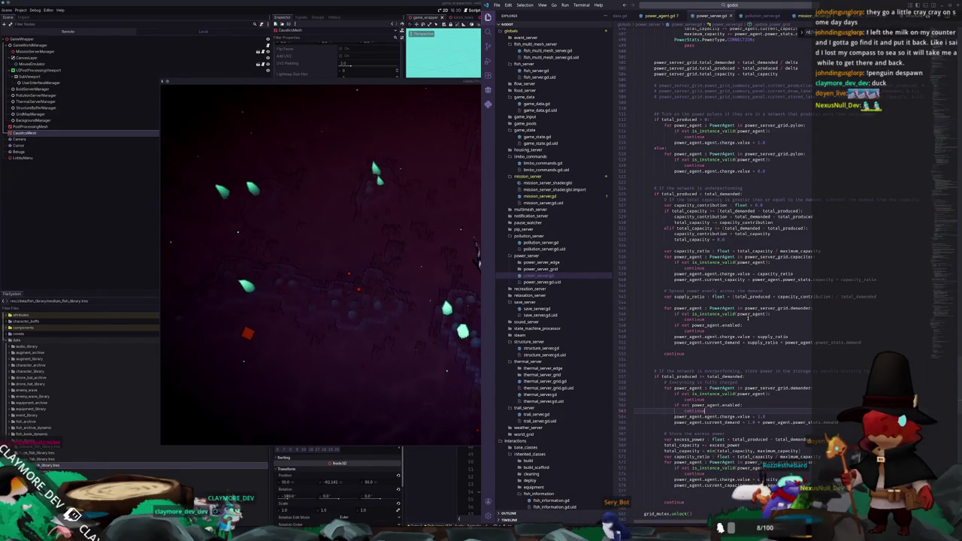
key("ctrl+shift+Left")
key("Up")
key("Up")
key("Up")
key("ctrl+shift+Right")
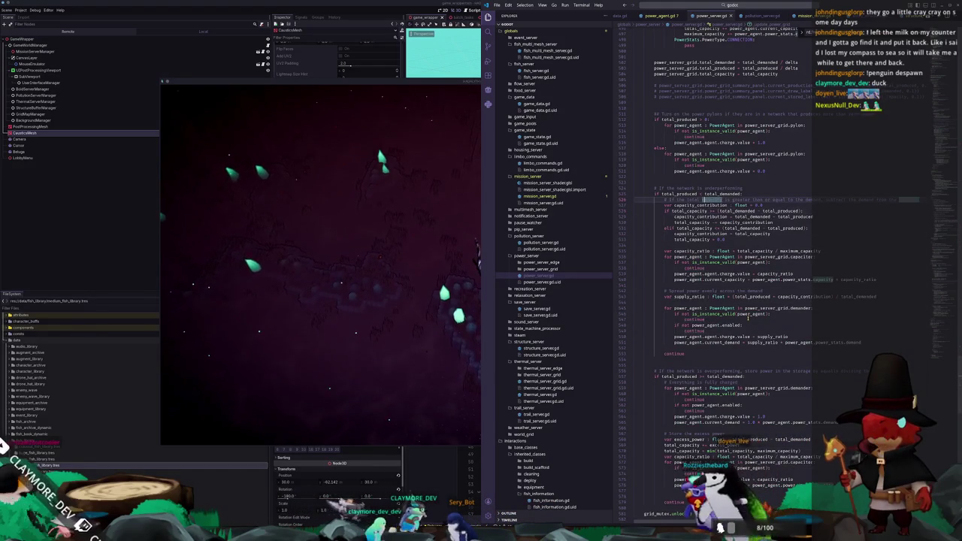
key("Up")
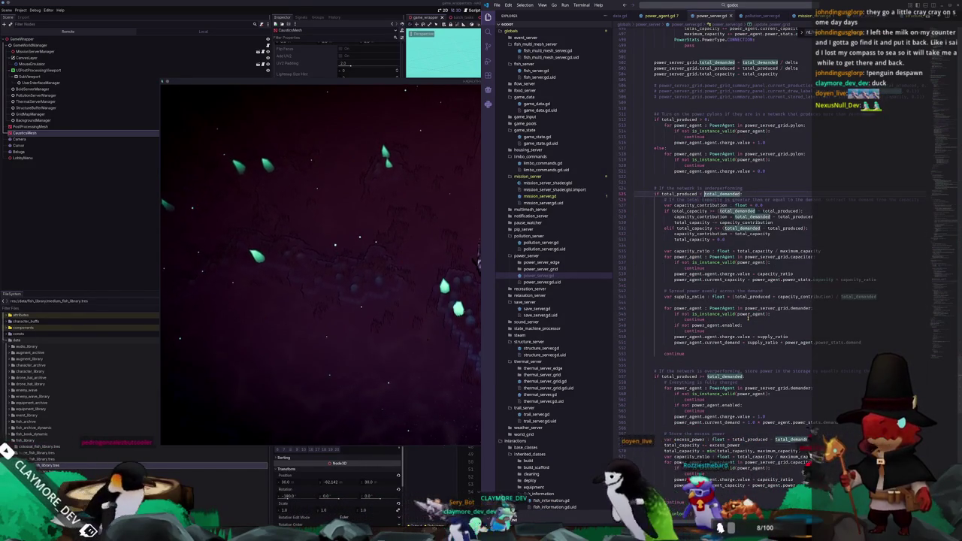
key("Up")
key("Up")
key("Up")
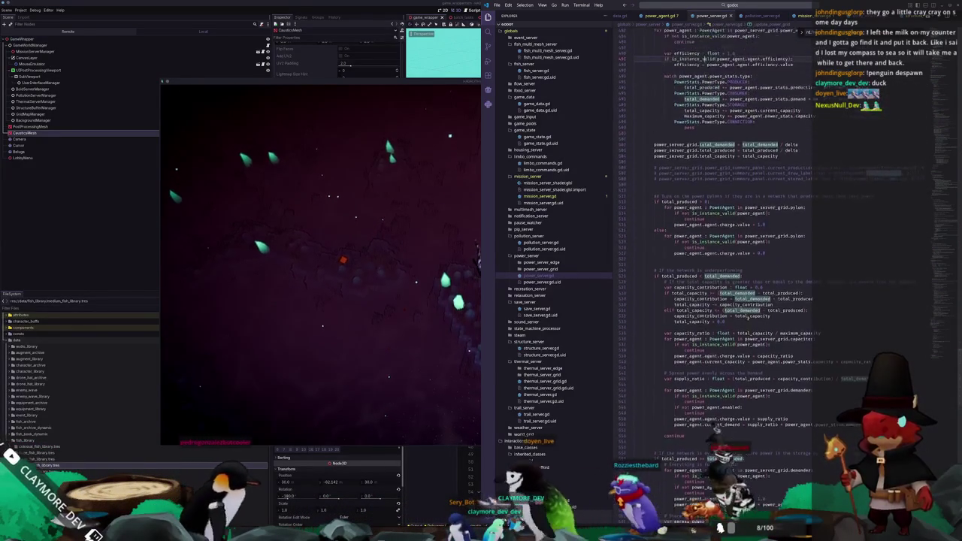
key("Up")
key("Up")
key("Up")
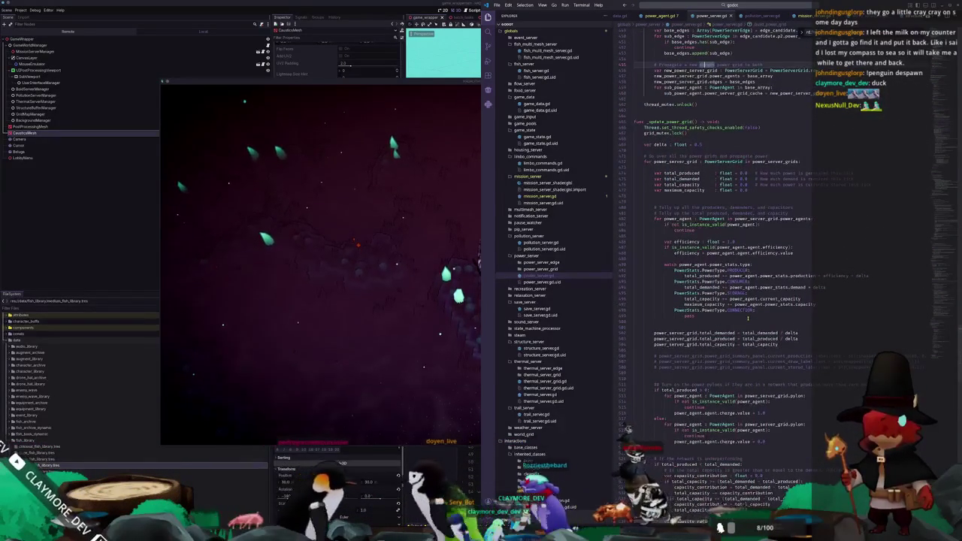
key("Down")
key("Down")
key("Down")
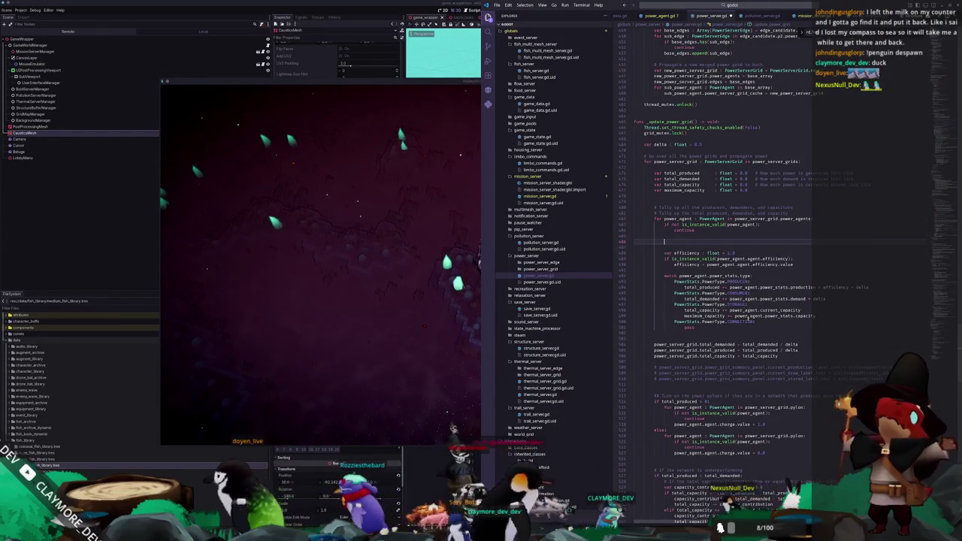
key("ctrl+v")
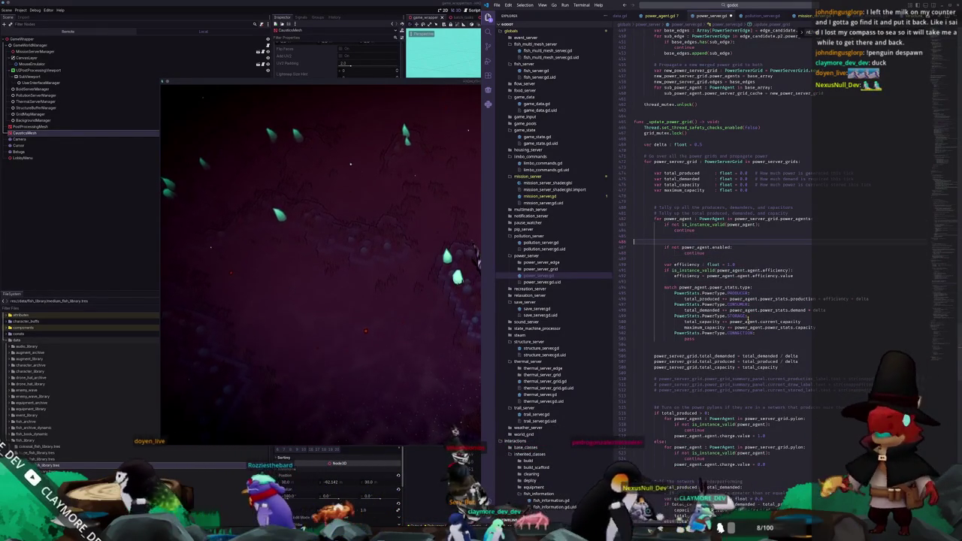
key("ctrl+s")
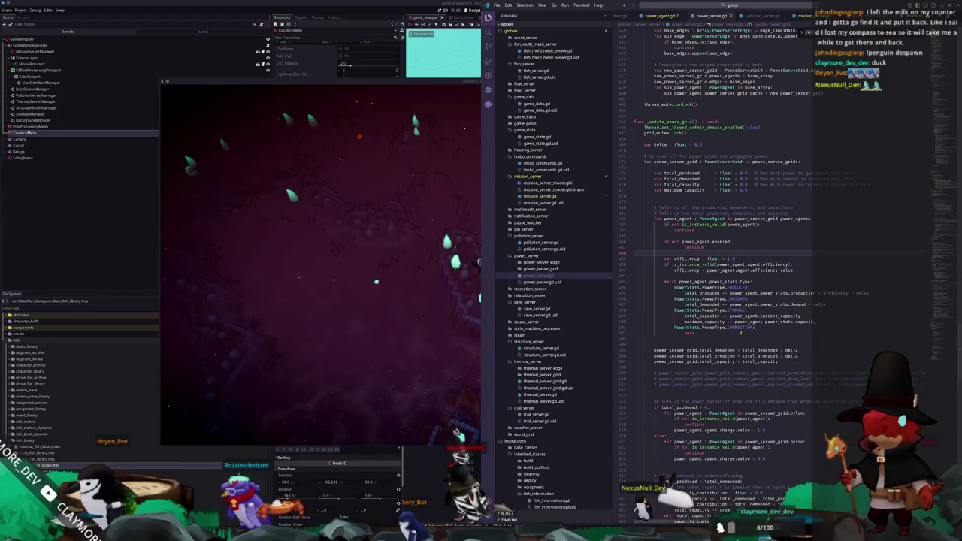
left_click(737, 341)
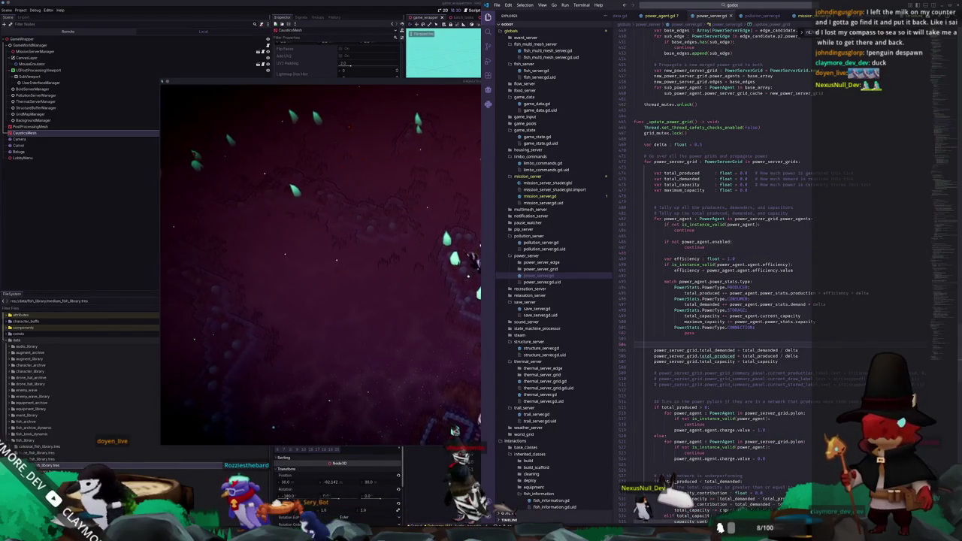
Quick-open the structure information scene found with 'structure_info' and open its PowerAgentPanelContainer scene.
key("alt+Tab")
key("shift+alt+o")
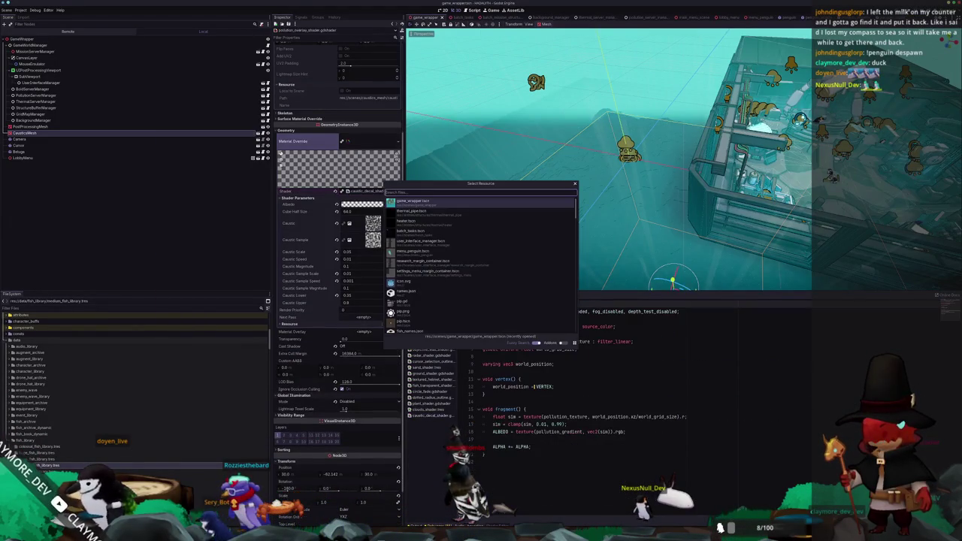
type("structure_info")
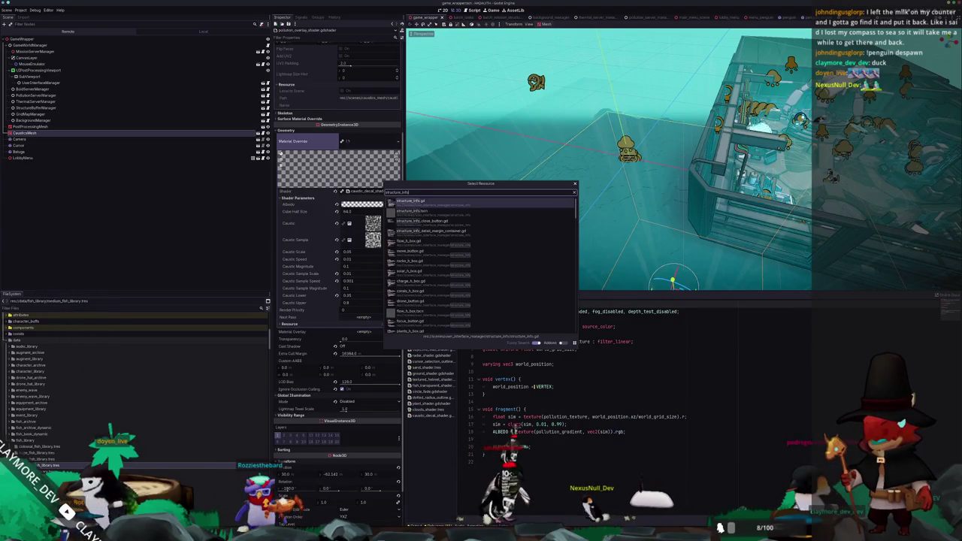
key("Down")
key("Return")
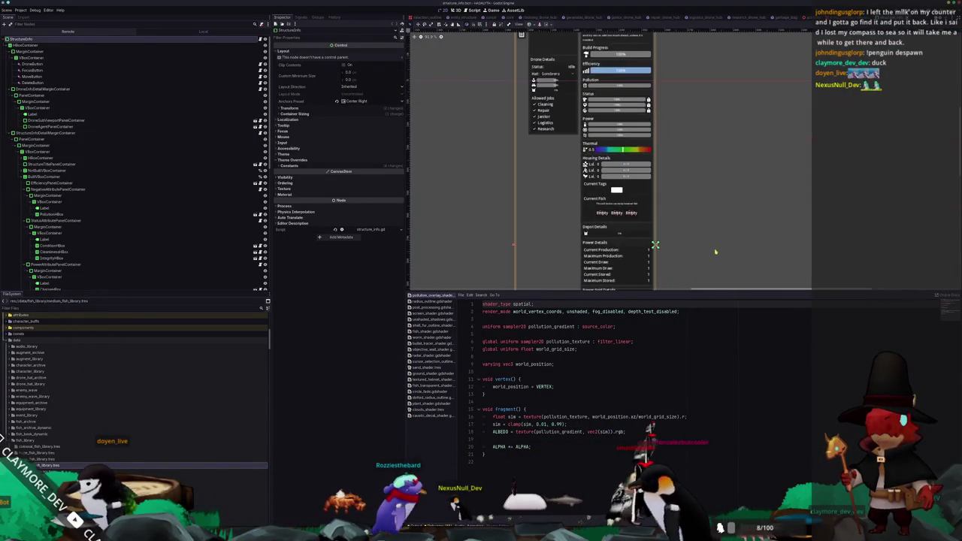
scroll(254, 253, "down", 3)
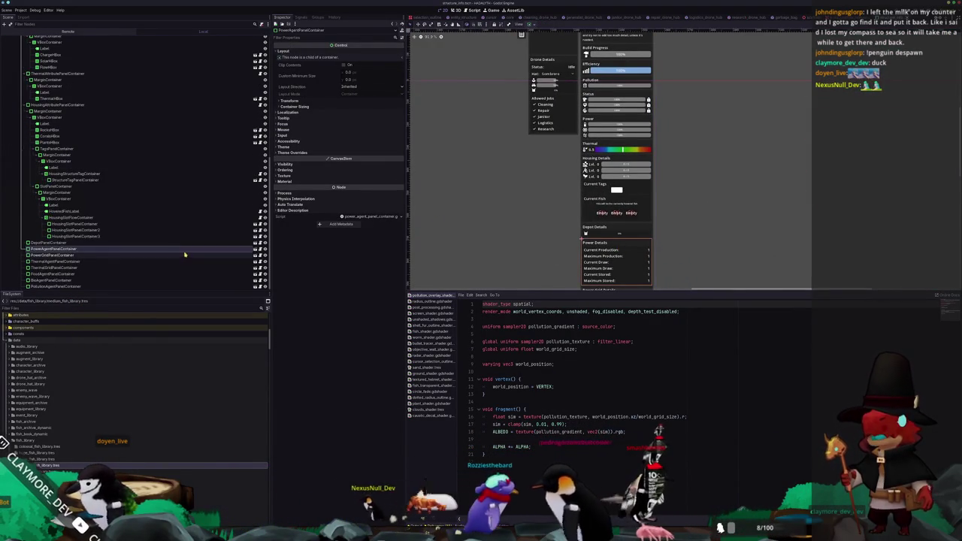
left_click(255, 253)
Add a CheckButton child to the title-row HBoxContainer next to the Power Details label.
scroll(536, 187, "up", 5)
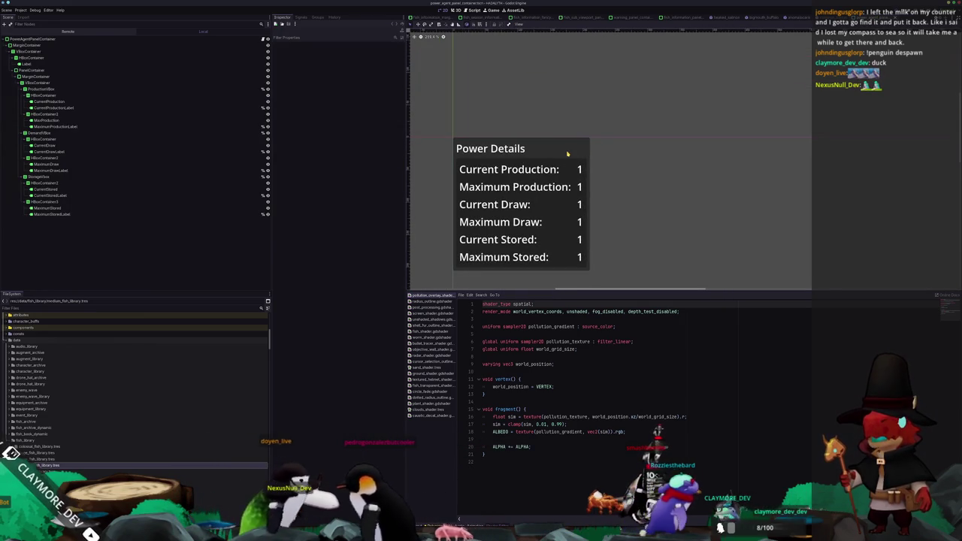
left_click(458, 148)
right_click(46, 59)
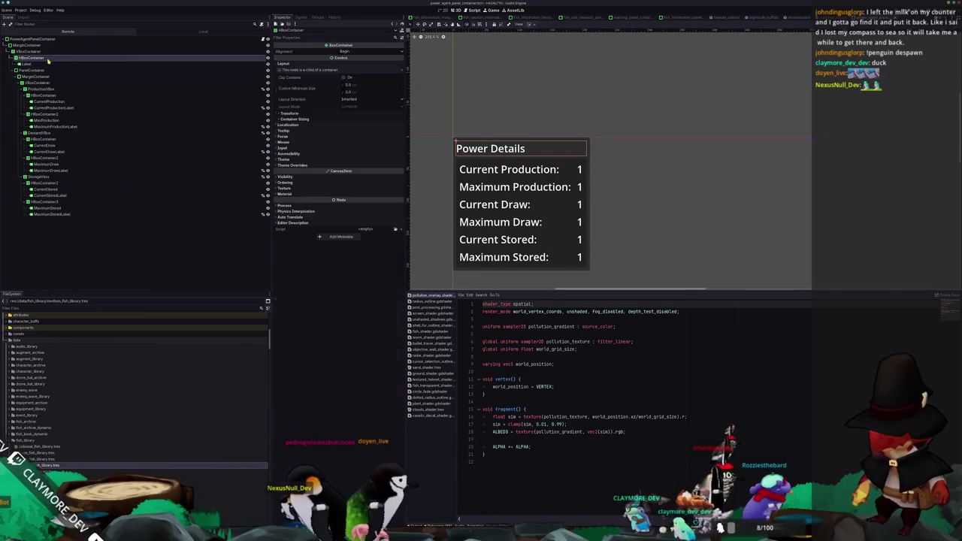
left_click(67, 63)
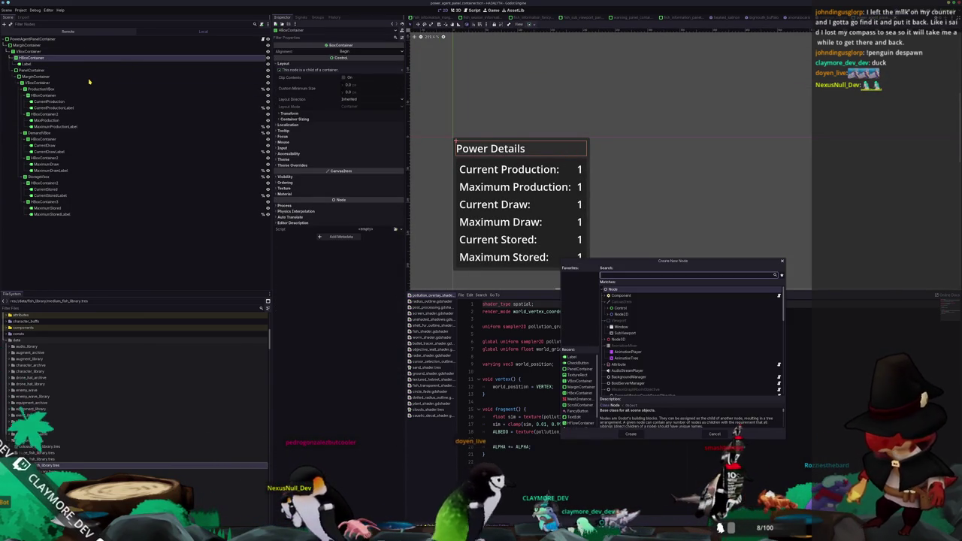
type("checkb")
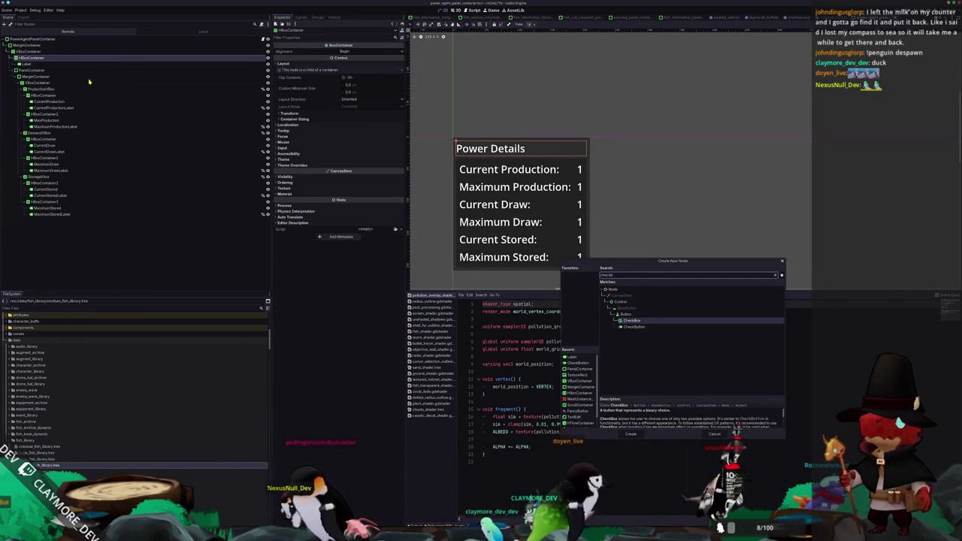
key("Down")
key("Return")
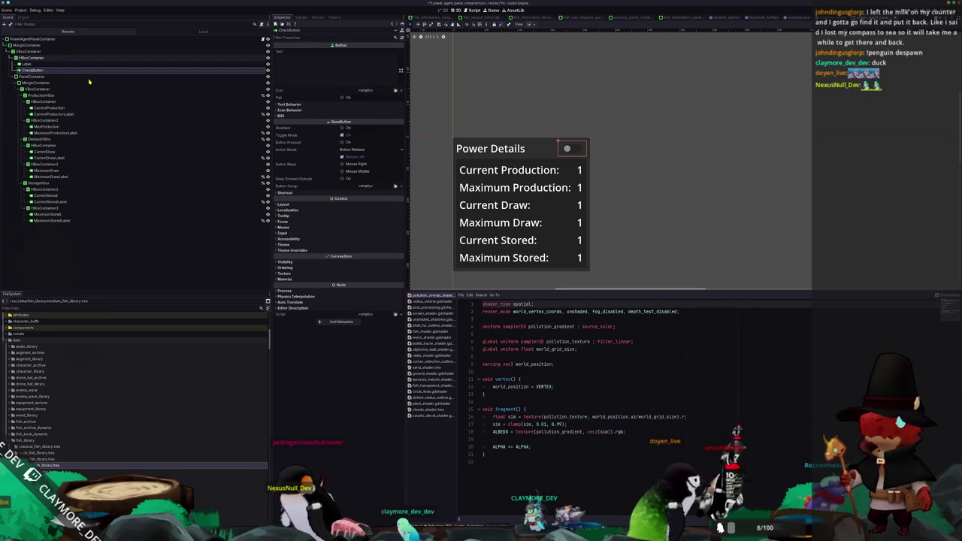
scroll(548, 134, "up", 7)
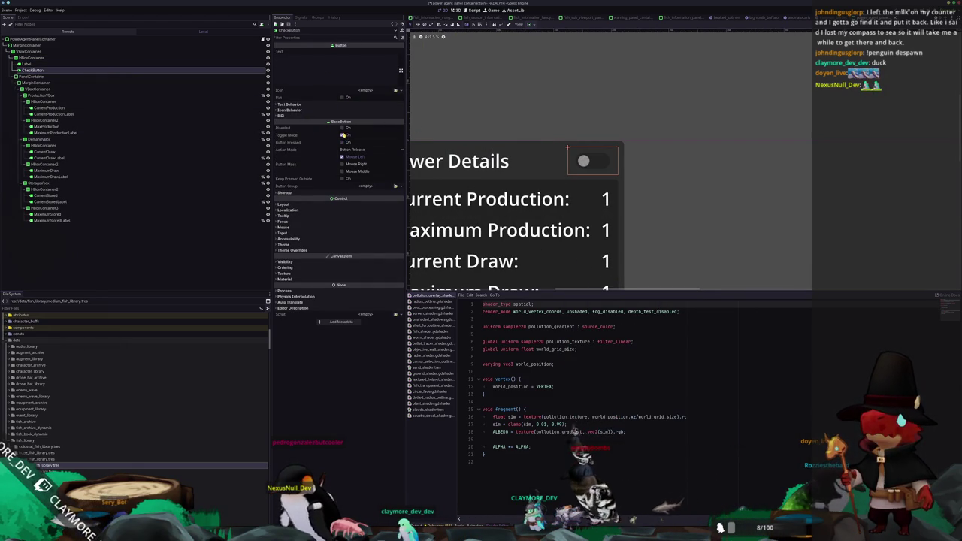
Set the CheckButton to Button Pressed and rename it EnabledCheckButton.
left_click(342, 128)
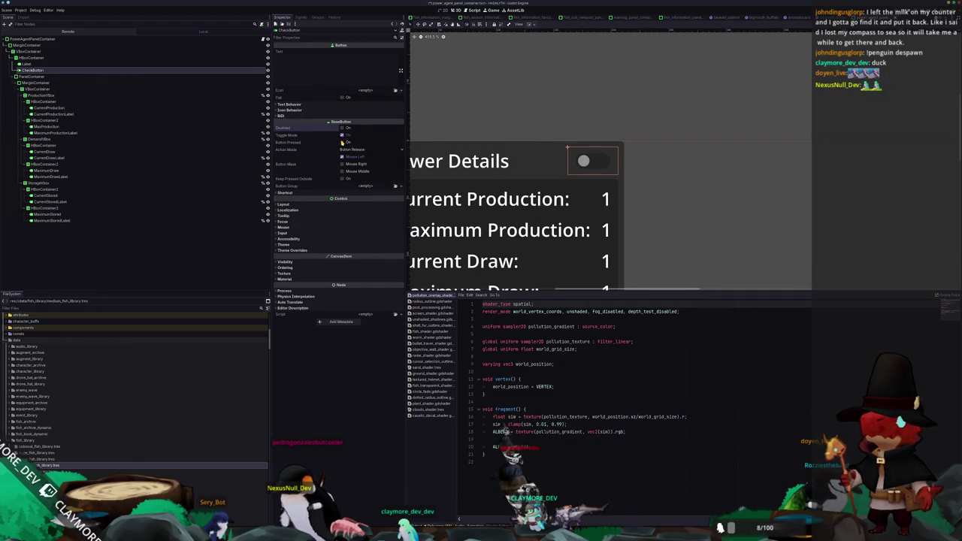
left_click(341, 142)
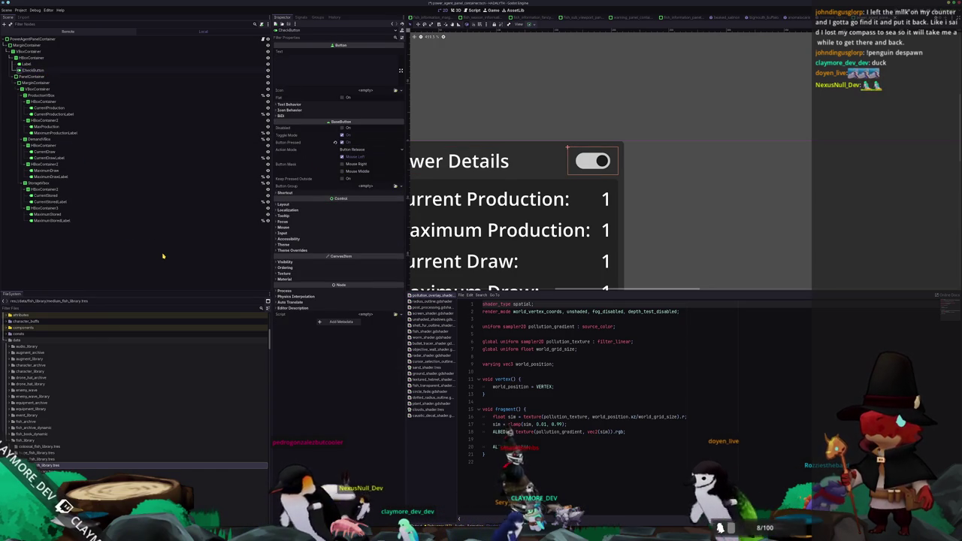
type("Enable")
key("Return")
Mark EnabledCheckButton as Access as Unique Name in the scene.
left_click_drag(583, 185, 643, 171)
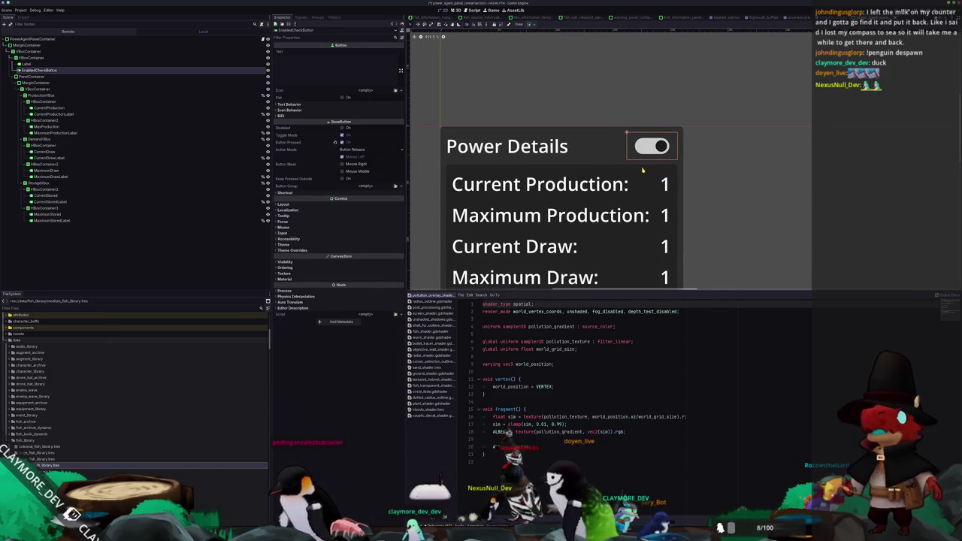
right_click(238, 75)
left_click(274, 185)
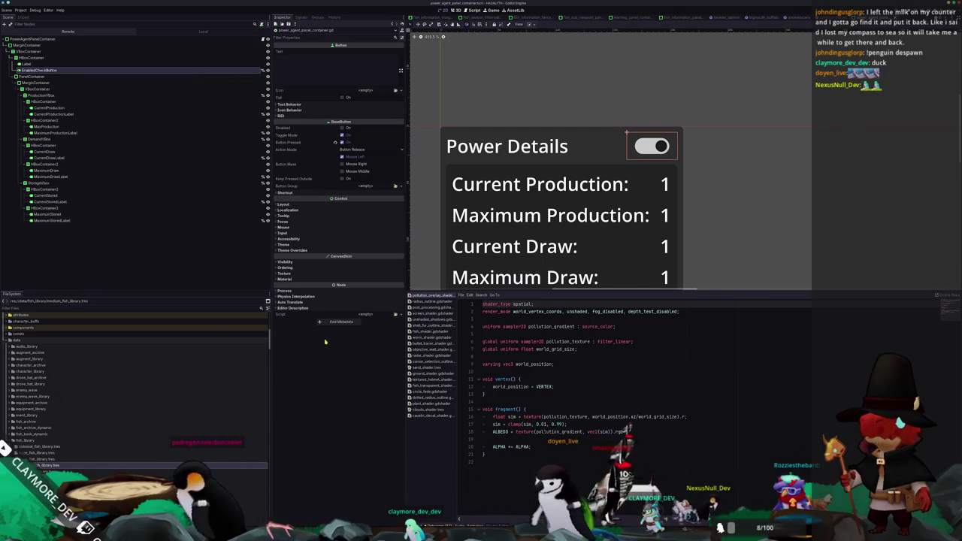
key("alt+Tab")
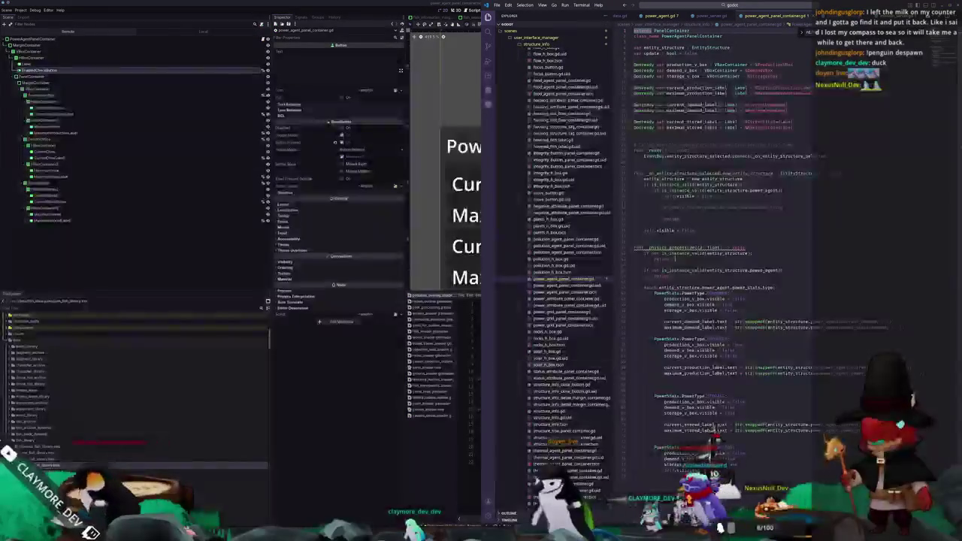
scroll(751, 240, "up", 1)
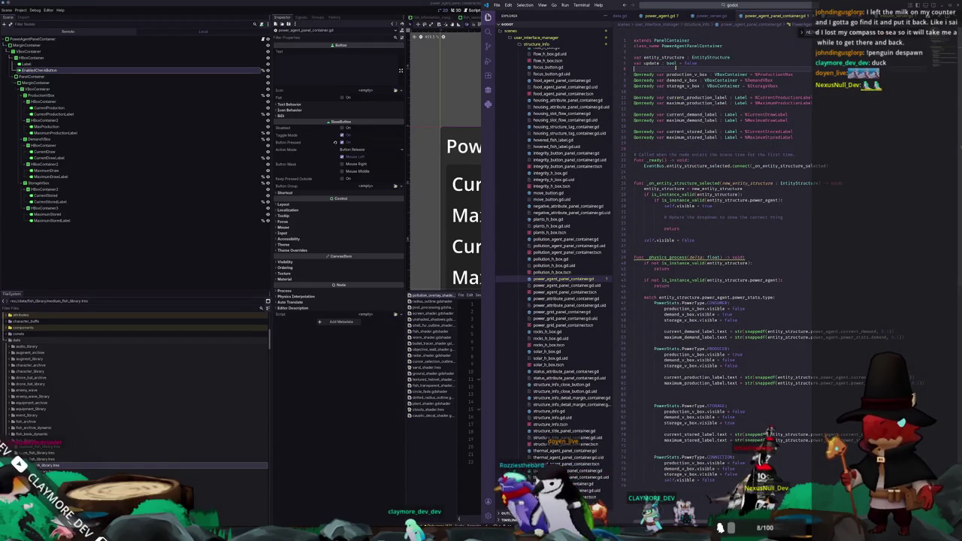
key("Return")
key("Return")
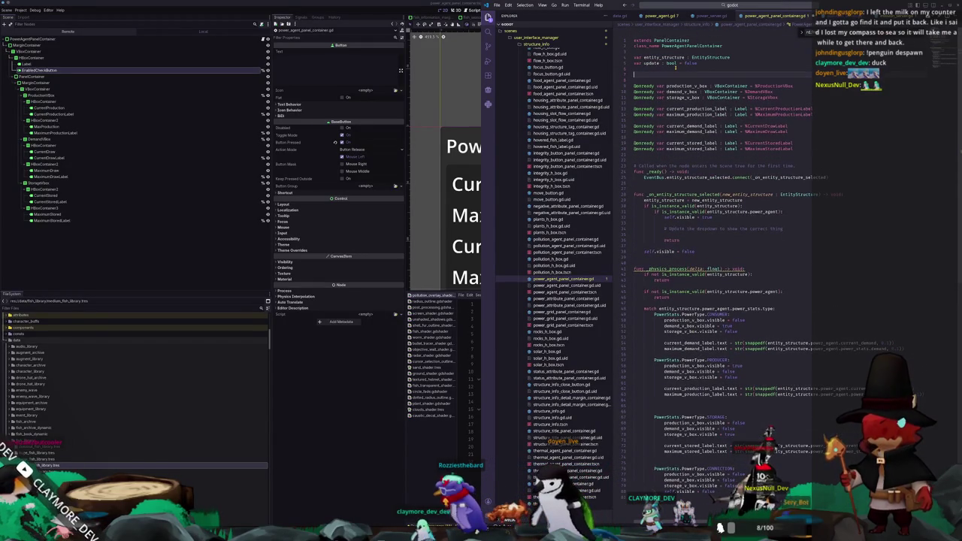
type("@on")
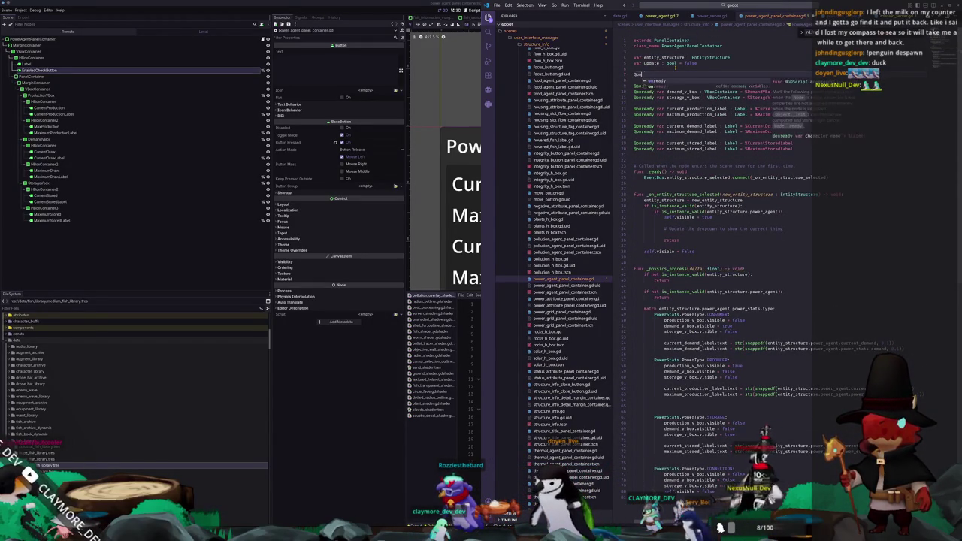
type("ready var en")
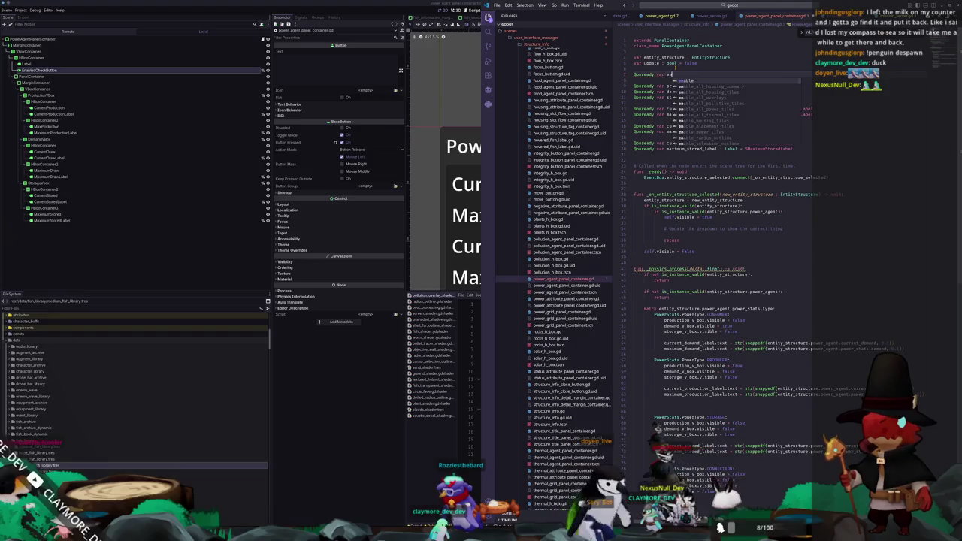
type("abled_check_")
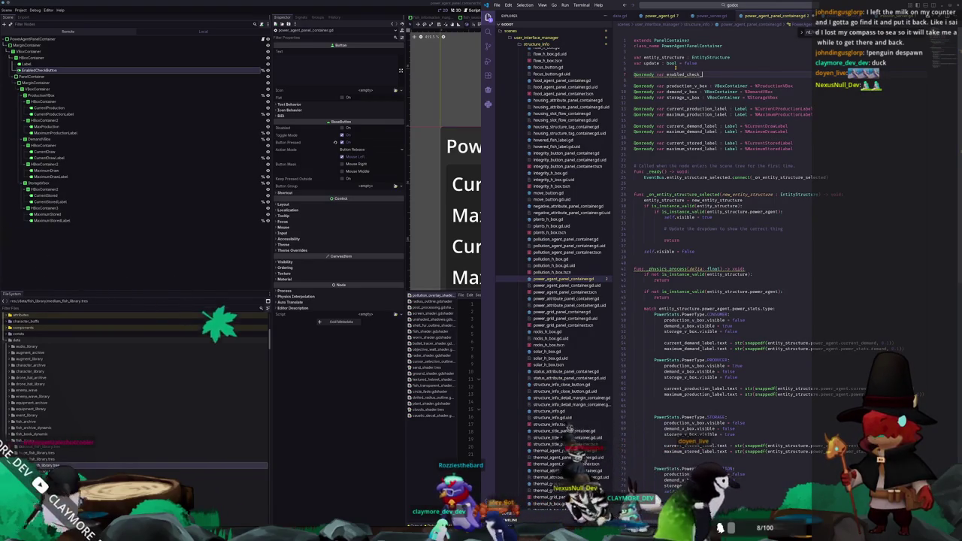
type("box : Check")
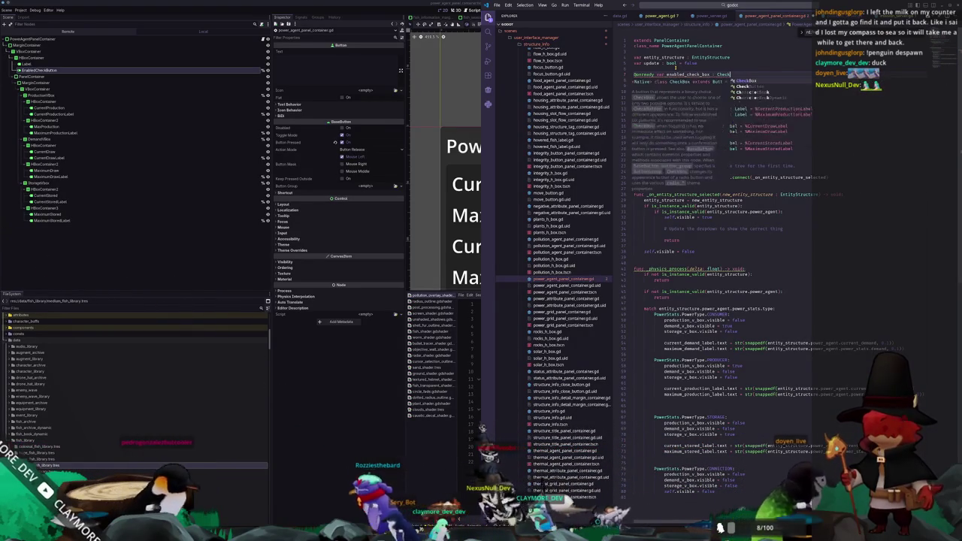
type("Button")
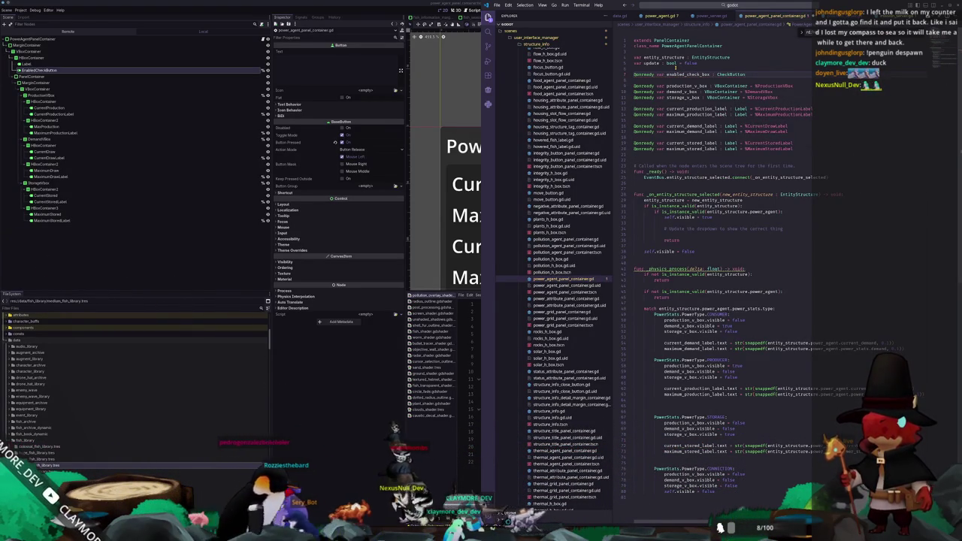
key("ctrl+s")
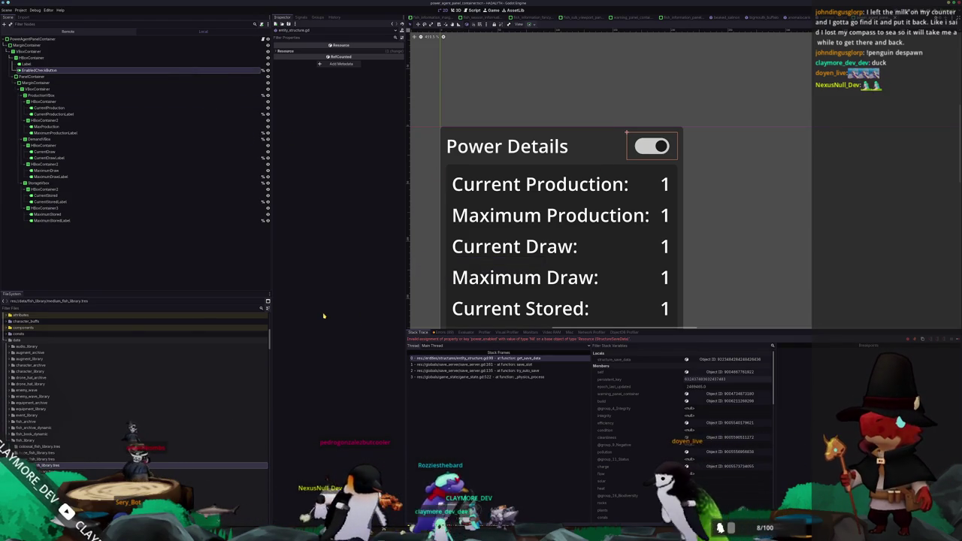
Hide the debugger panel with F8 and move on to running the game.
key("F8")
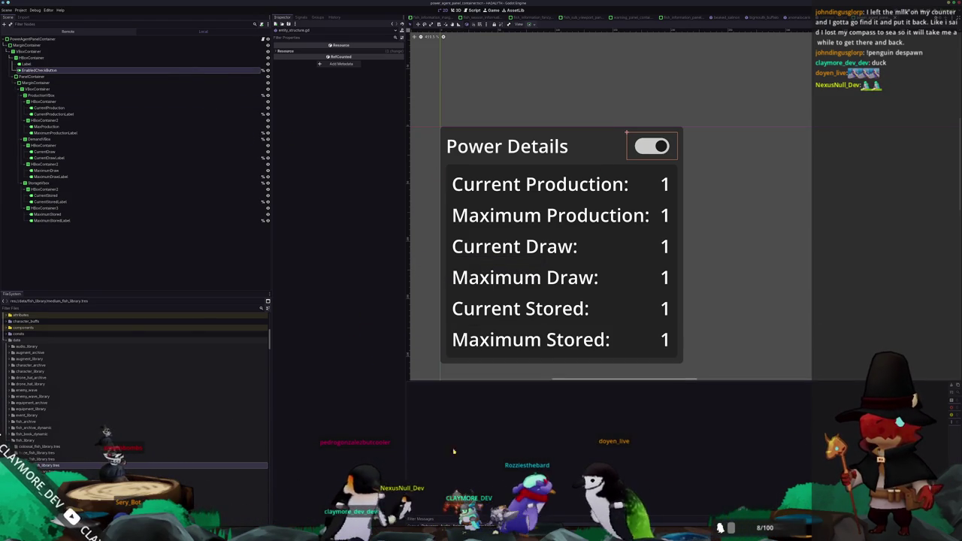
key("alt+Tab")
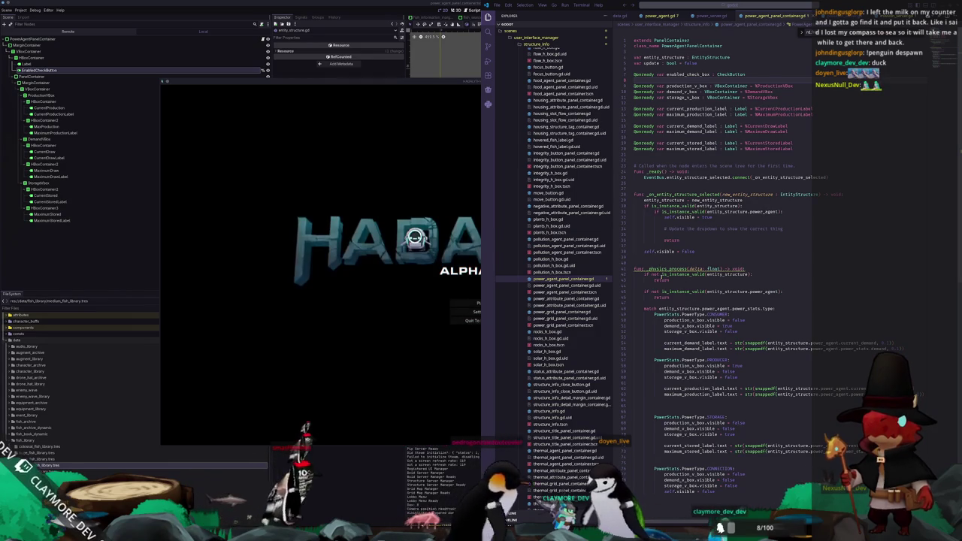
Load the Voyager save from the Play menu and bring the game window forward.
left_click(477, 301)
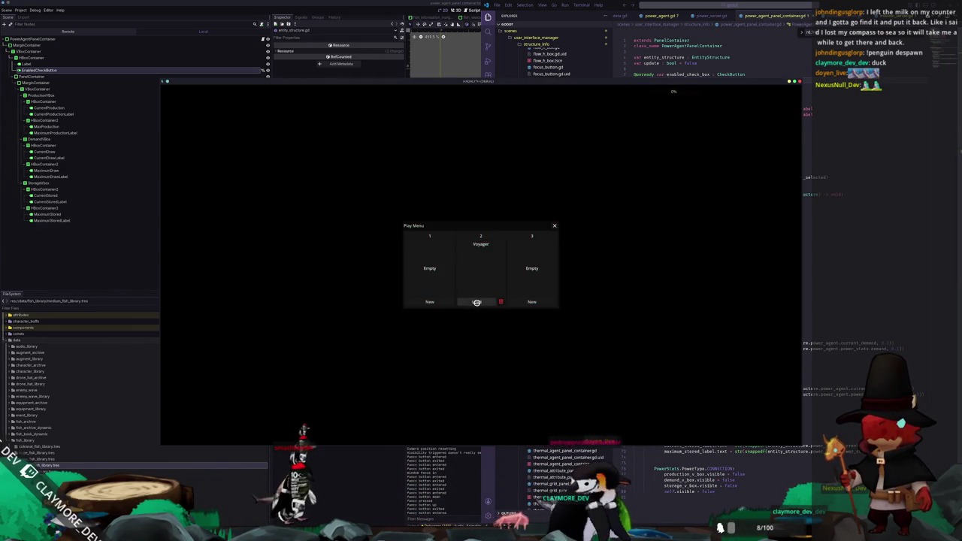
left_click(477, 301)
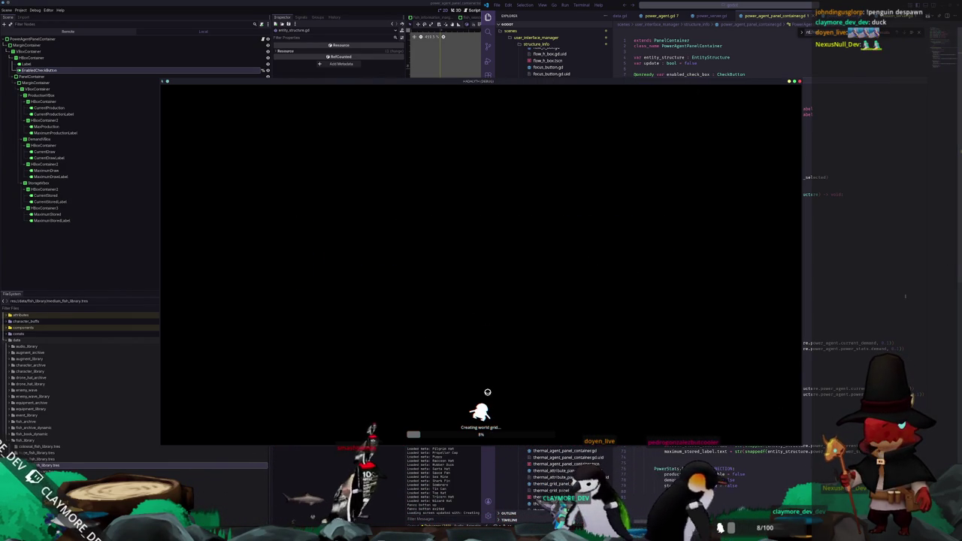
left_click(705, 337)
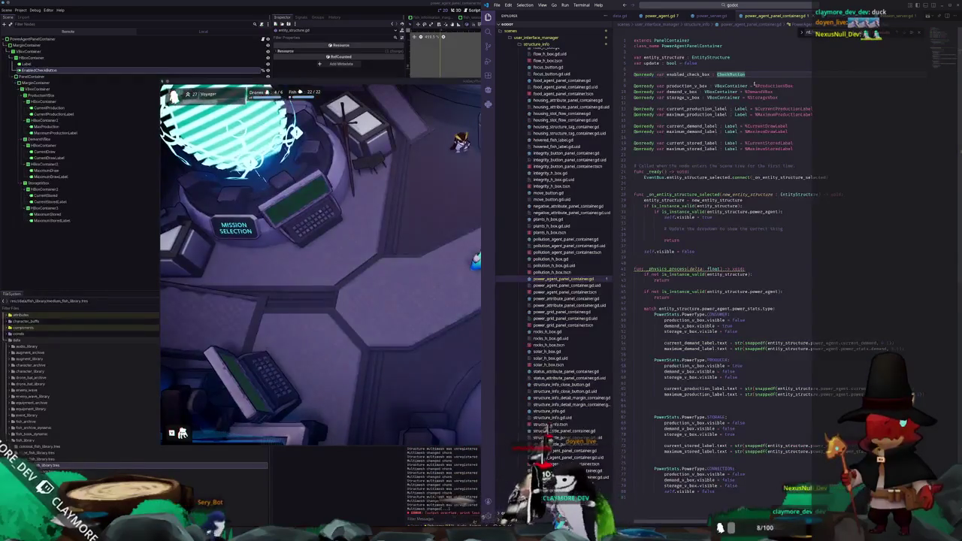
left_click(417, 337)
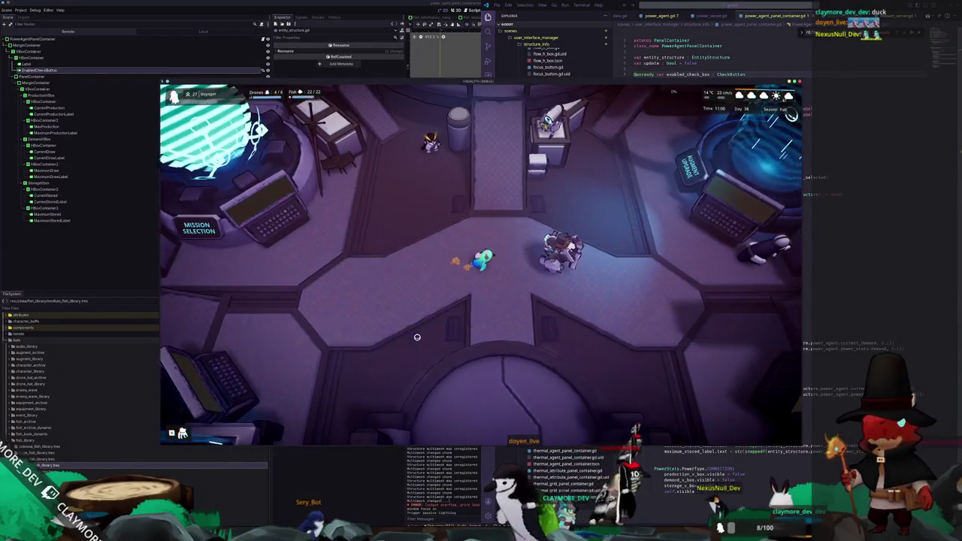
Walk the player up-right through the underwater hub base.
key("w+d")
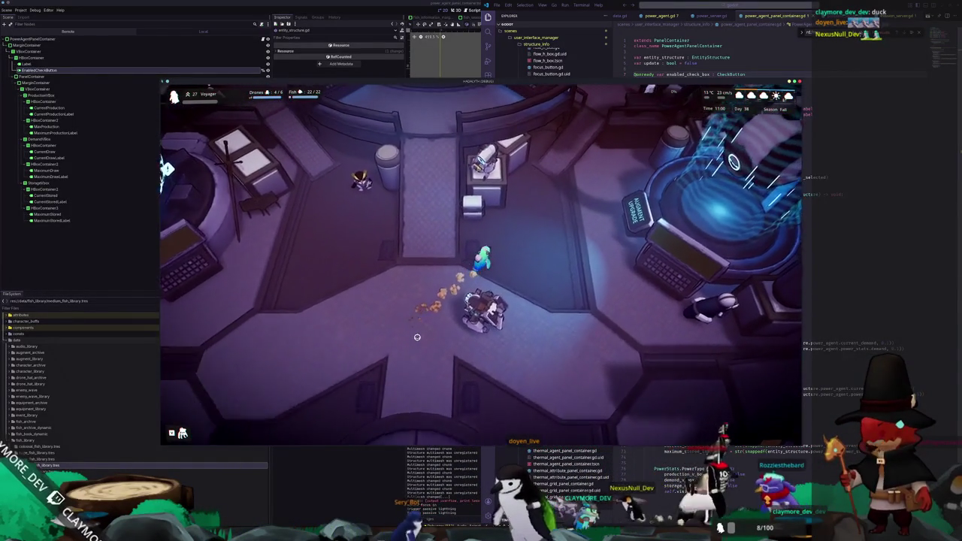
key("w+d")
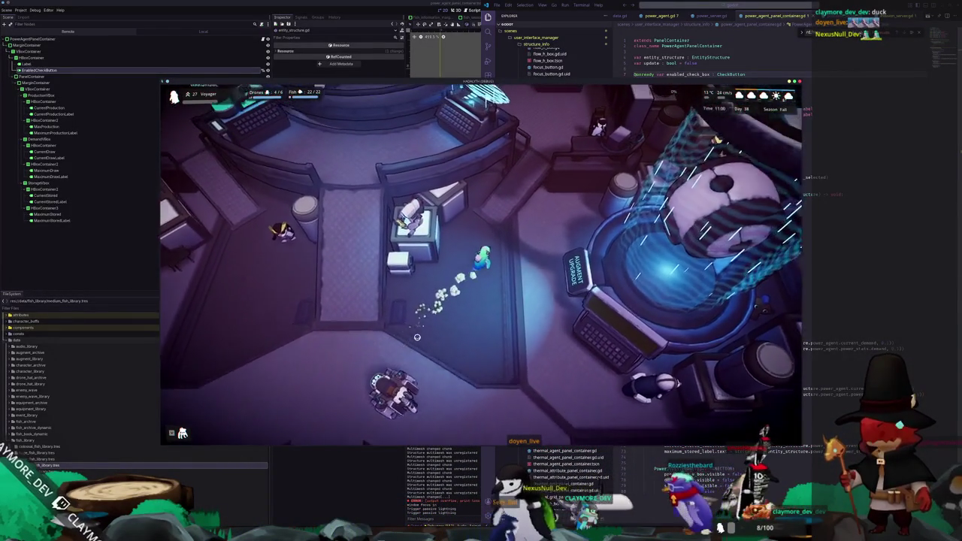
key("w+d")
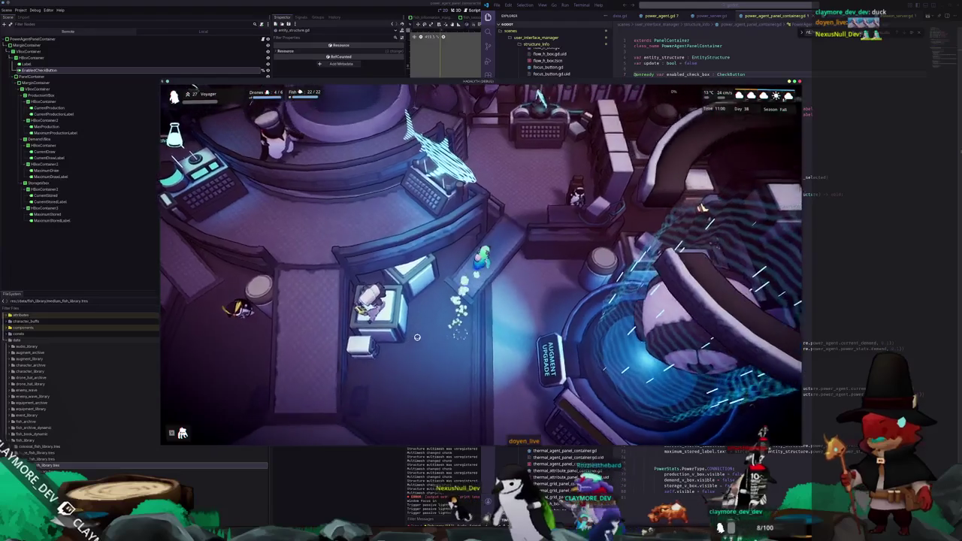
key("w+d")
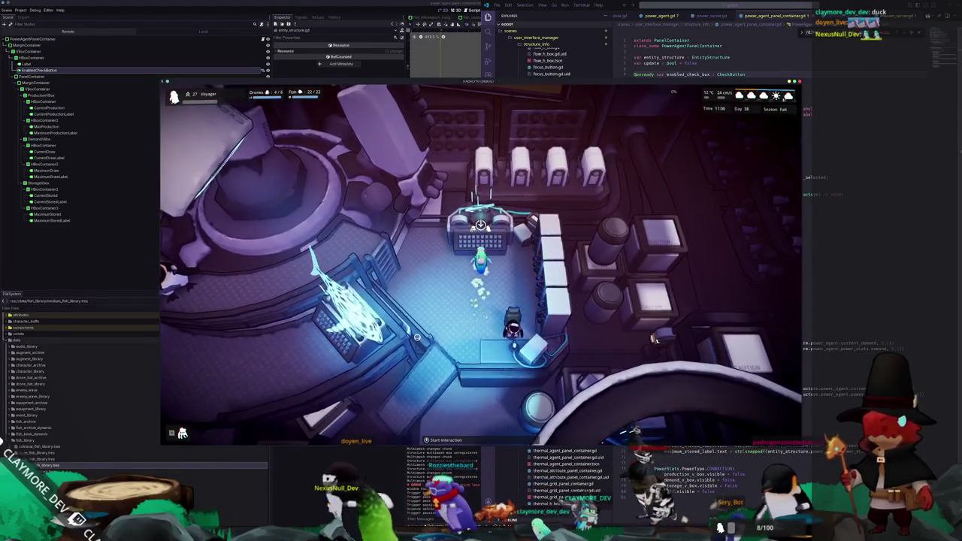
Open the Fish Information Menu, view Blue Glaucus and scroll through the fish list.
key("f")
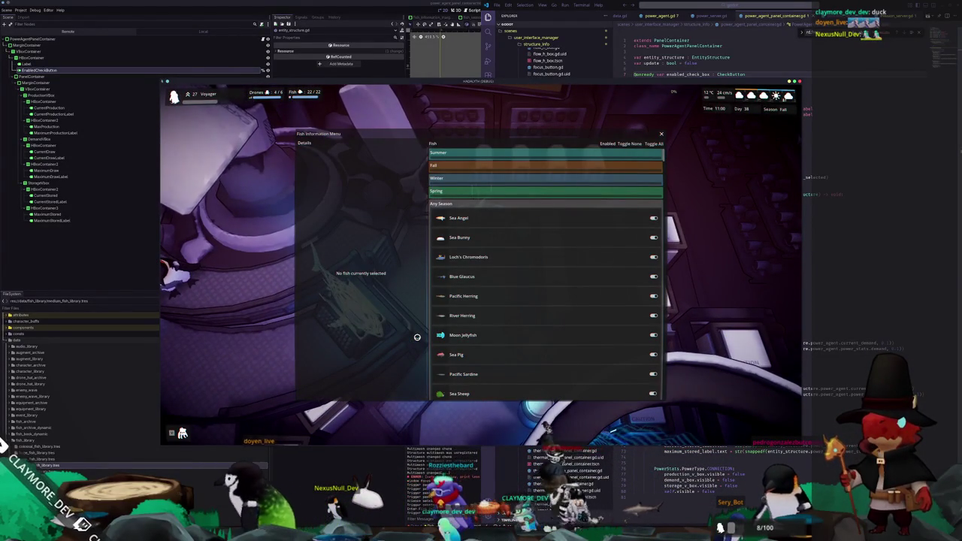
left_click(485, 276)
scroll(515, 293, "down", 10)
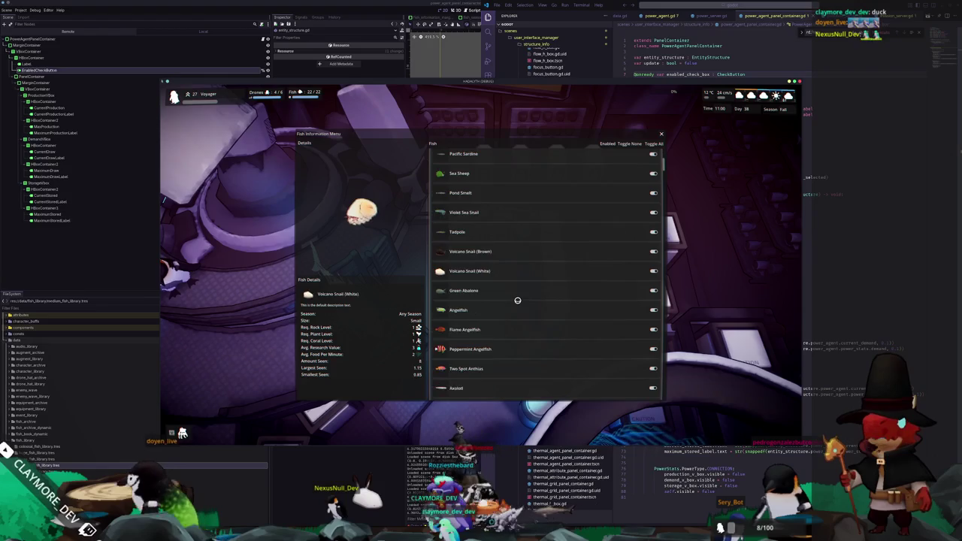
scroll(517, 300, "down", 5)
scroll(559, 316, "down", 5)
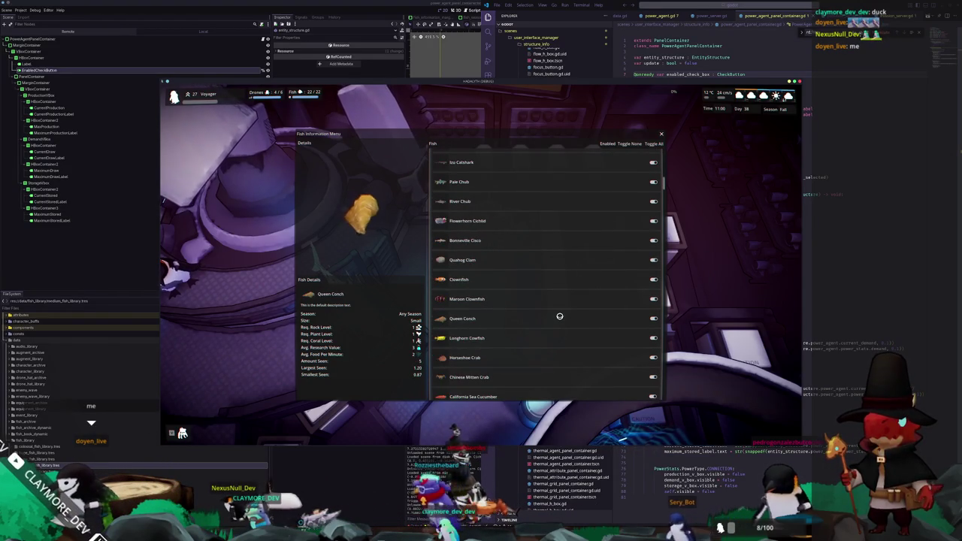
scroll(551, 270, "down", 10)
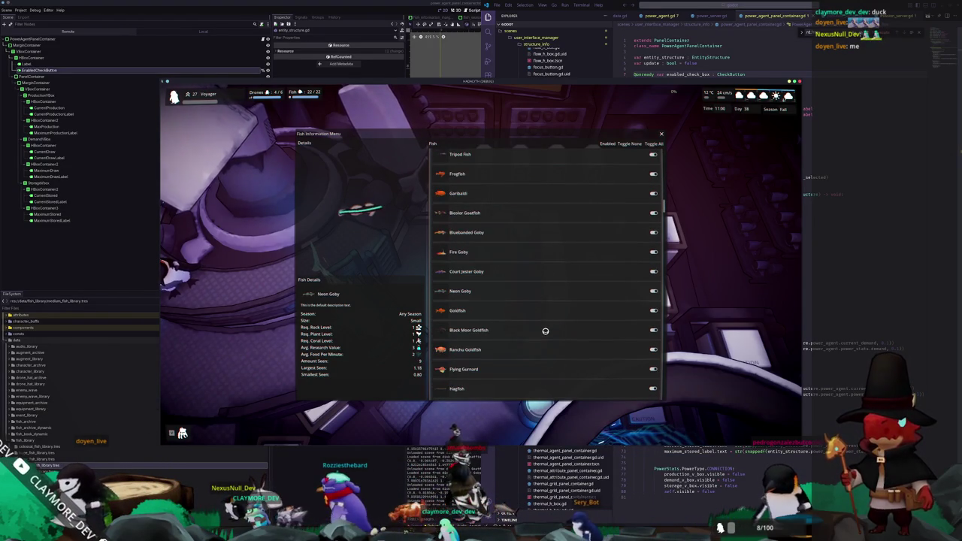
scroll(545, 330, "down", 10)
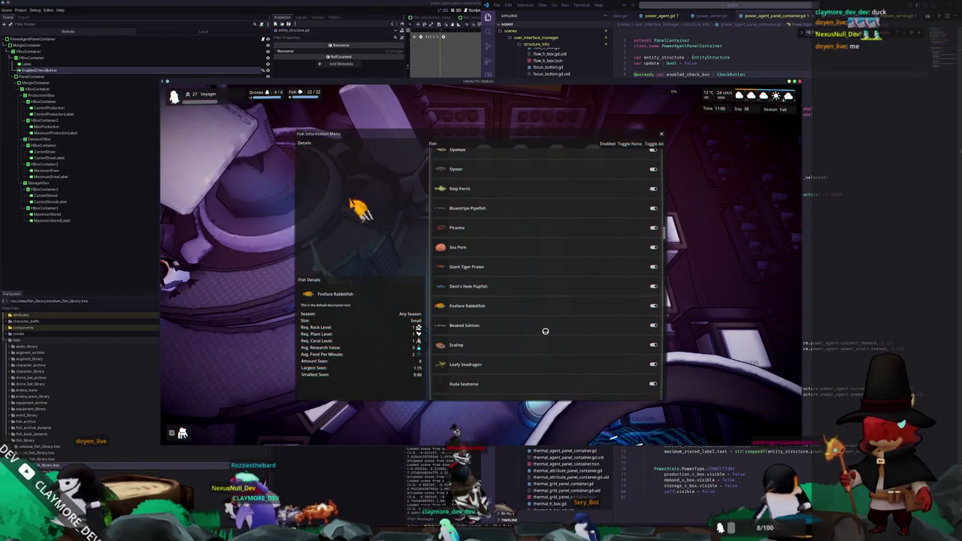
scroll(545, 330, "down", 3)
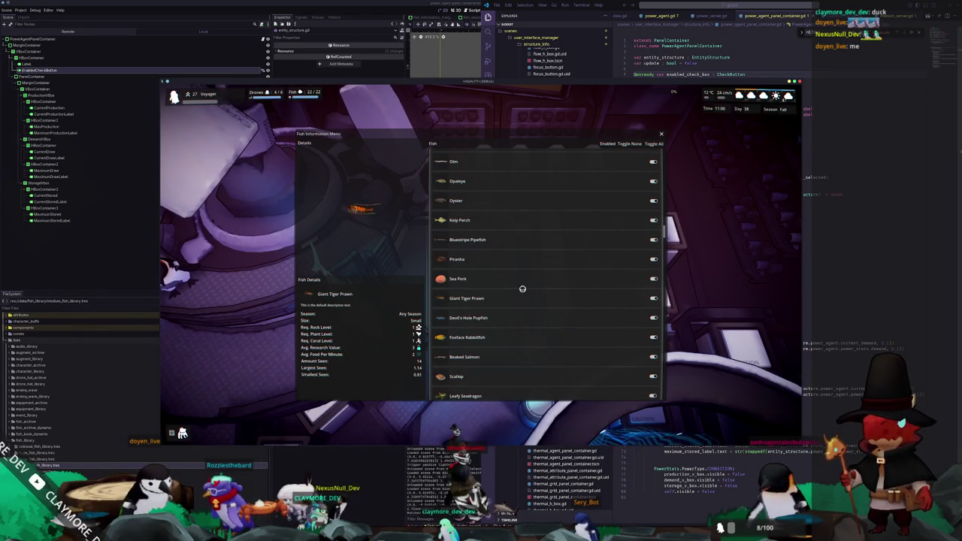
scroll(526, 285, "down", 6)
scroll(522, 266, "up", 3)
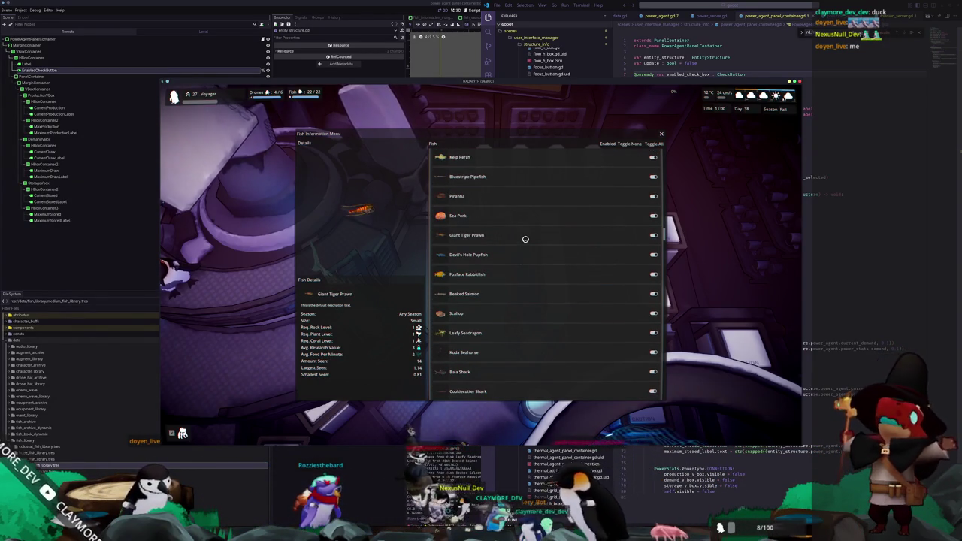
Close the menu and walk the character down, then up-left to the Mission Selection console.
key("Escape")
key("s")
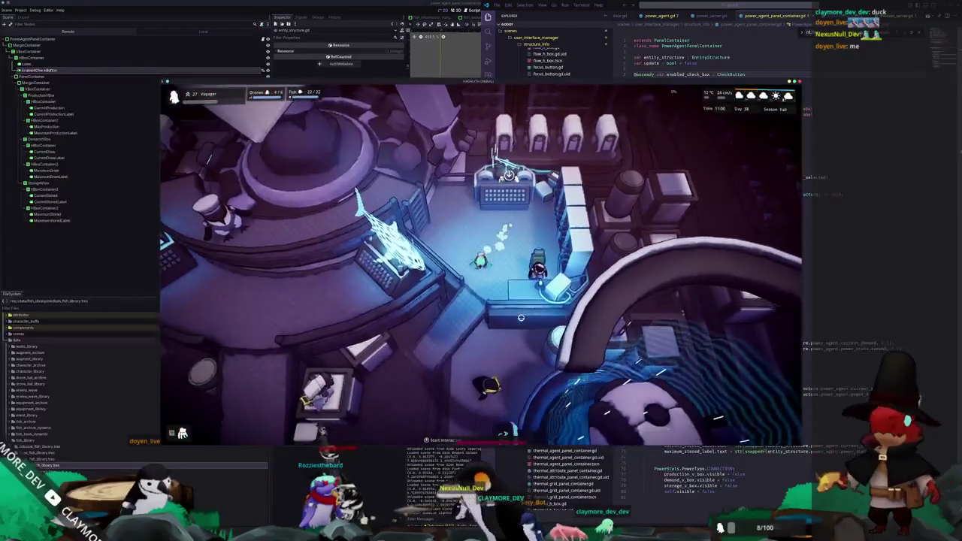
key("s")
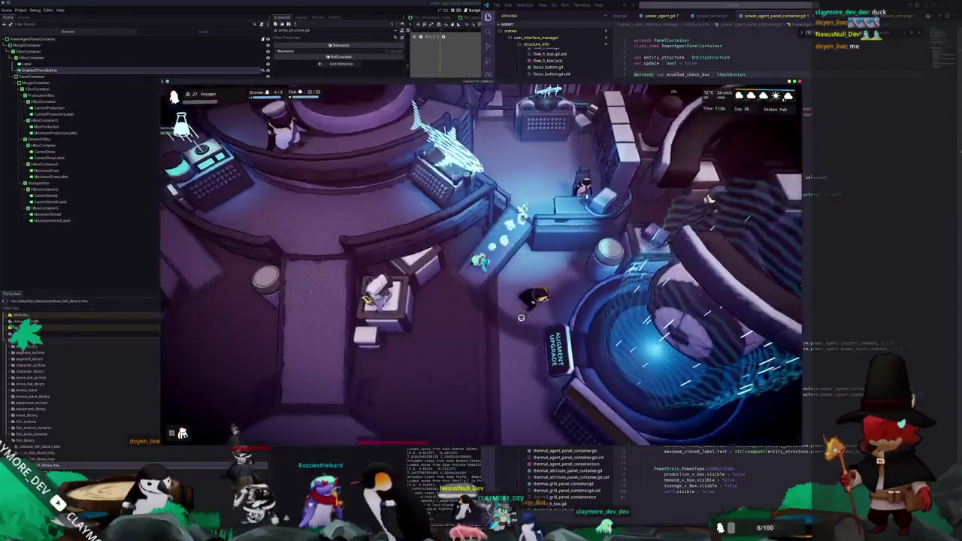
key("s")
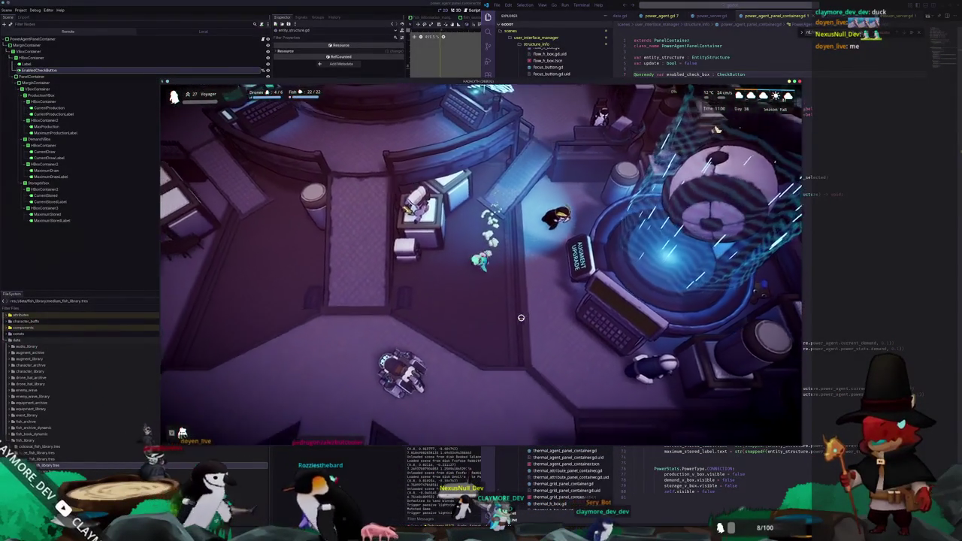
key("w")
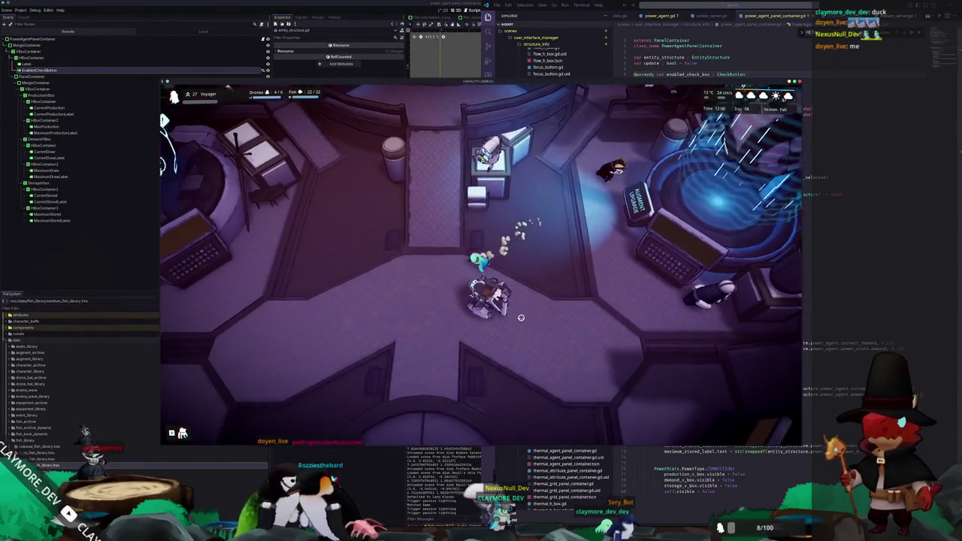
key("w")
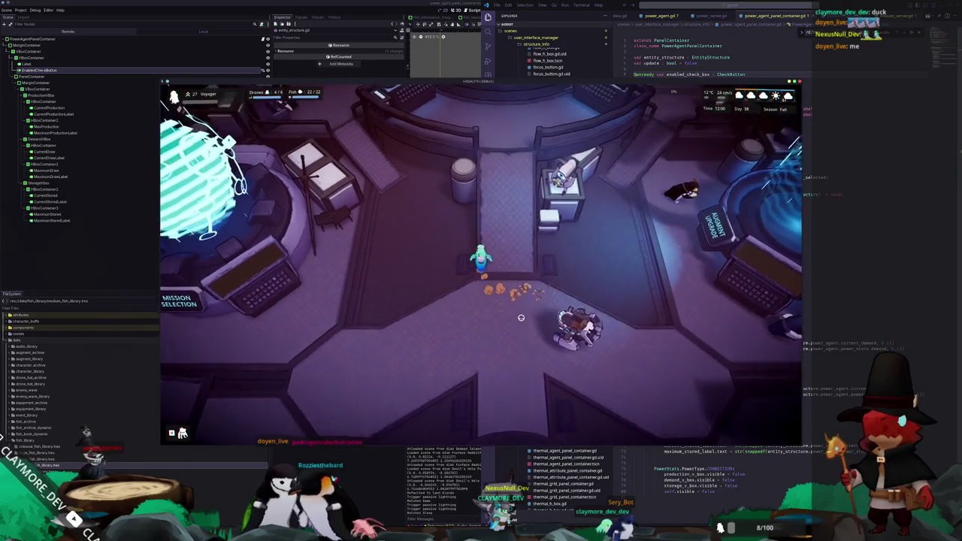
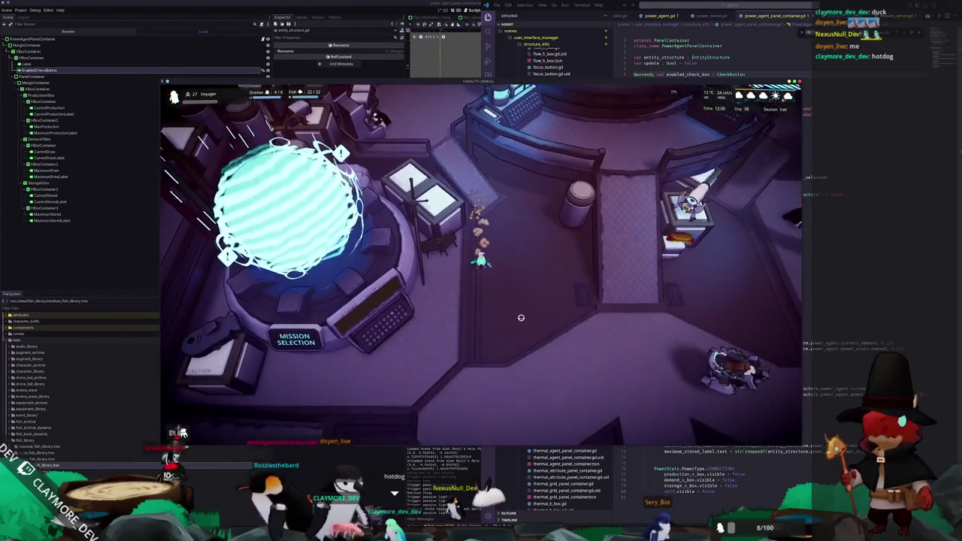
Walk the character down-right, north and south across the station hub, zooming in once.
key("s+d")
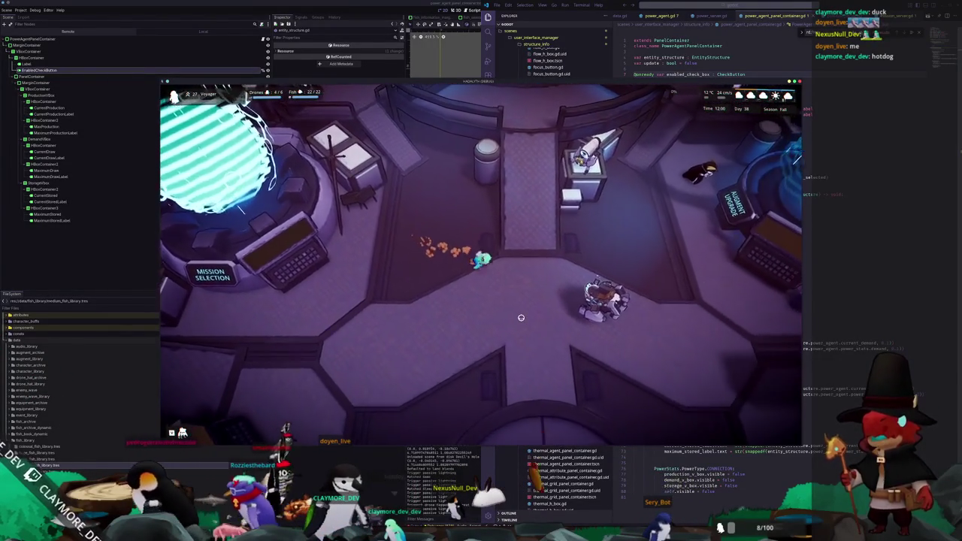
key("d")
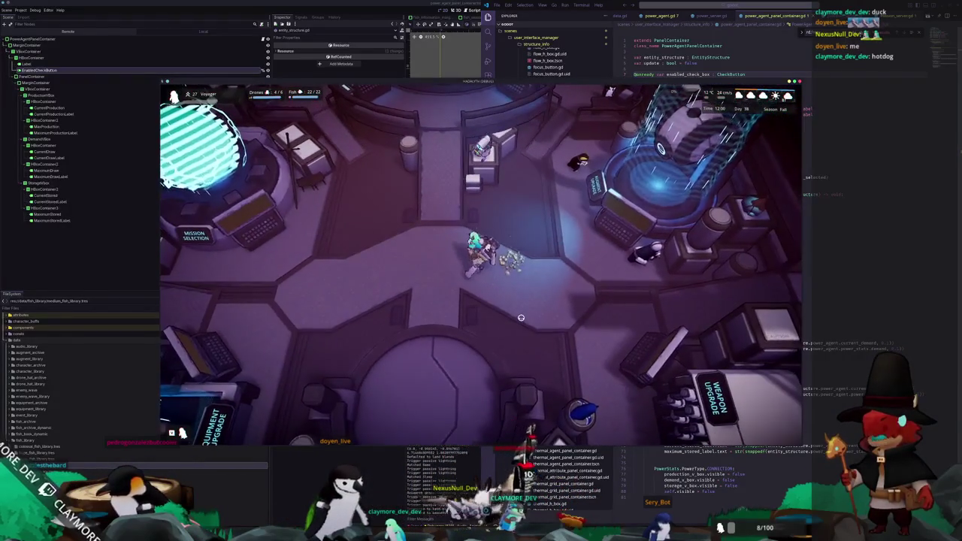
key("w")
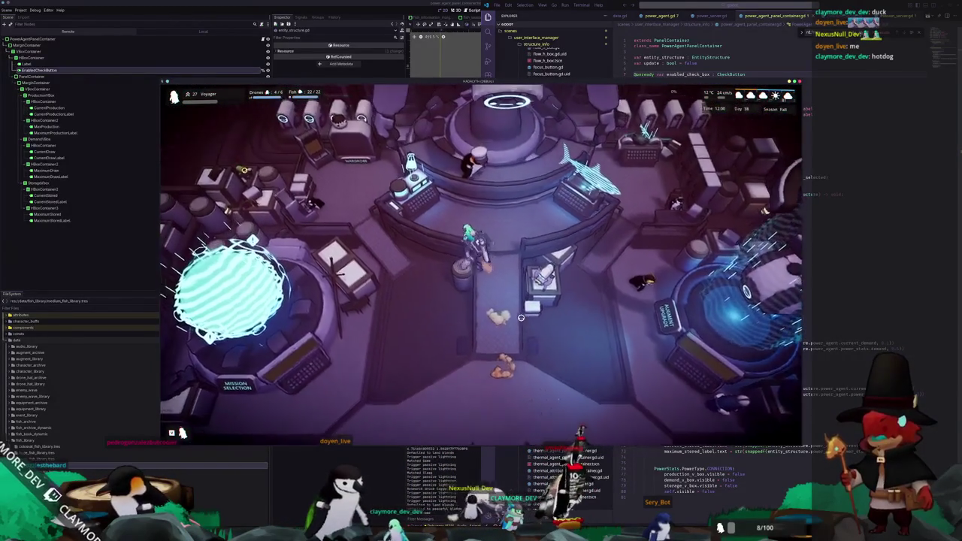
scroll(520, 317, "up", 2)
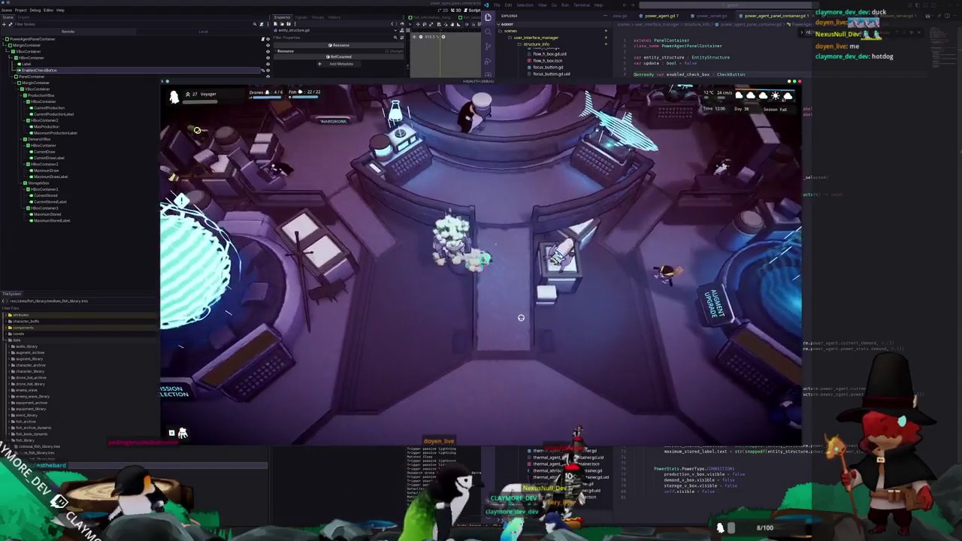
key("s")
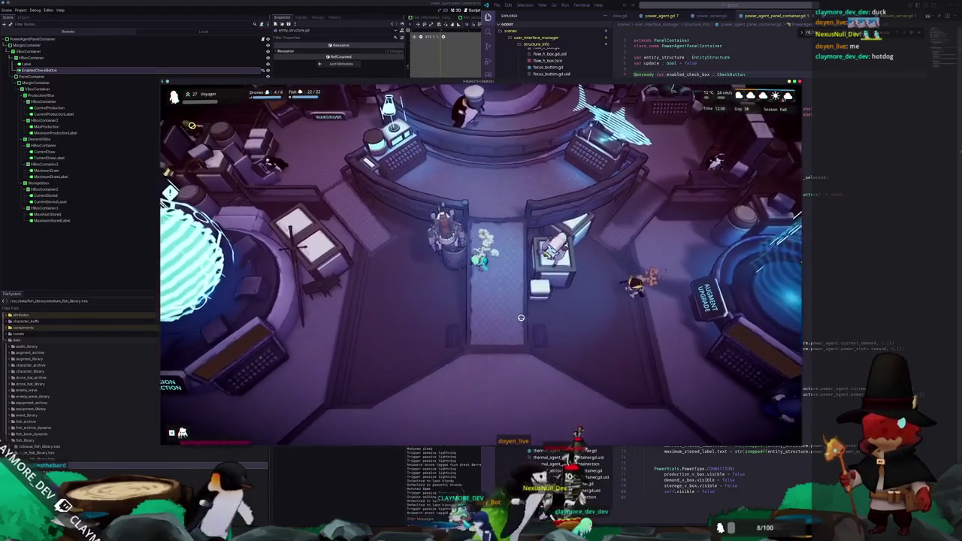
key("s")
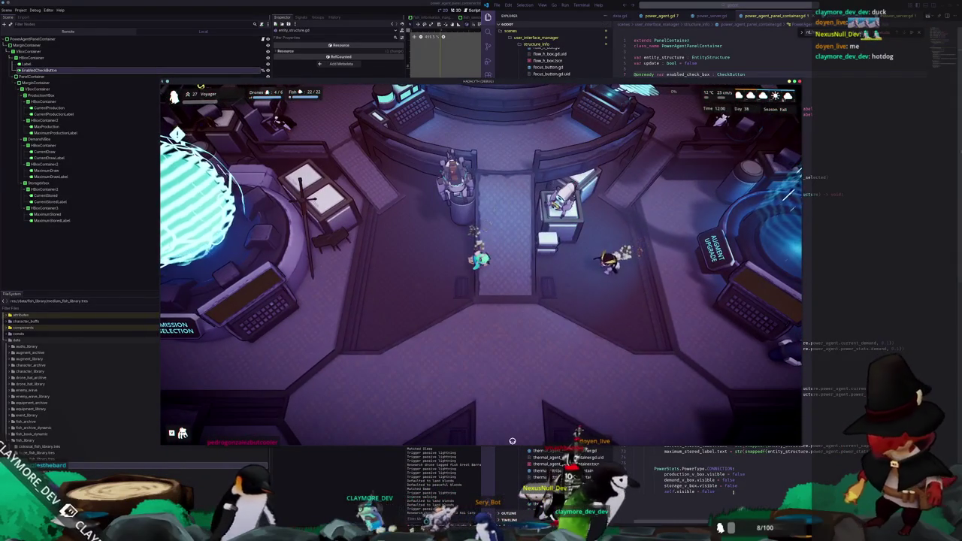
key("alt+Tab")
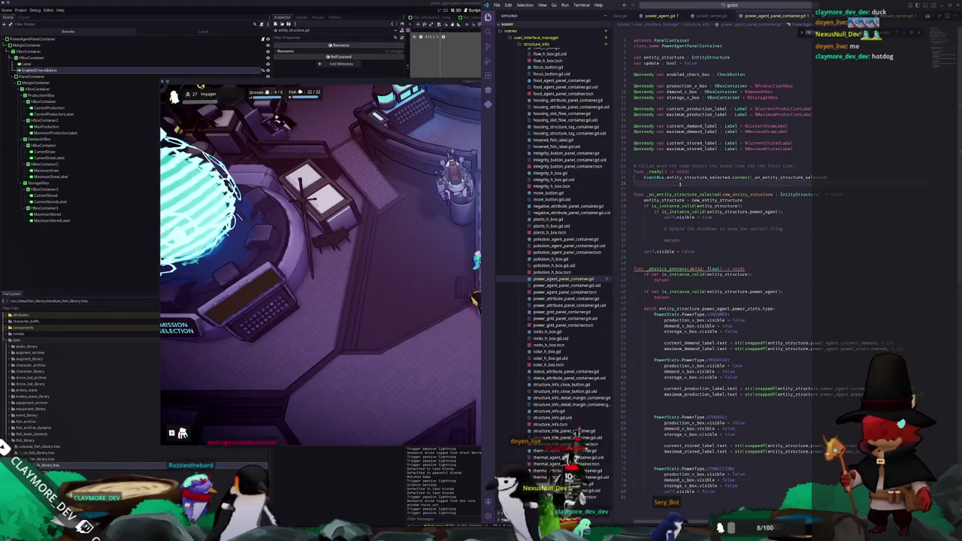
Add the line 'enabled_check_box.toggled.connect(_on_enabled_check_box_toggled)' inside _ready.
key("Return")
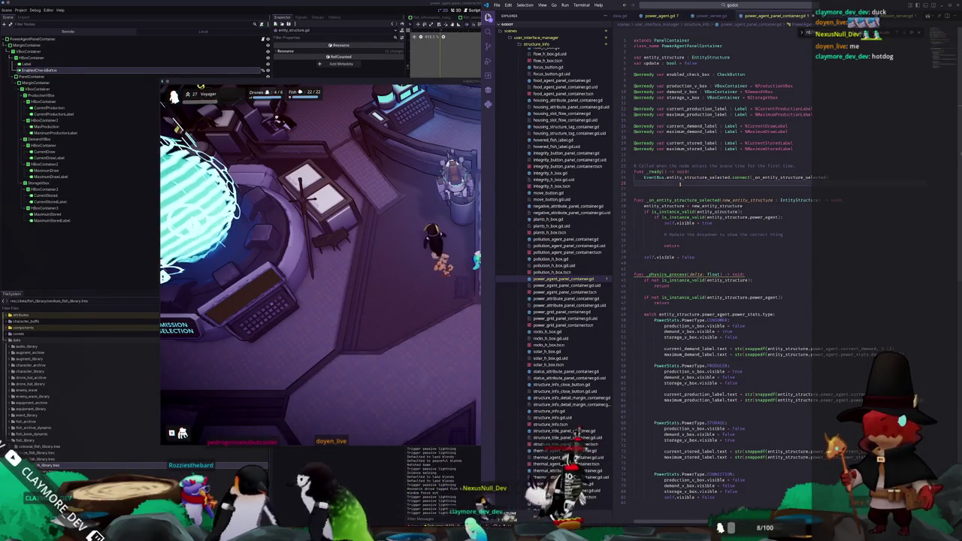
key("Return")
type("Event")
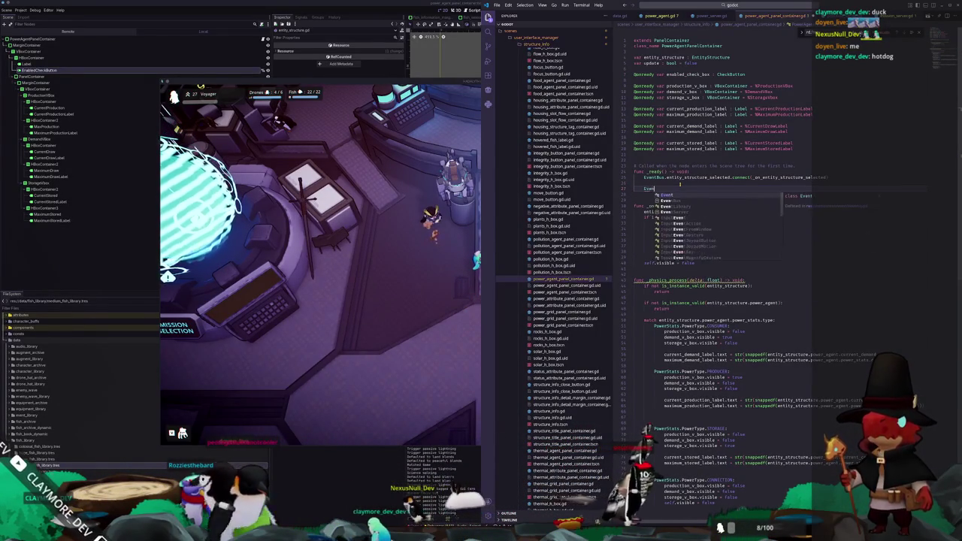
type("Bus")
key("BackSpace")
key("BackSpace")
key("BackSpace")
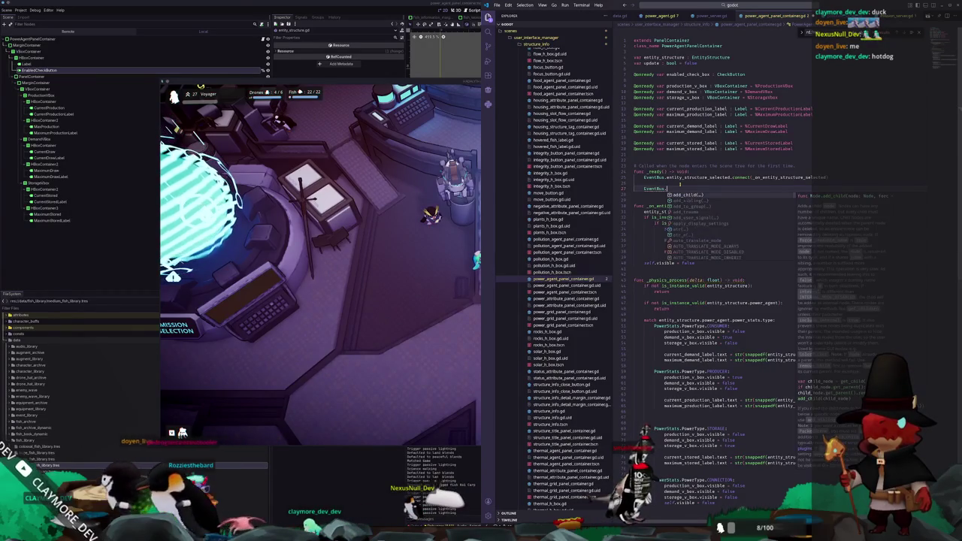
key("BackSpace")
key("BackSpace")
key("BackSpace")
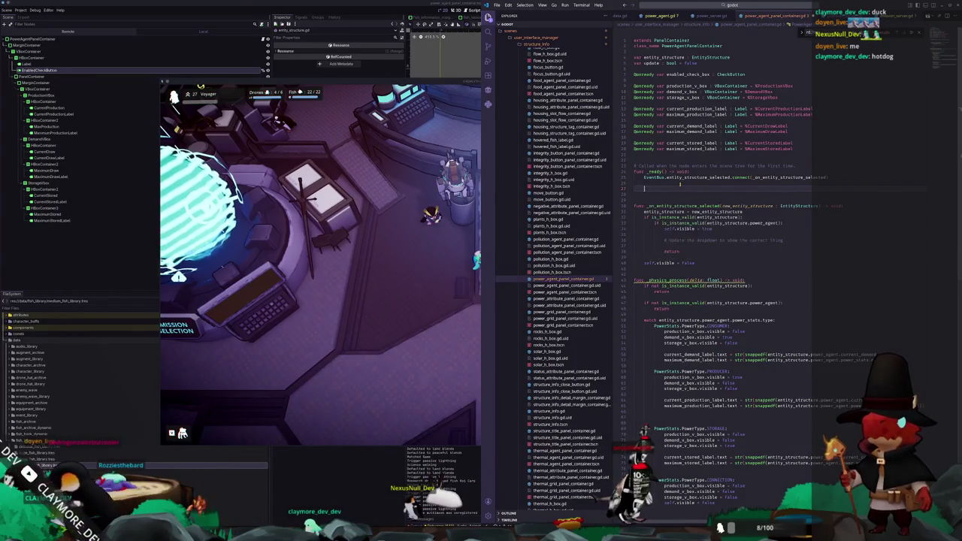
type("enabled_check_box")
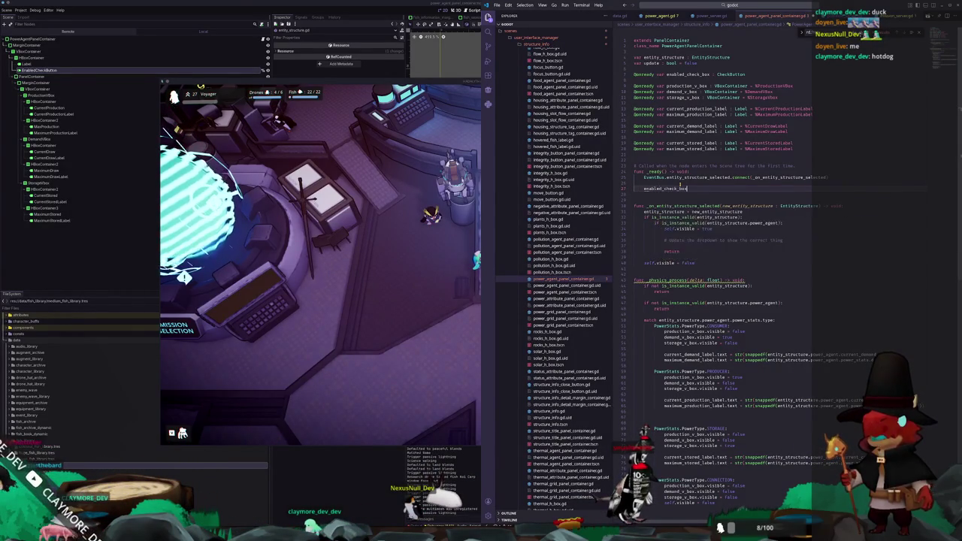
type(".toggled")
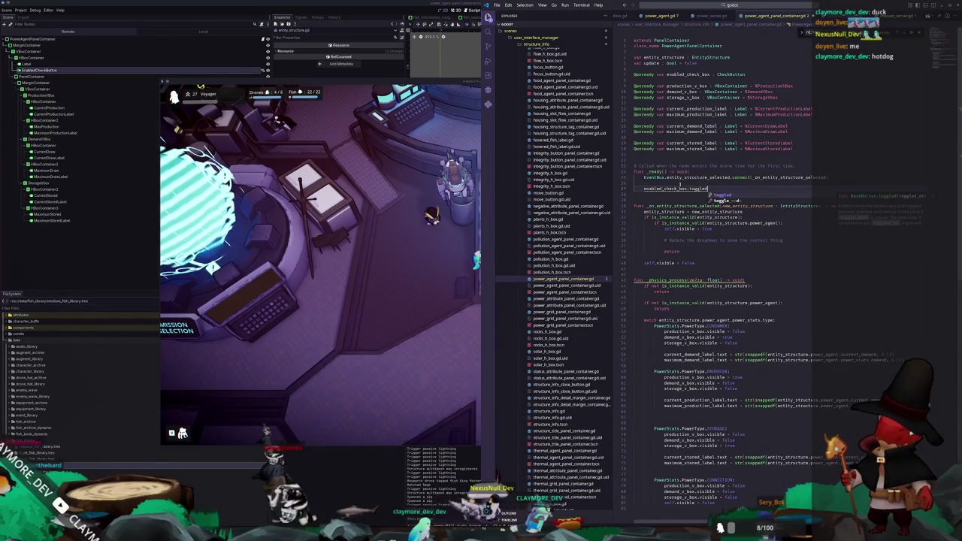
type(".")
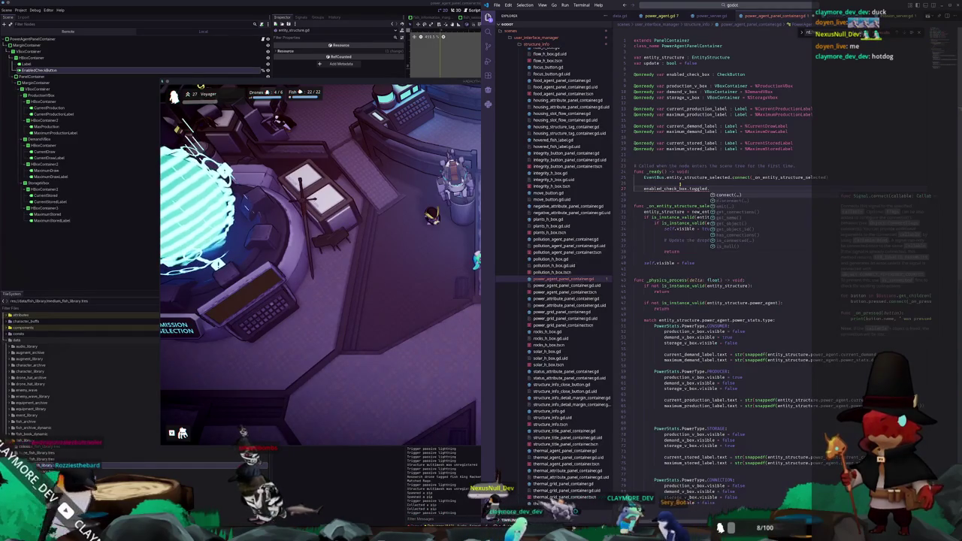
type("connect")
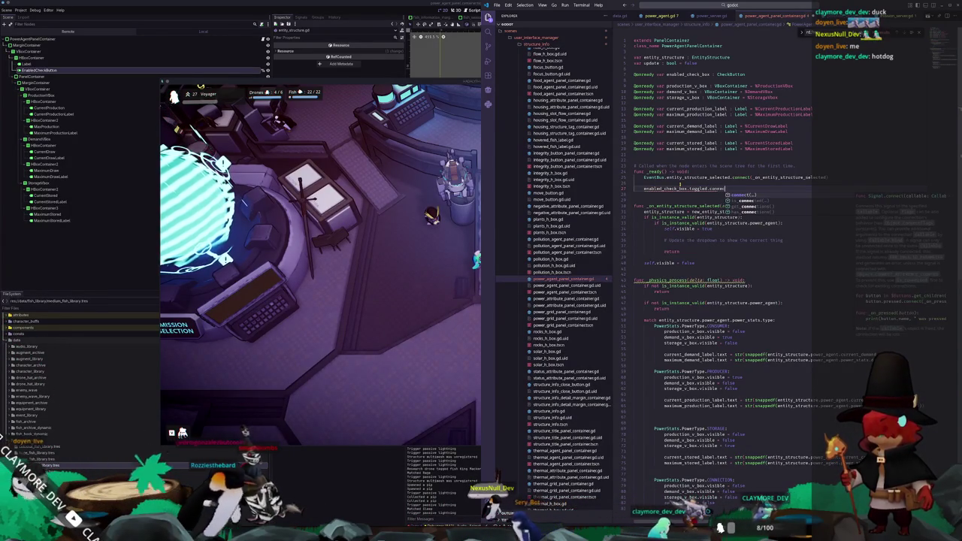
key("Return")
type("_on_enabled_check_box_toggled")
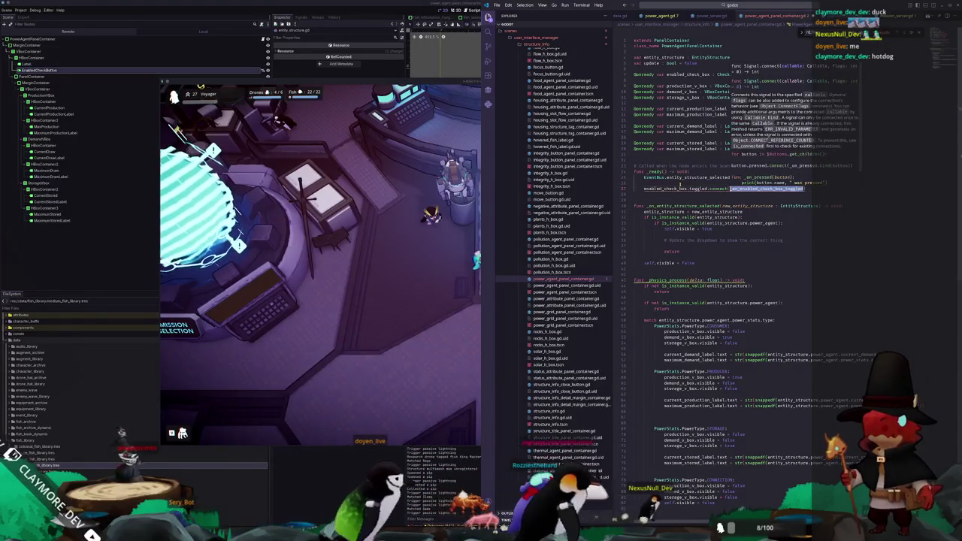
key("Down")
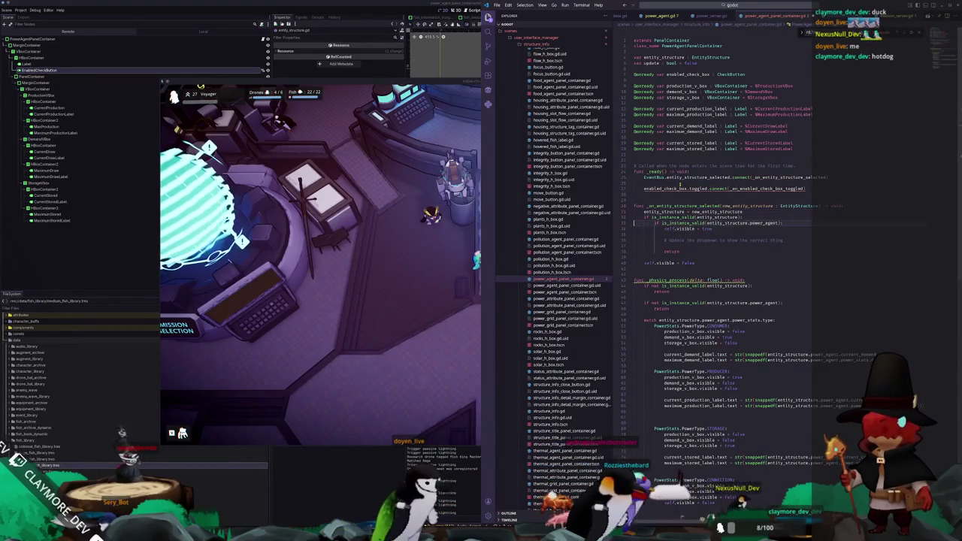
Create the _on_enabled_check_box_toggled(toggle_mode: bool) -> void handler with a pass body.
key("Return")
type("_on_enabled_check_box_toggled")
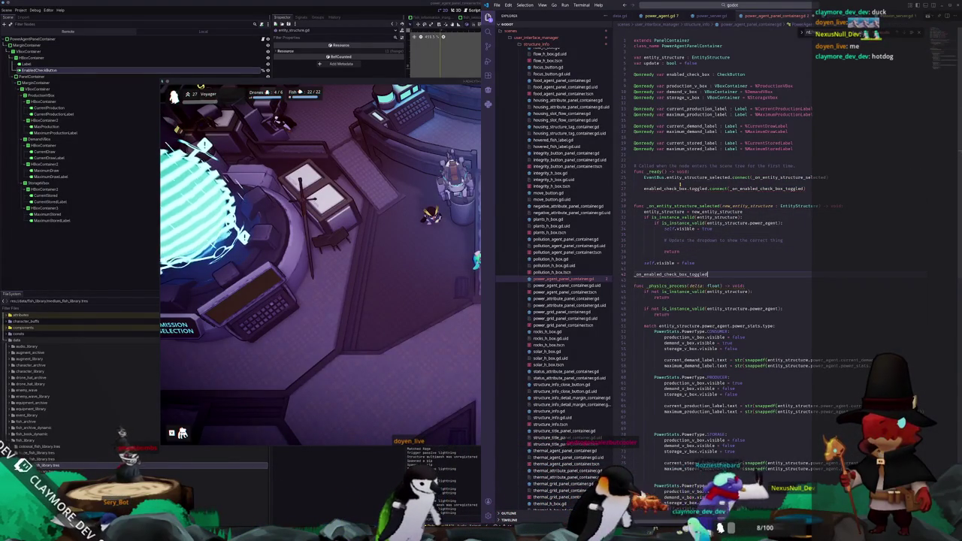
type("func ")
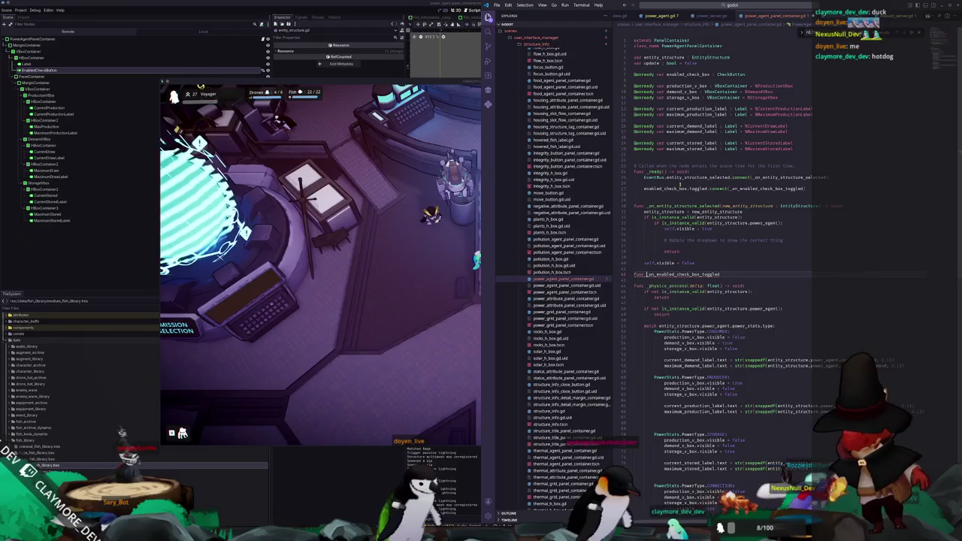
type("toggle_mode")
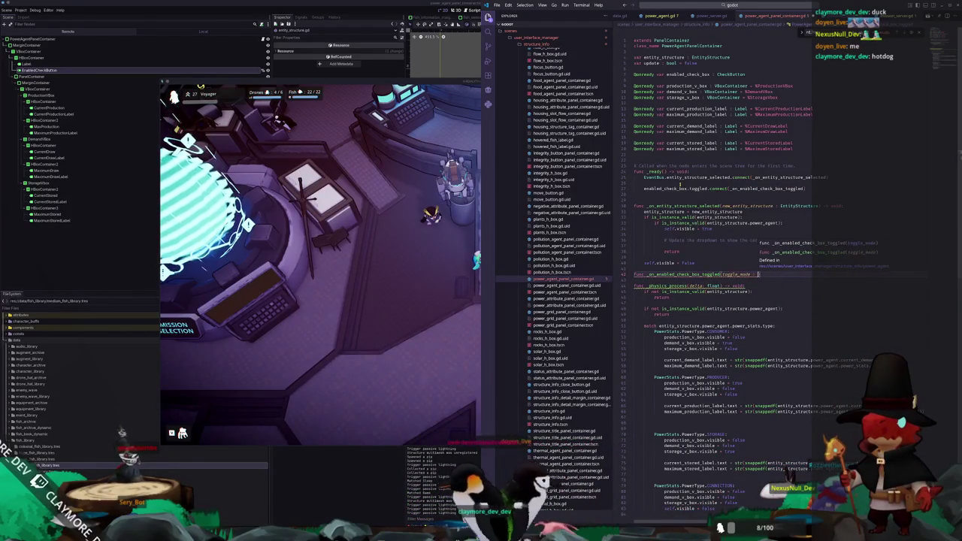
type("bool")
type("-> void:")
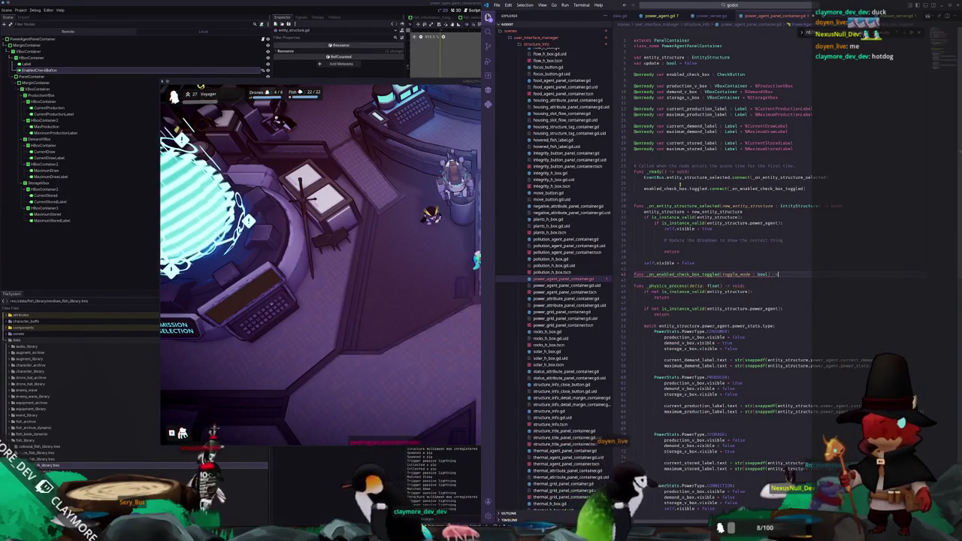
key("Return")
type("pass")
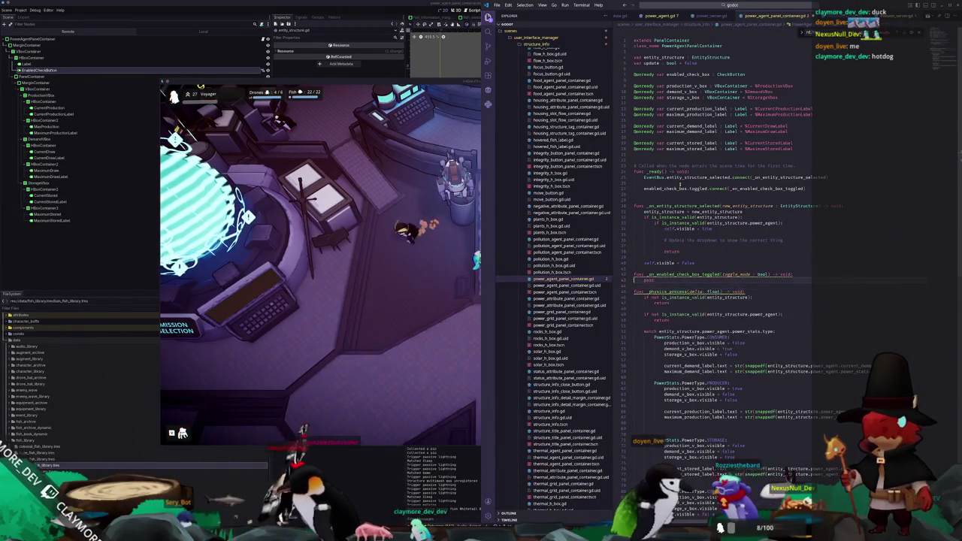
Add a first guard returning early when entity_structure is not a valid instance.
left_click(633, 252)
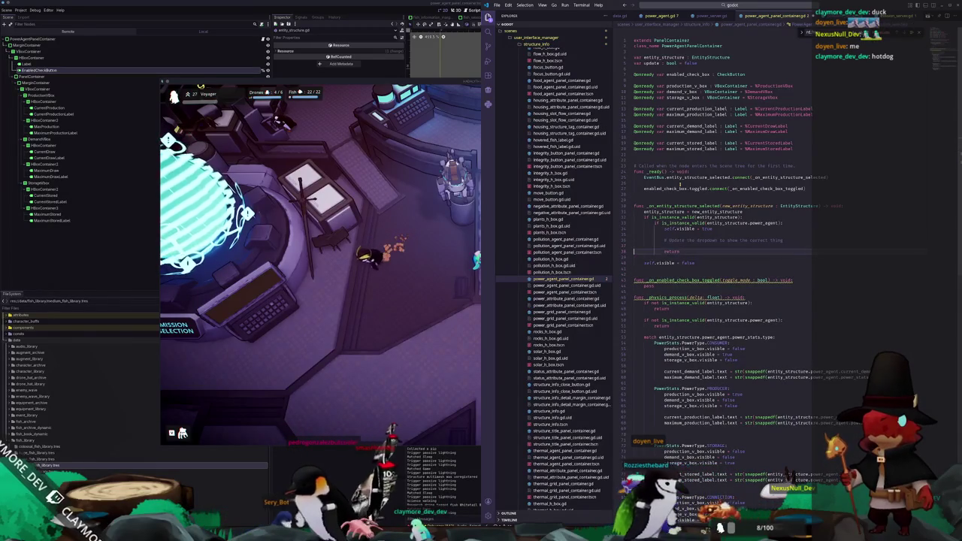
left_click(792, 280)
key("Return")
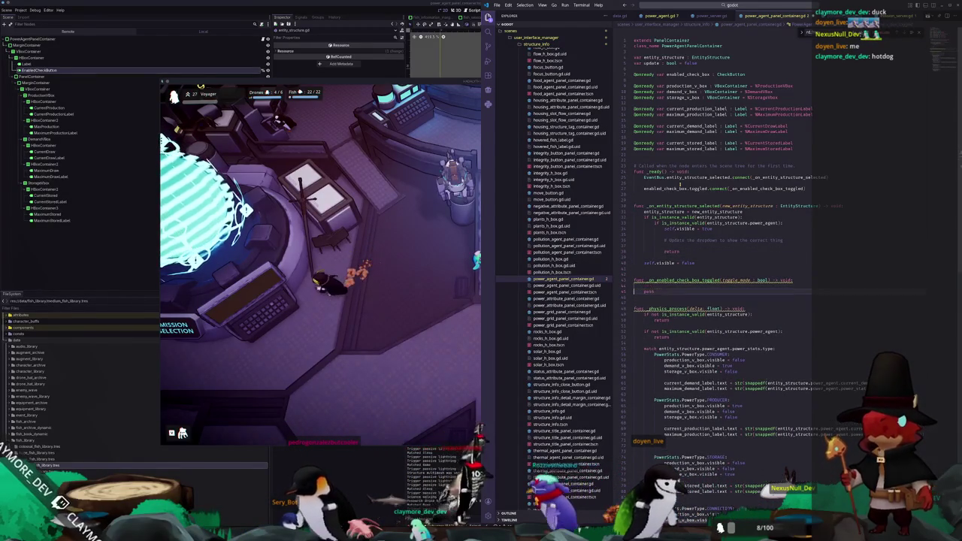
key("Return")
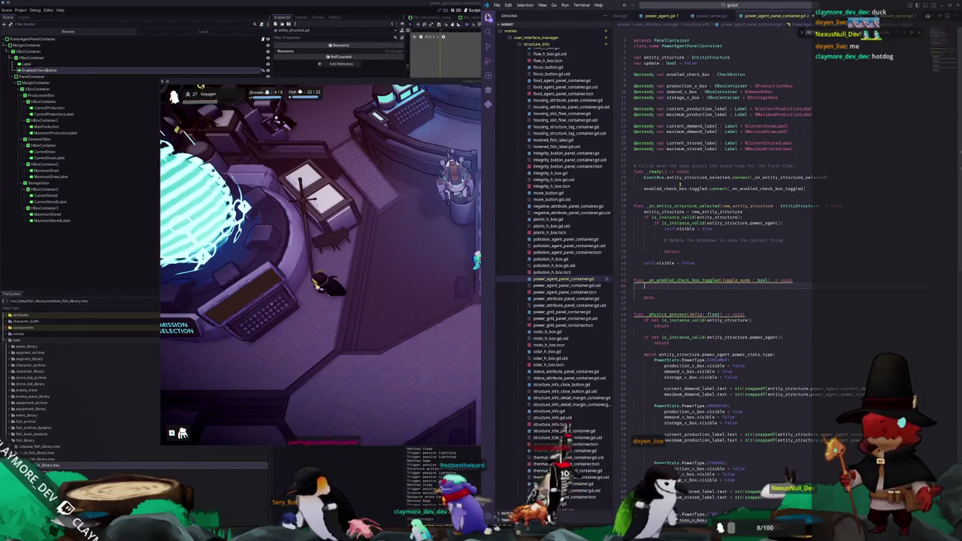
type("if is_instance_valid(")
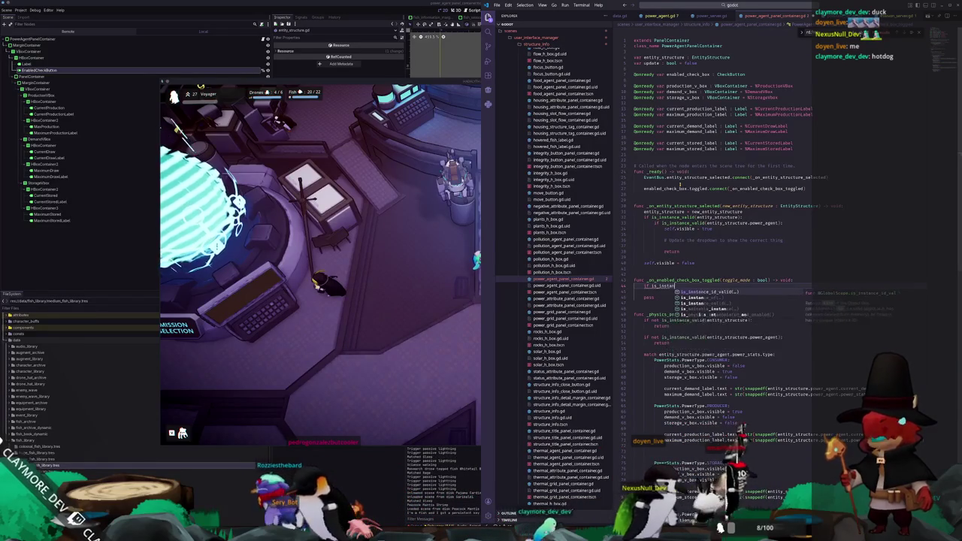
type("entity_structure.")
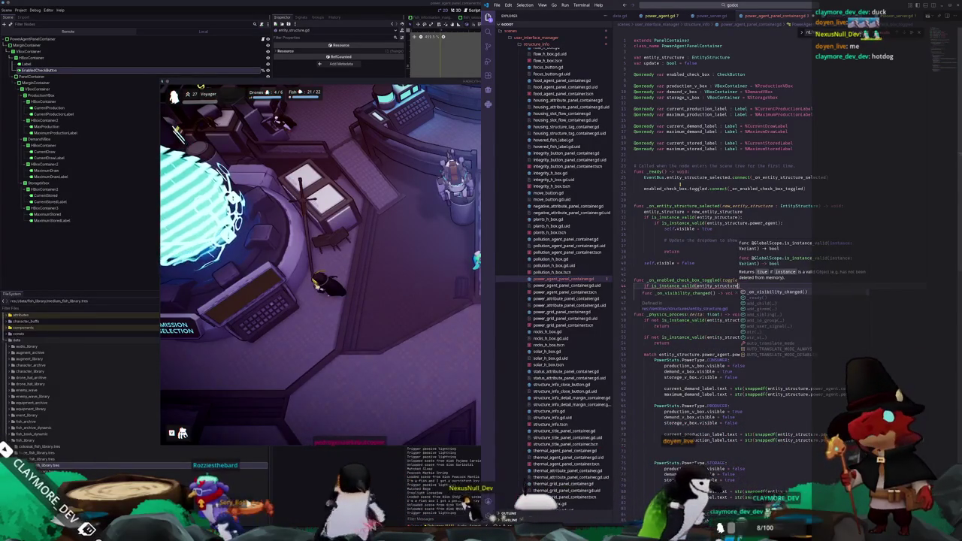
key("BackSpace")
key("Escape")
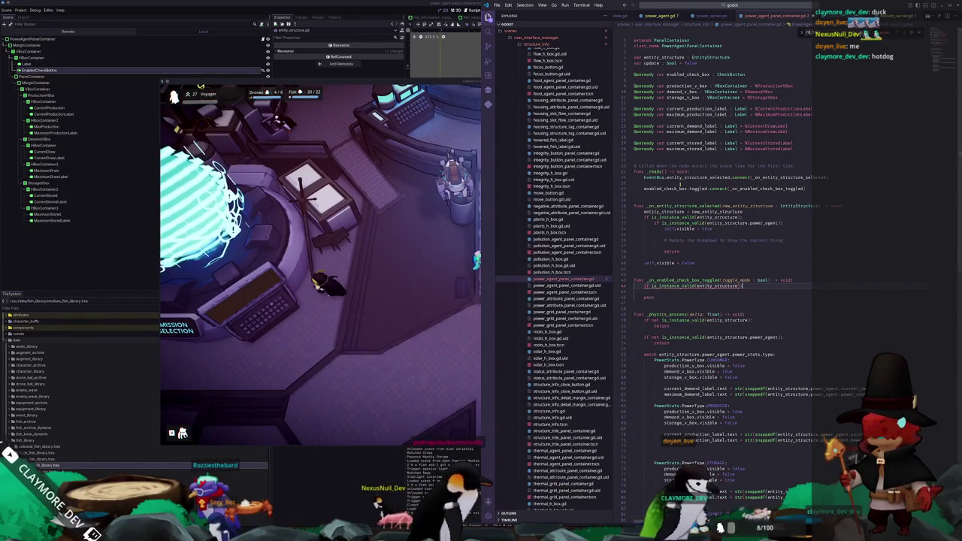
key("Home")
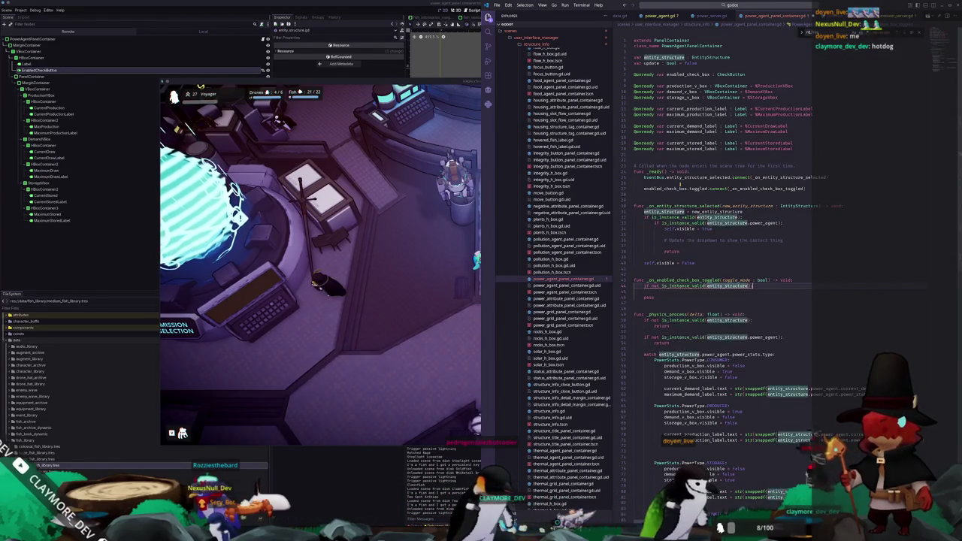
key("End")
key("Return")
type("return")
Add 'if not is_instance_valid(entity_structure.power_agent): return' below it and tidy blank lines.
key("Return")
key("Return")
type("if not is_")
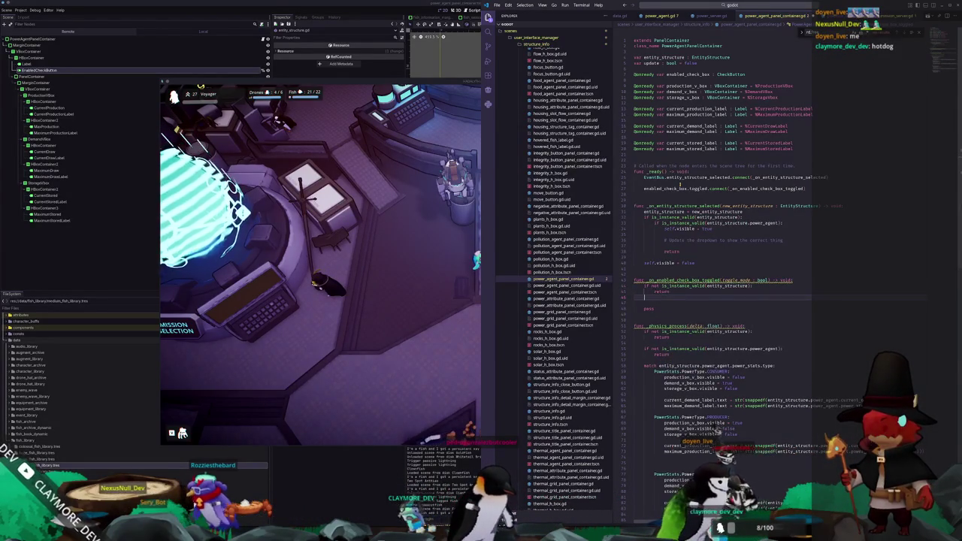
type("inst")
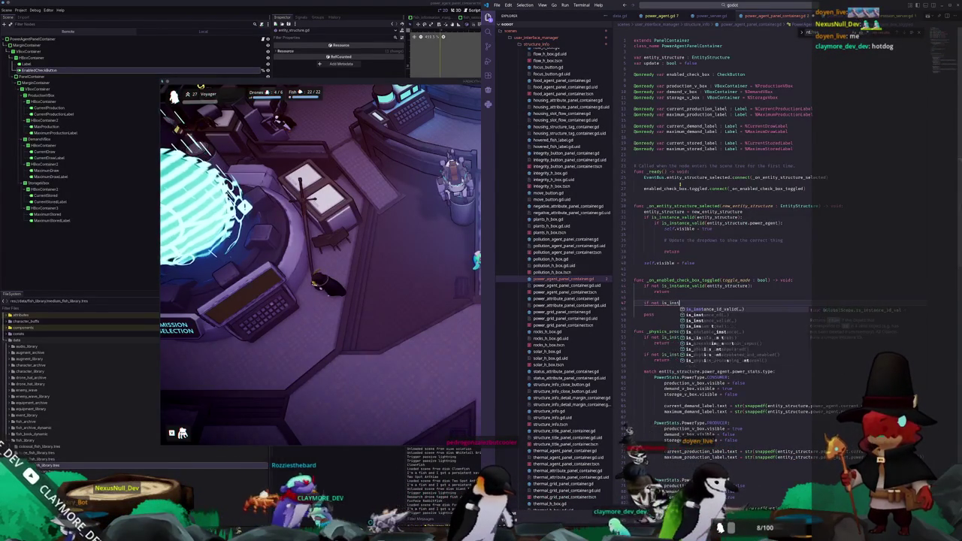
type("ance_valid(entity_structure.powe")
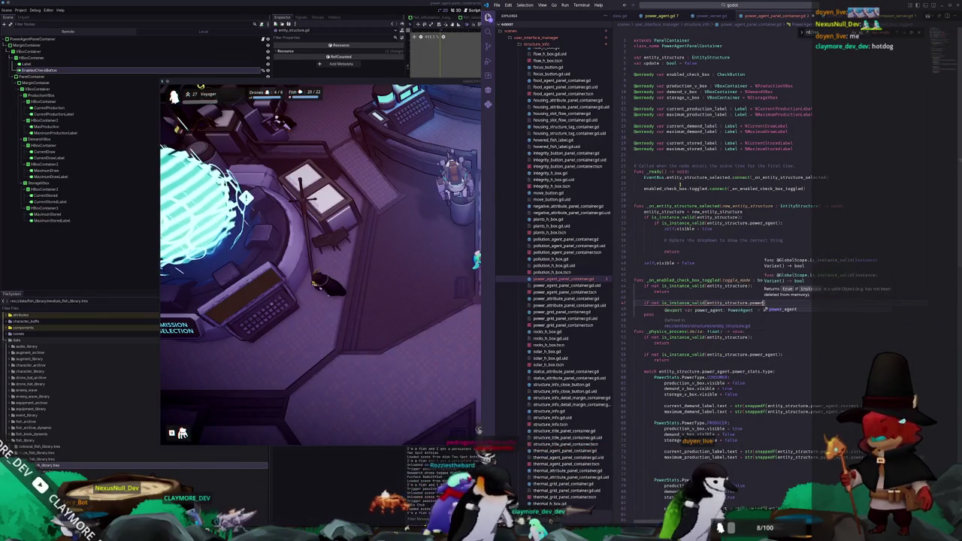
key("Return")
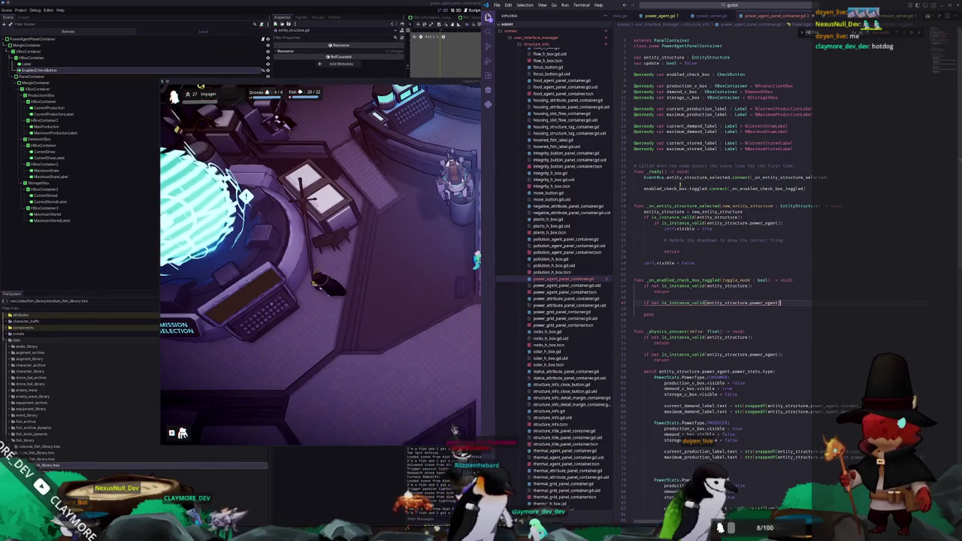
type(":")
key("Return")
type("return")
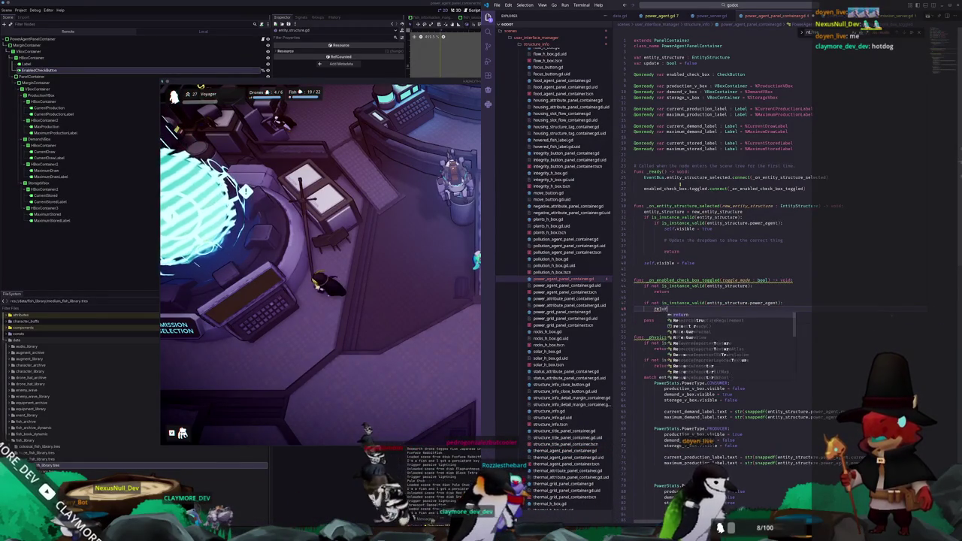
left_click(634, 314)
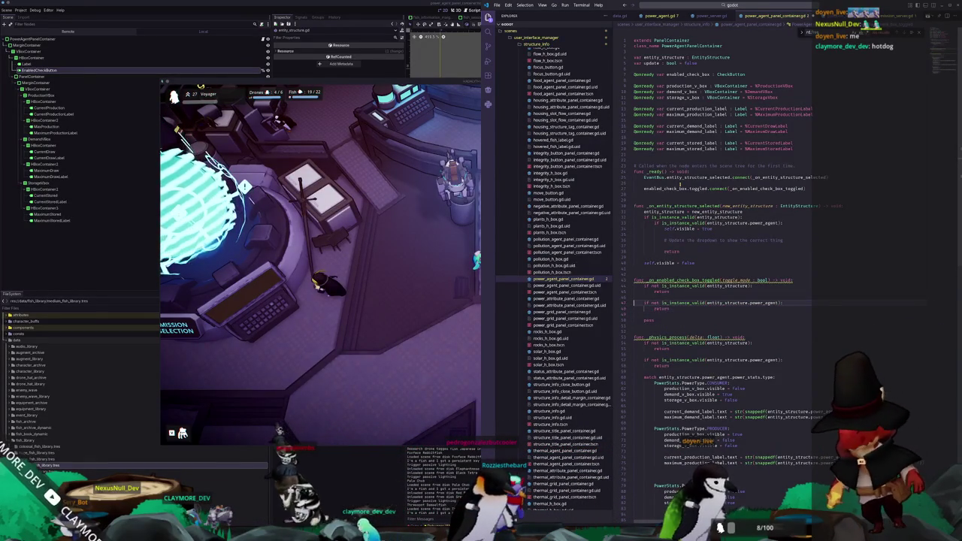
key("Delete")
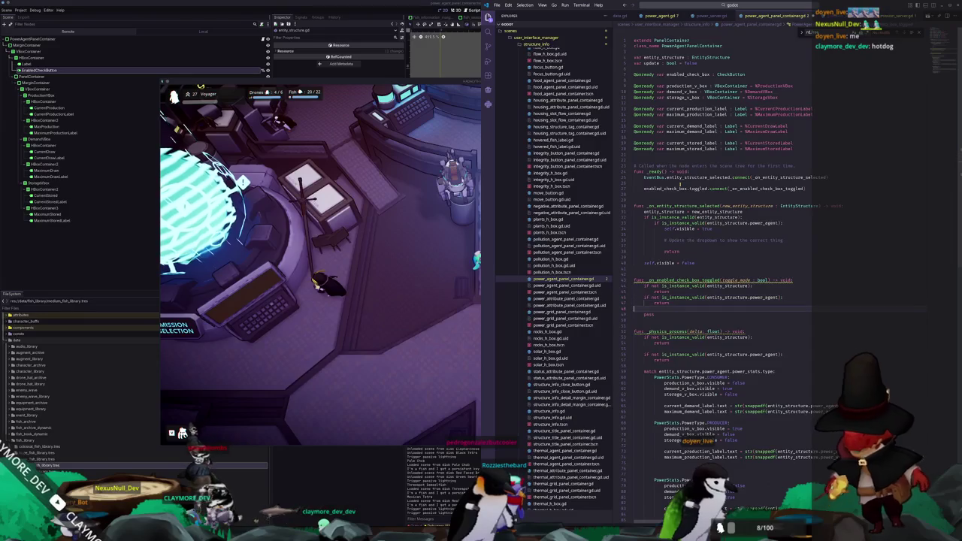
key("Return")
key("Return")
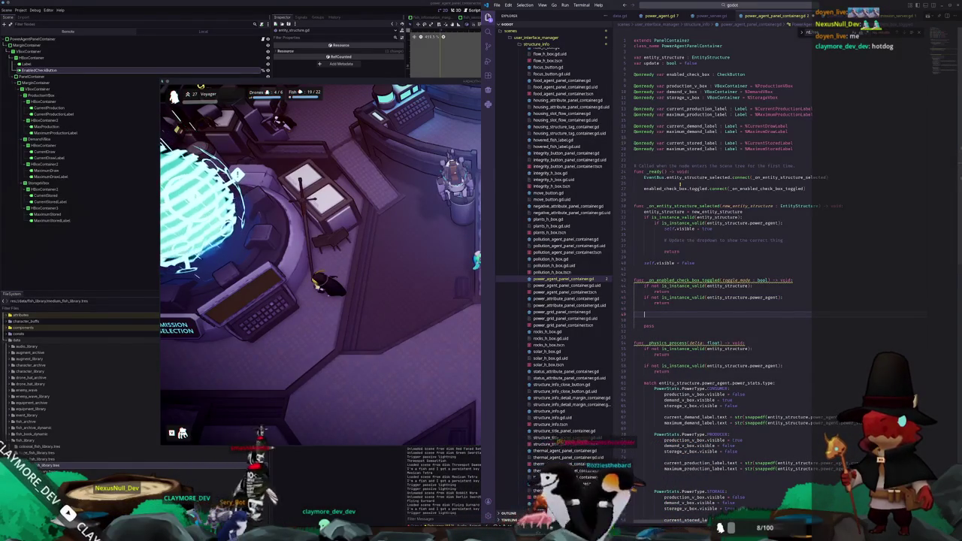
scroll(640, 255, "down", 2)
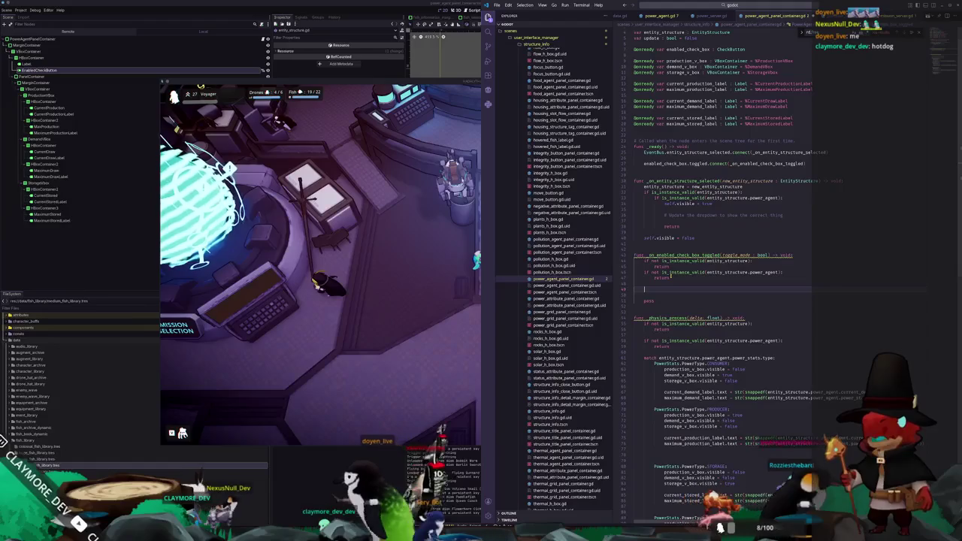
key("Tab")
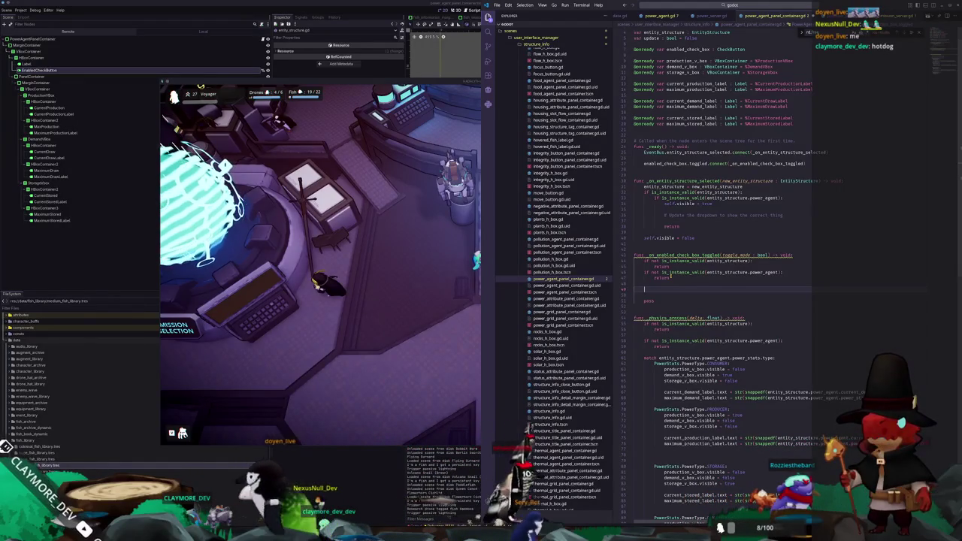
key("ctrl+z")
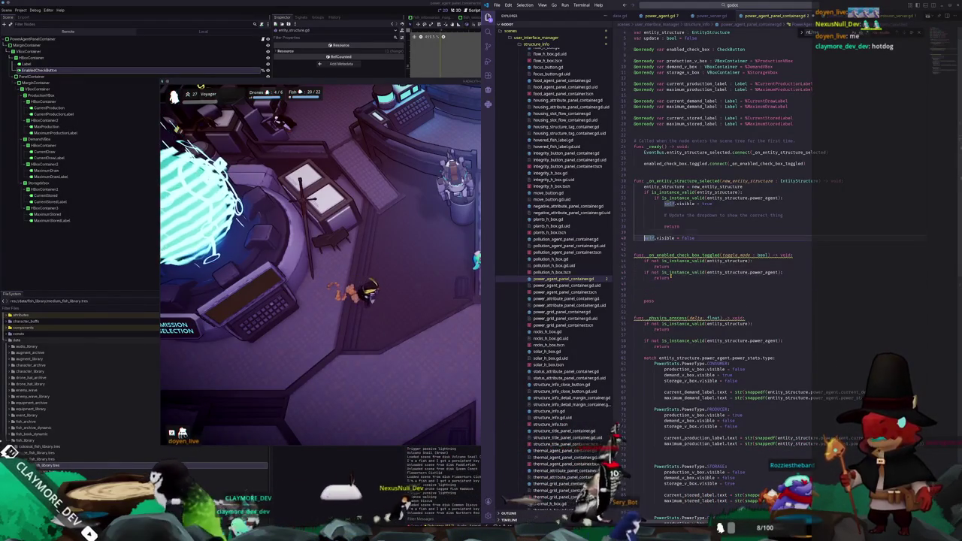
Undo recent edits and rework the entity-selected handler's guards with return and self.visible = false.
key("ctrl+z")
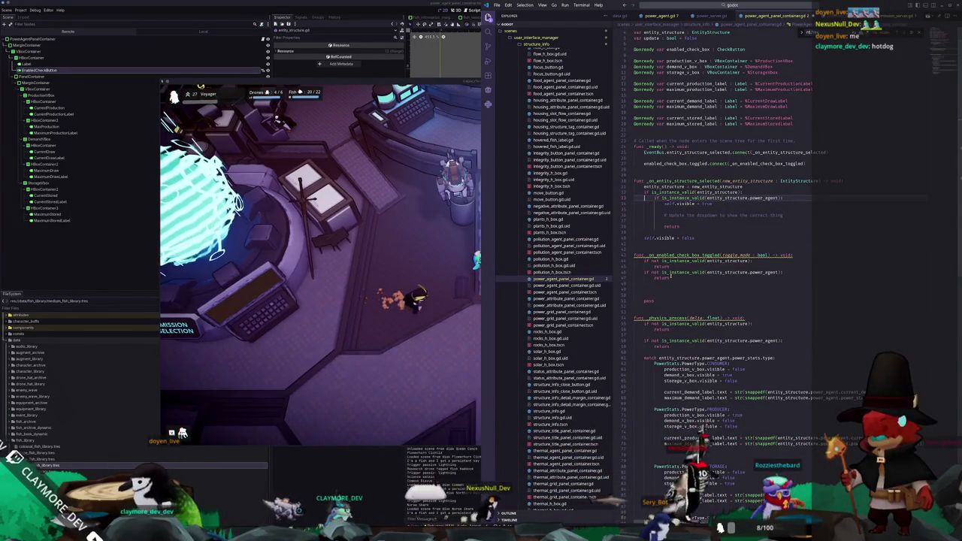
key("ctrl+z")
key("ctrl+z")
key("ctrl+z")
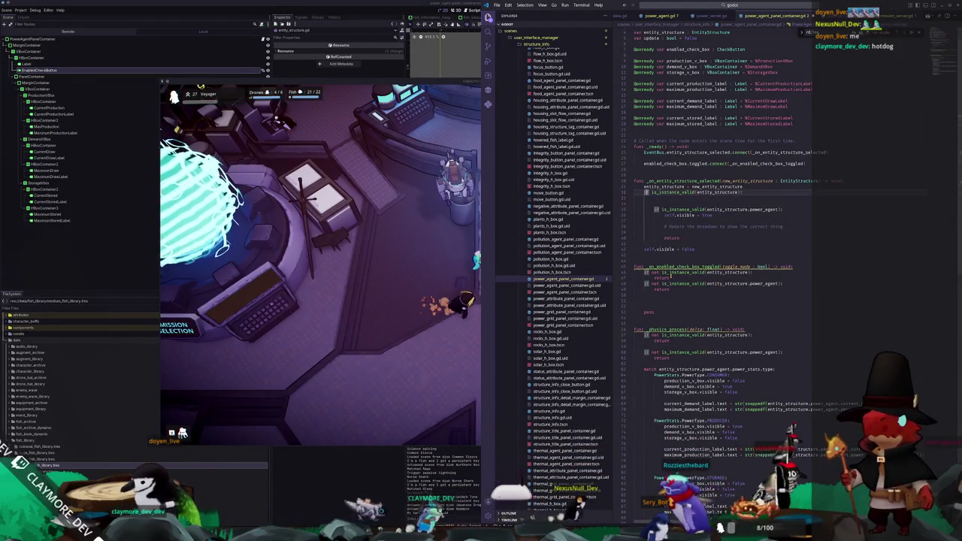
key("ctrl+z")
key("ctrl+z")
key("ctrl+z")
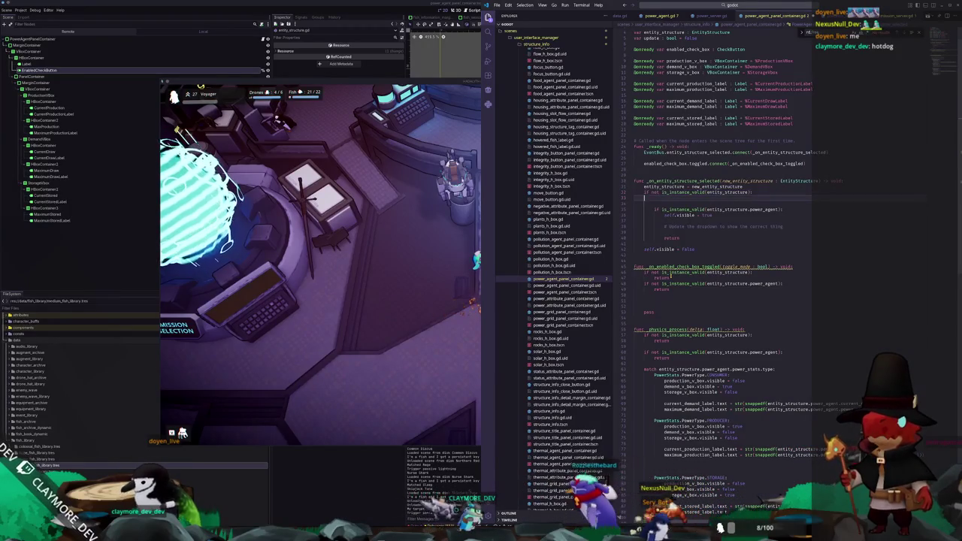
type("return")
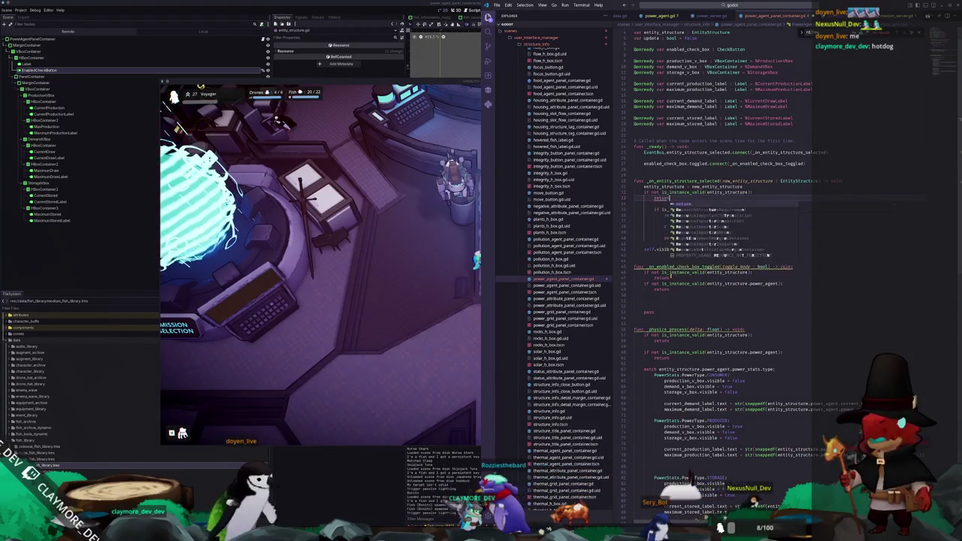
type("sel")
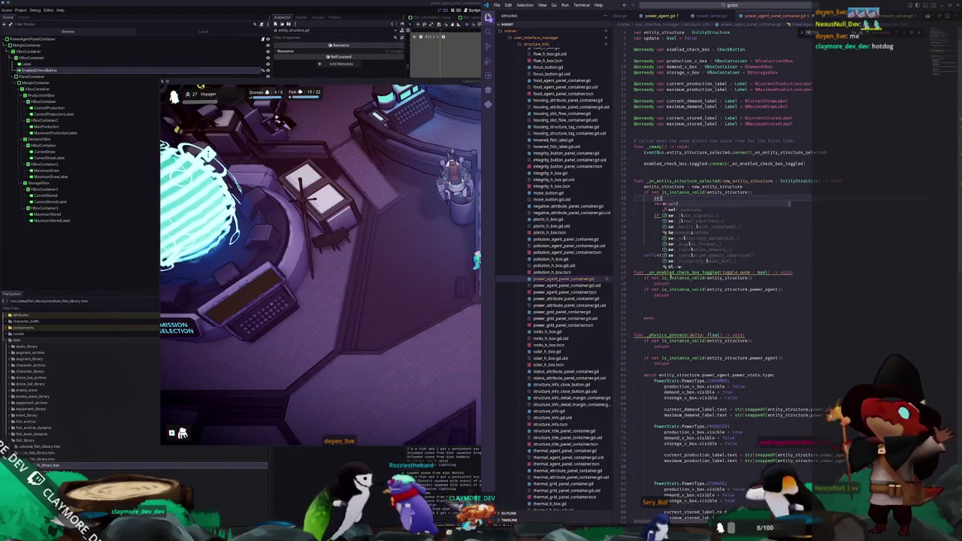
type("f.visible = false")
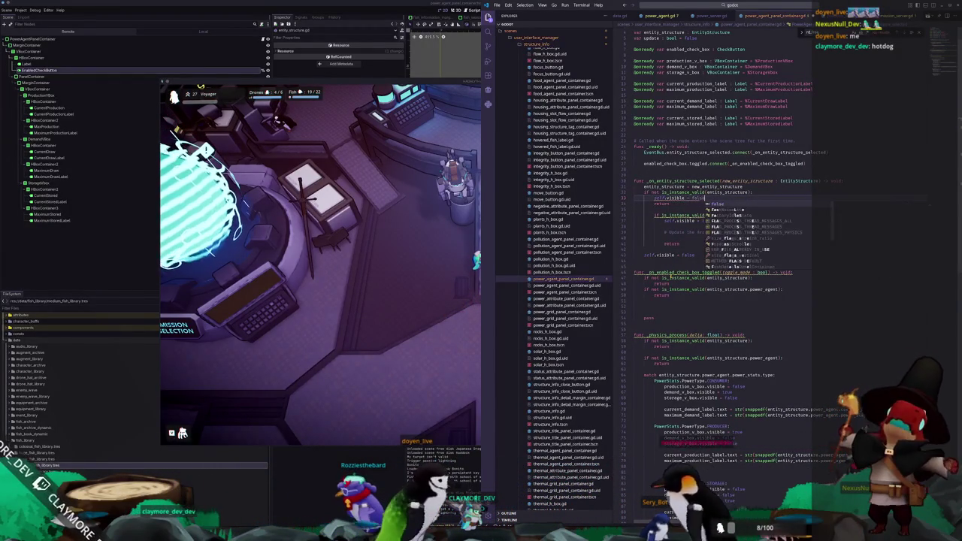
key("shift+Tab")
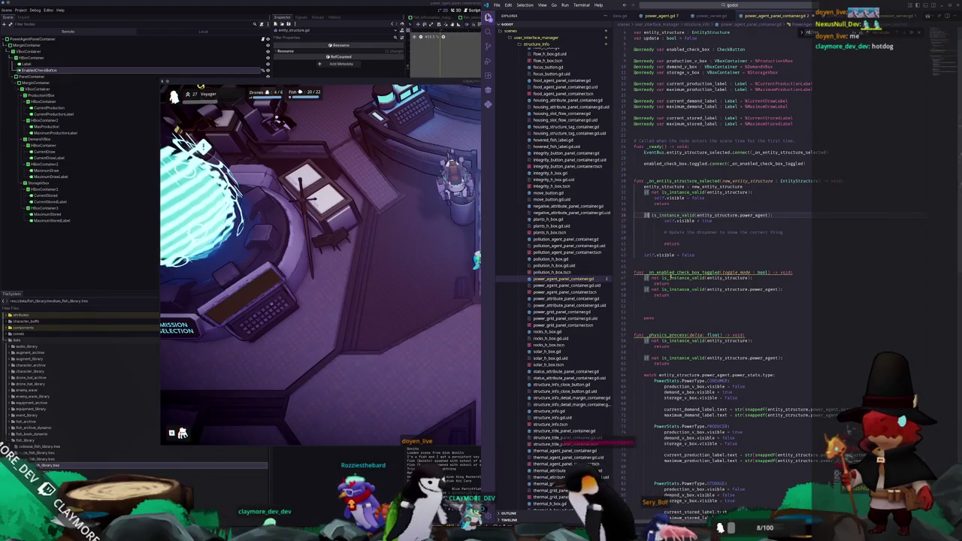
type("not")
left_click(655, 220)
key("ctrl+z")
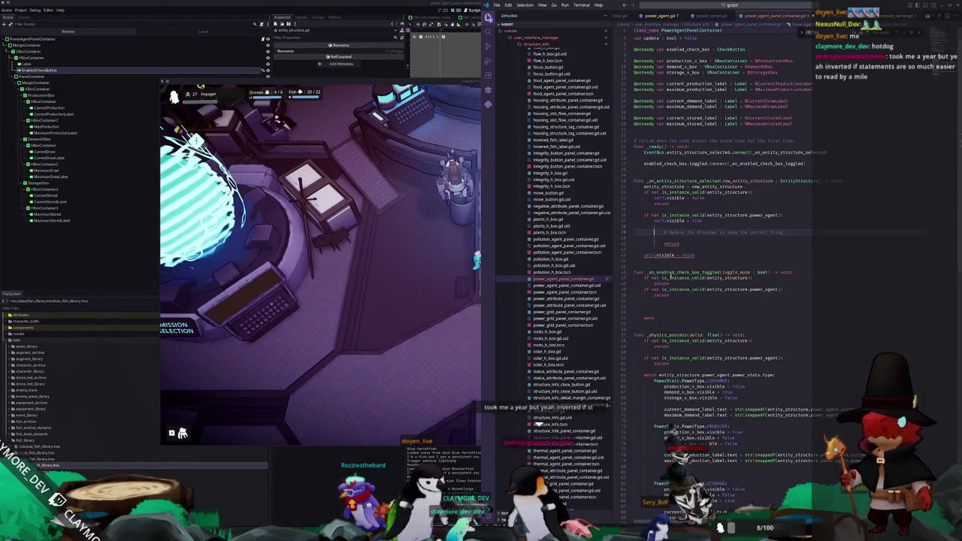
Delete the trailing self.visible = false and comment lines, moving self.visible = true below the return.
double_click(648, 255)
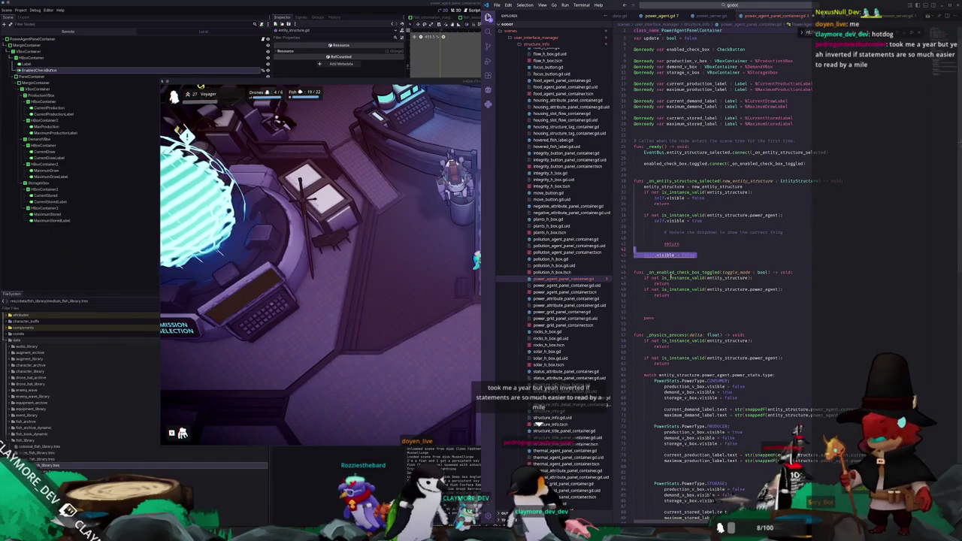
key("BackSpace")
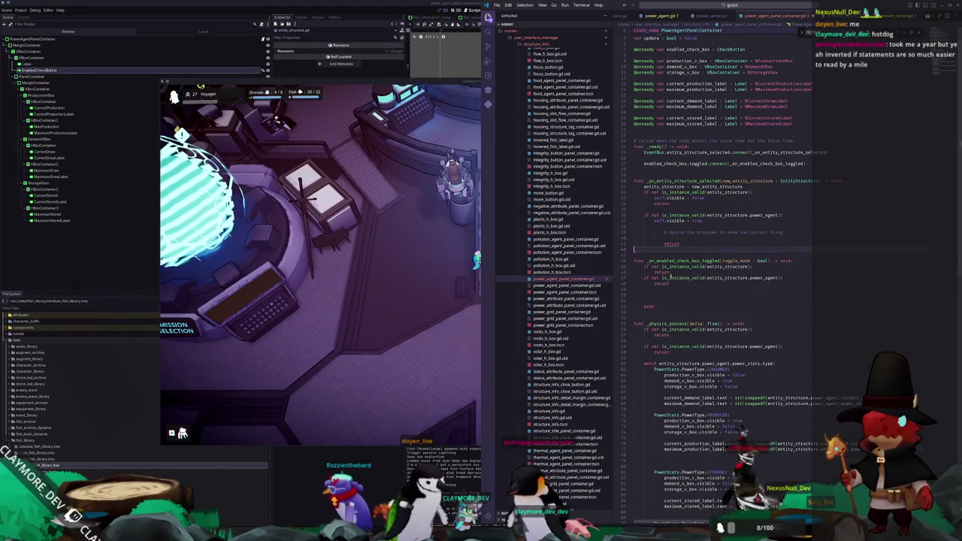
key("shift+Up")
key("shift+Up")
key("BackSpace")
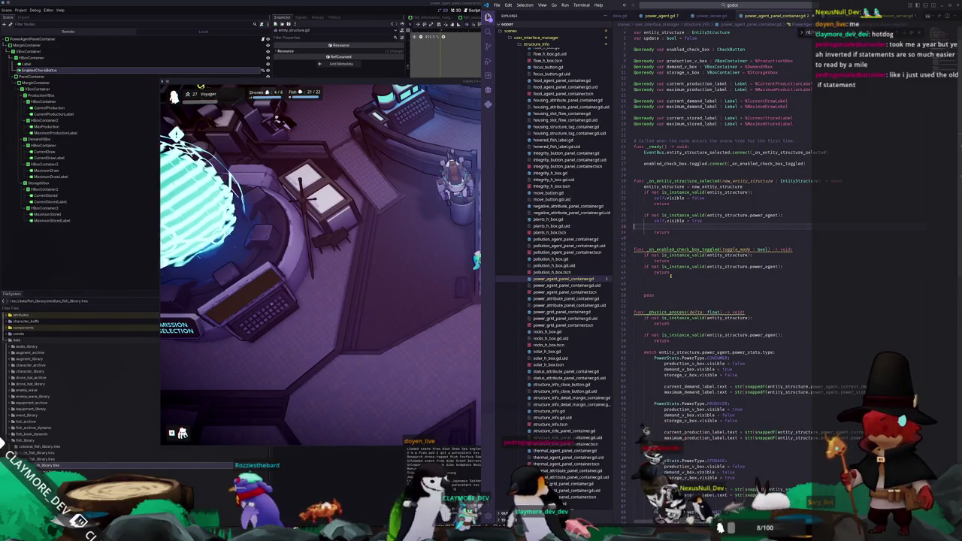
key("Delete")
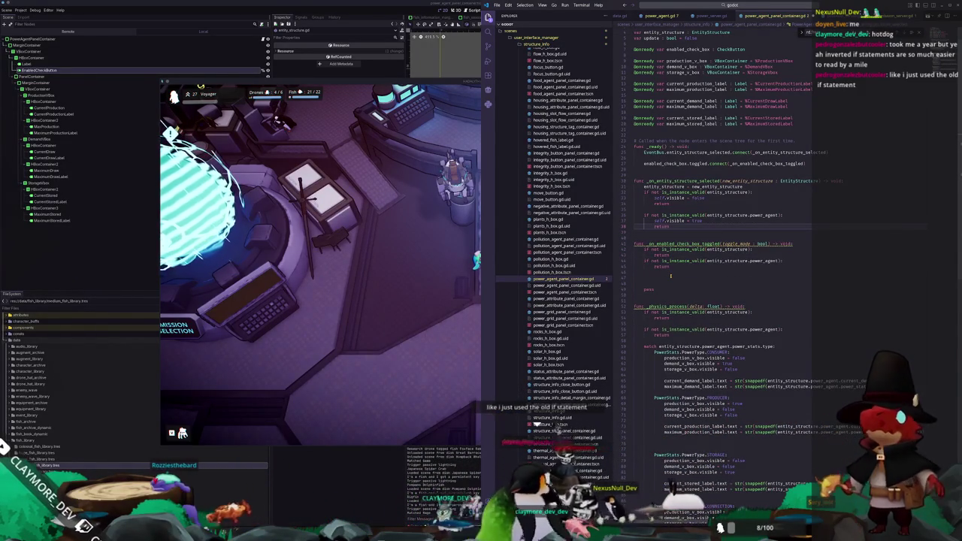
key("shift+Up")
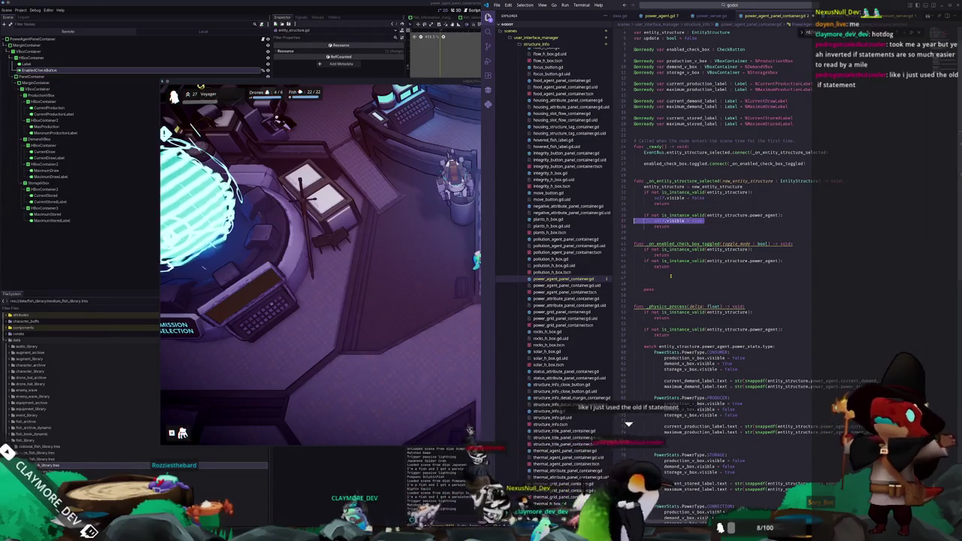
key("alt+Down")
key("Return")
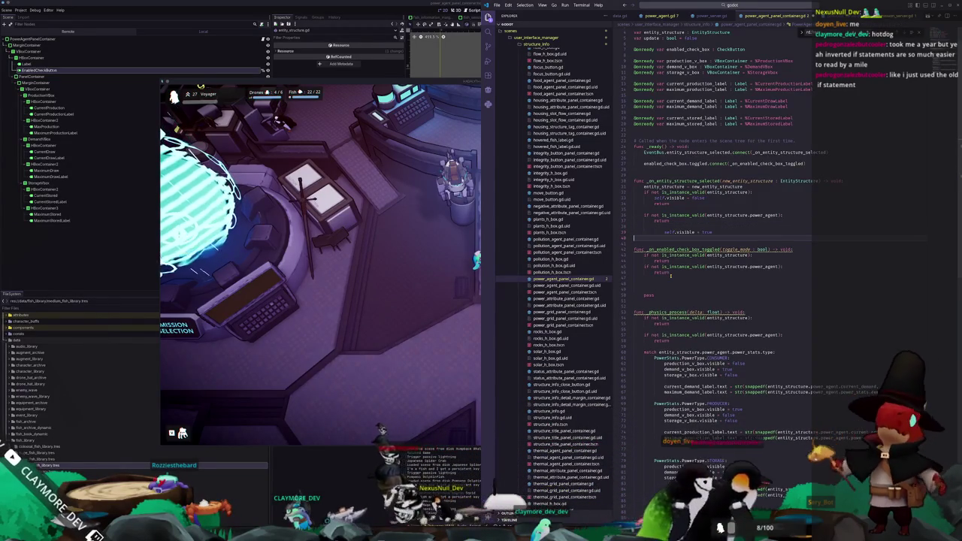
key("Tab")
Add a self.visible = false line under the power_agent check.
key("Return")
type("sel")
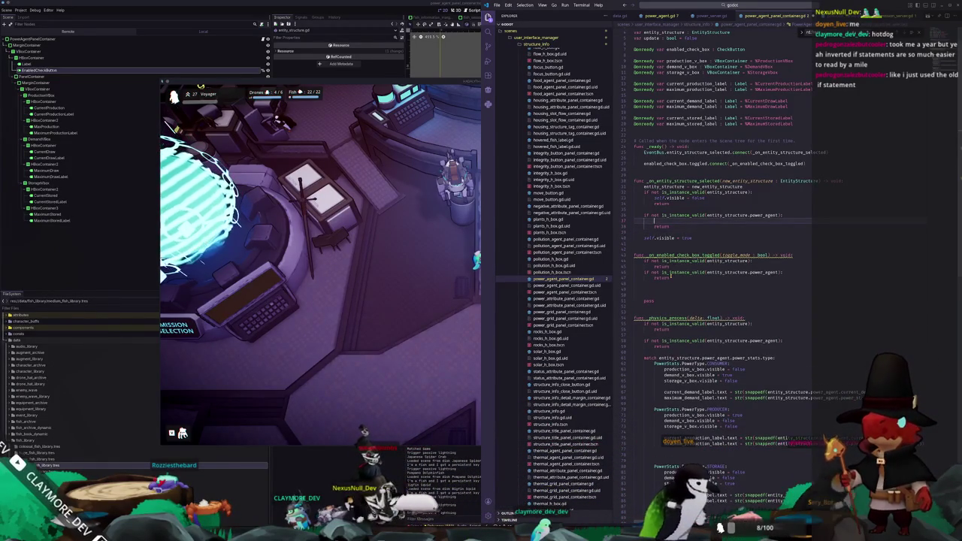
type("f.visible = false")
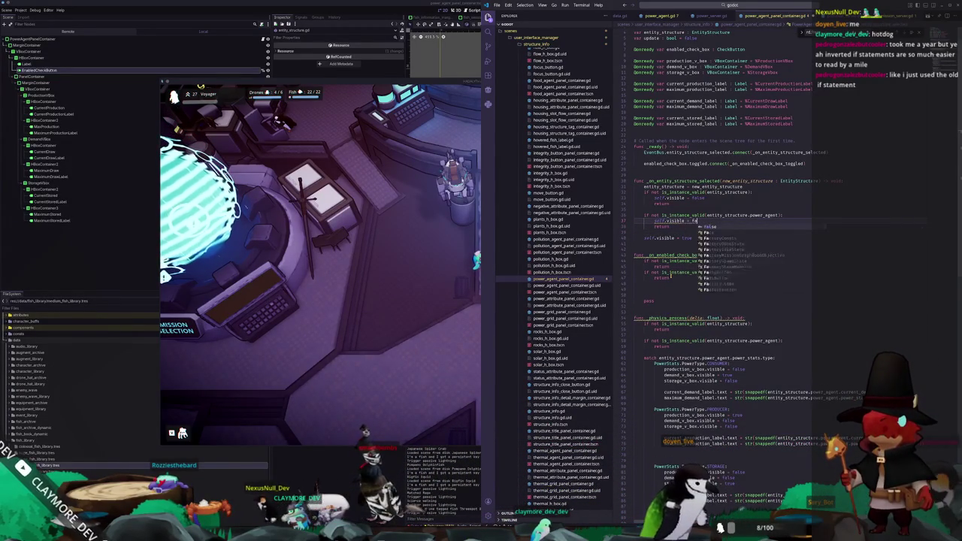
key("Escape")
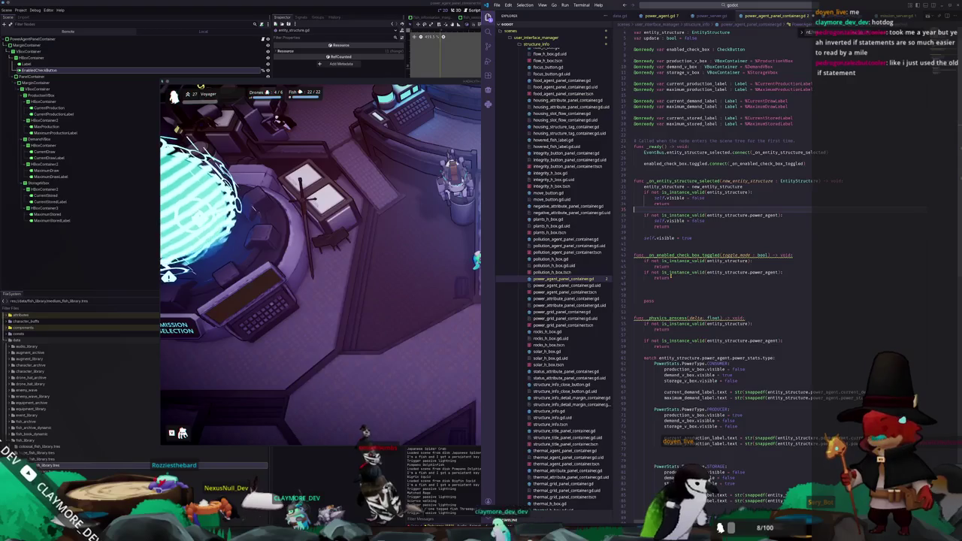
key("Delete")
key("Delete")
Space out the guards and begin 'entity_structure.power_agent.enabled = toggle_mode' in the toggle handler.
key("Up")
key("Up")
key("Up")
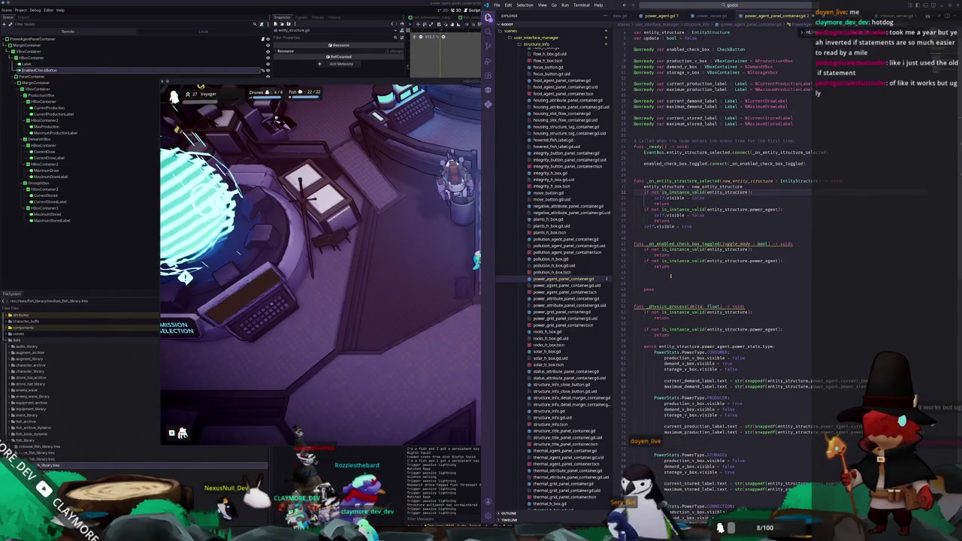
key("Return")
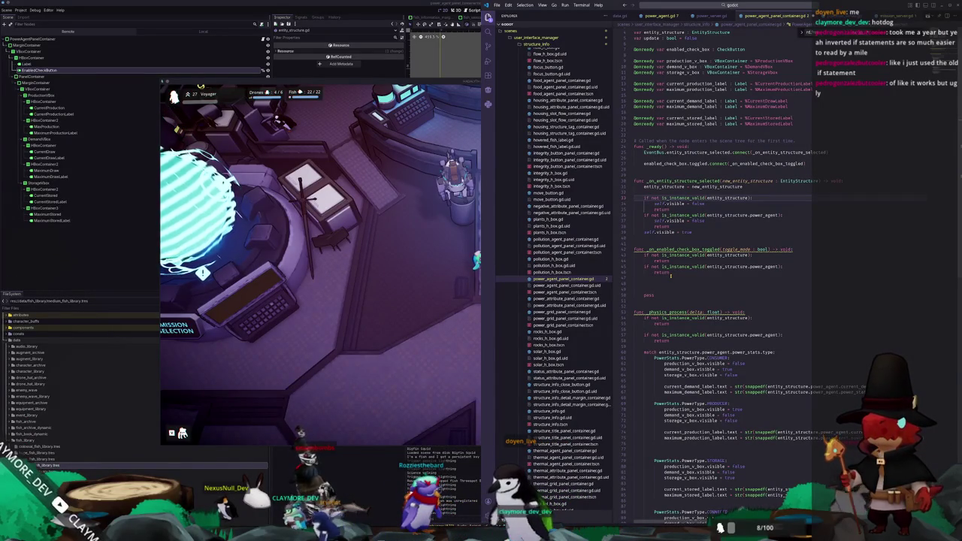
key("Return")
key("Down")
key("Down")
key("End")
key("Return")
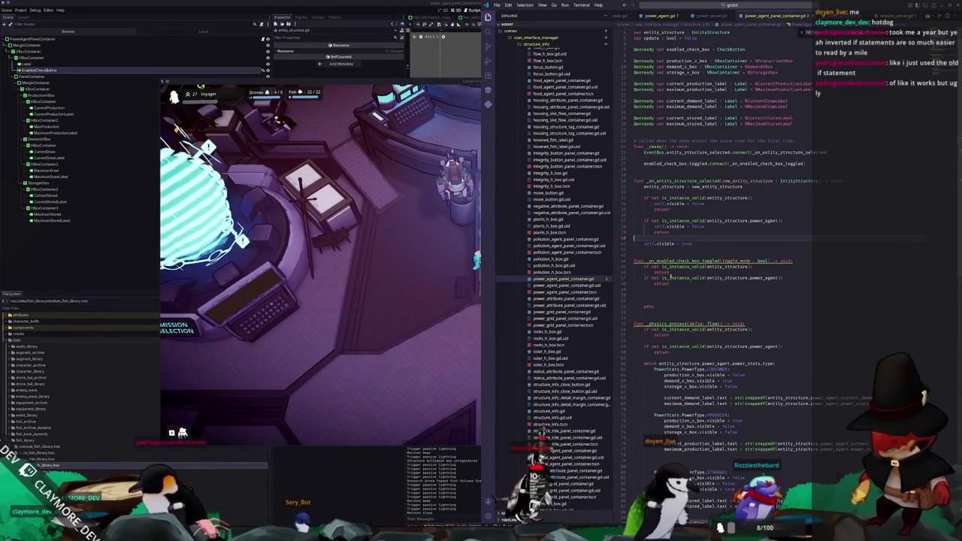
key("Return")
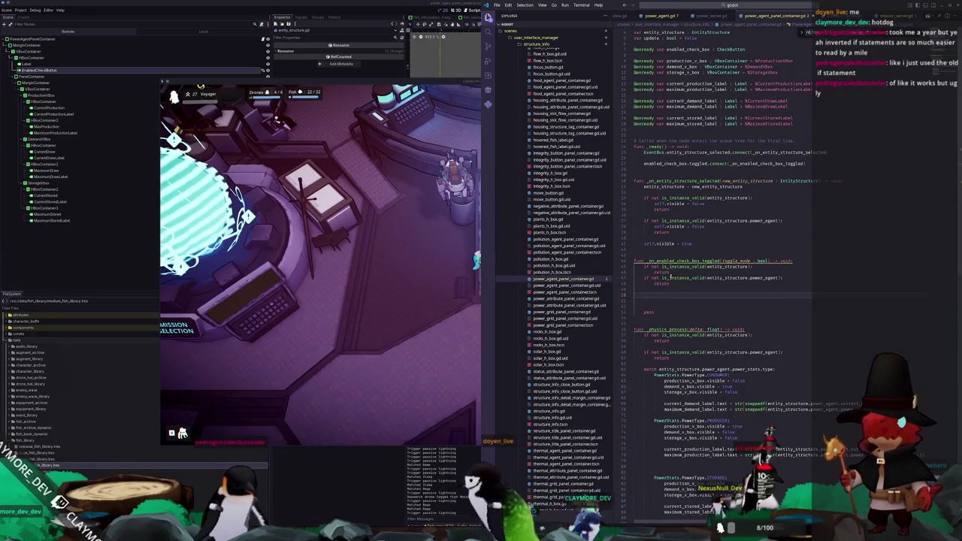
type("entity_structure.power_agent.e")
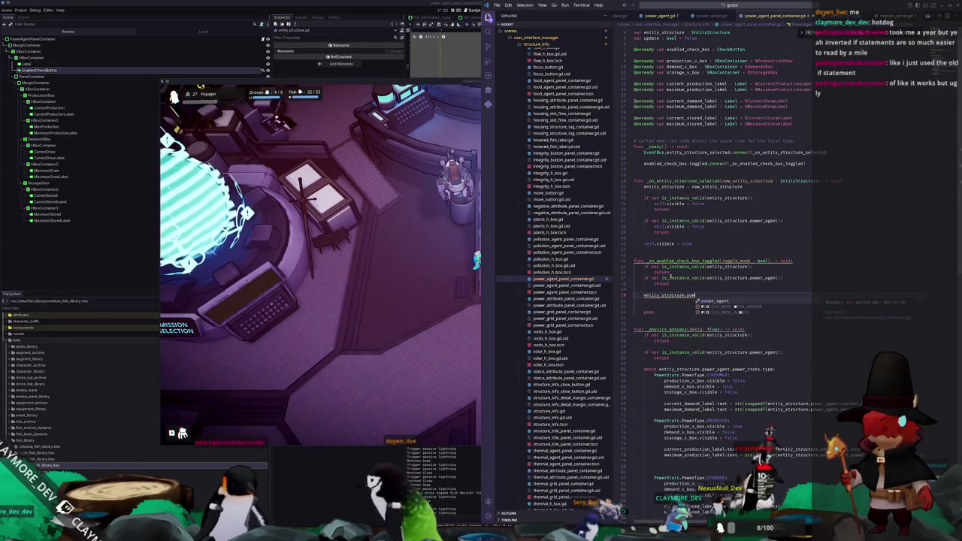
type("nabled = ")
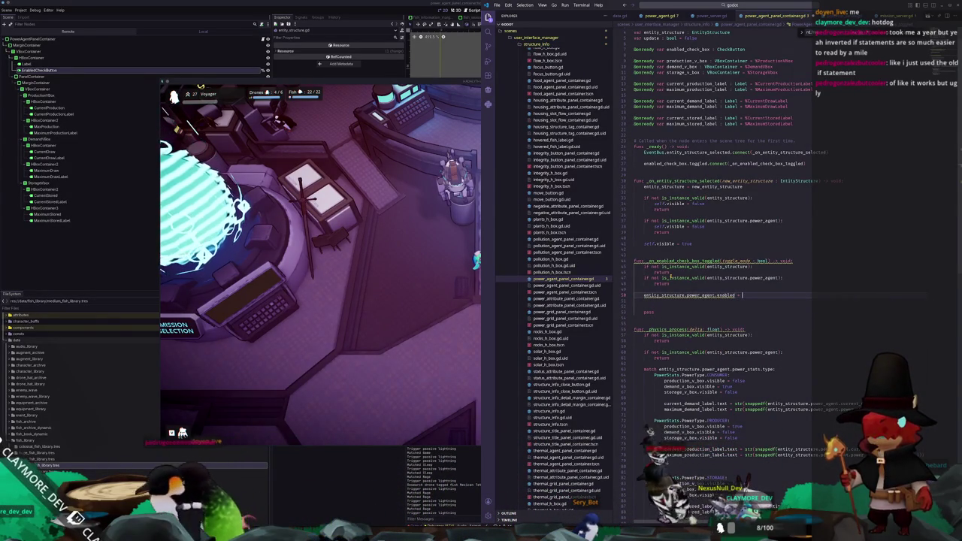
type("toggle_mode")
Finish the enabled assignment line and delete the leftover pass placeholder.
key("Return")
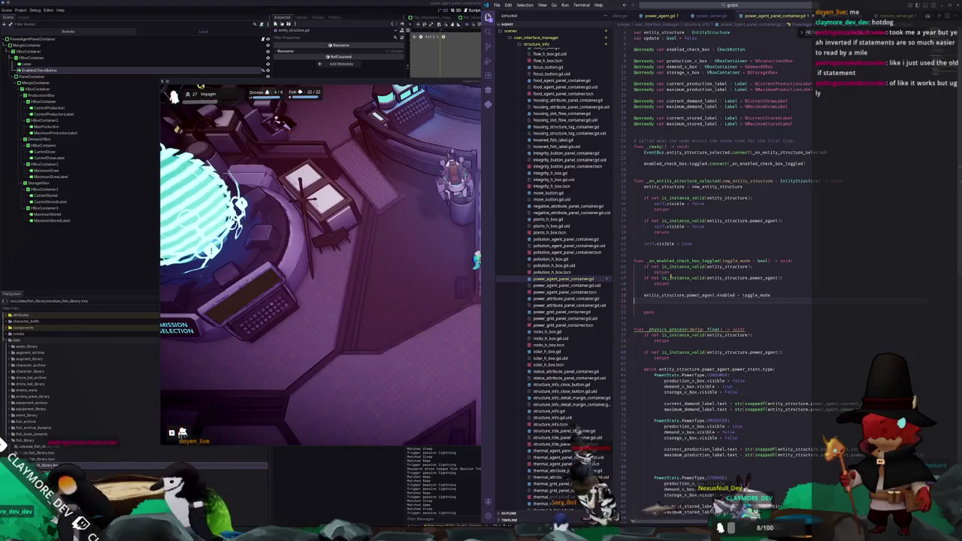
key("ctrl+shift+k")
key("ctrl+shift+k")
left_click(633, 300)
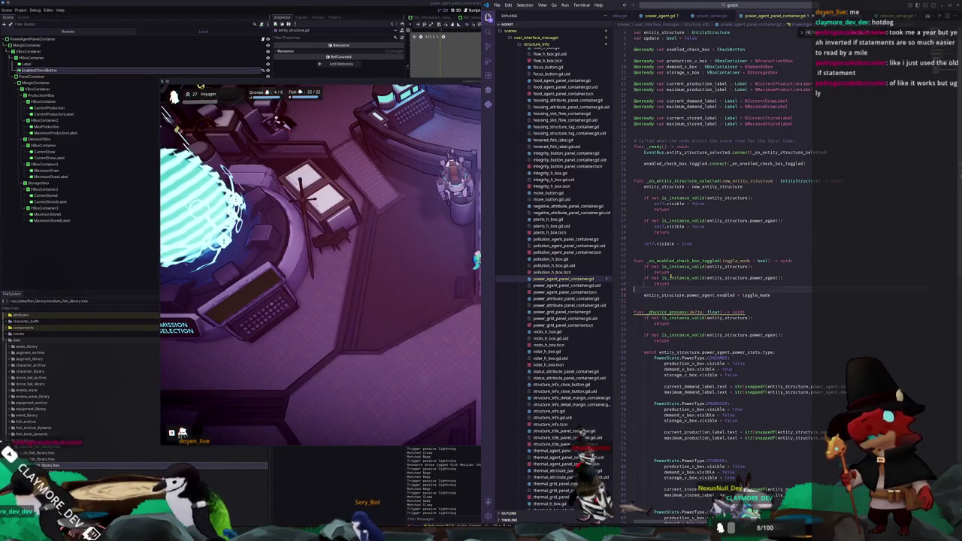
After self.visible = true, add enabled_check_box.set_pressed_no_signal(entity_structure.power_agent.enabled).
key("Return")
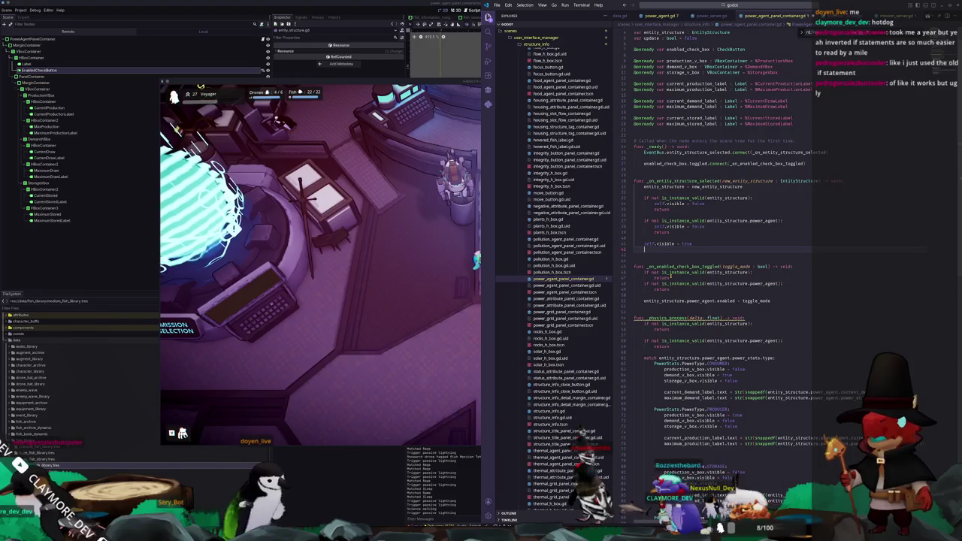
type("enable")
key("Return")
type(".")
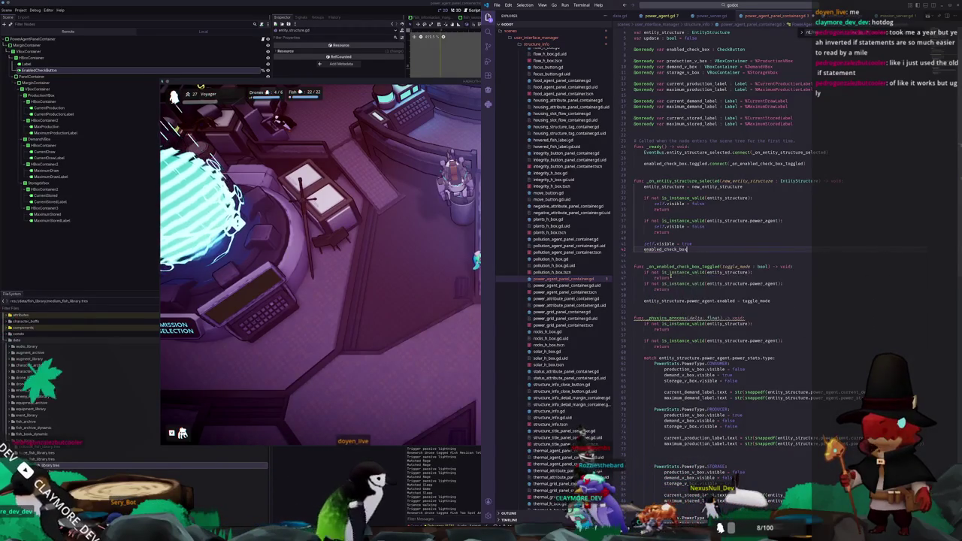
type("no_signal")
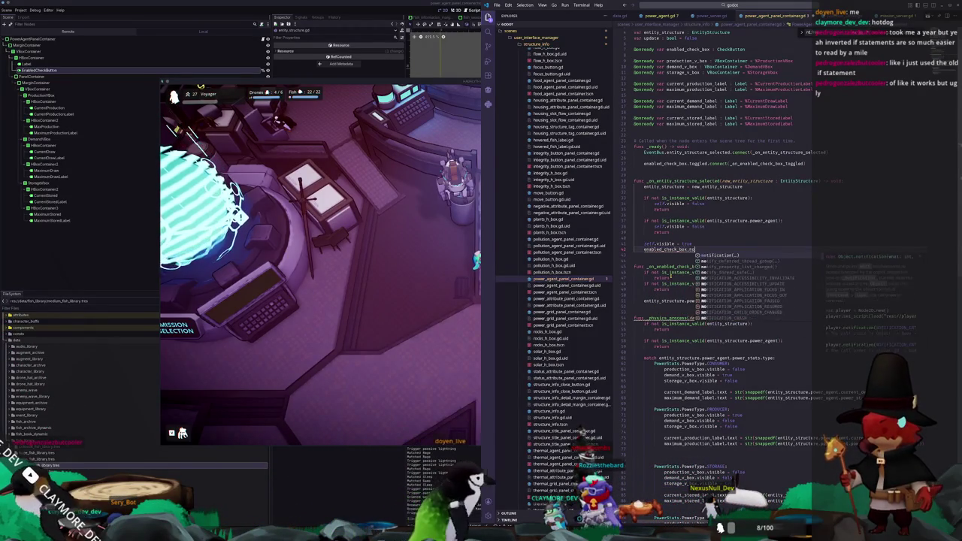
key("Return")
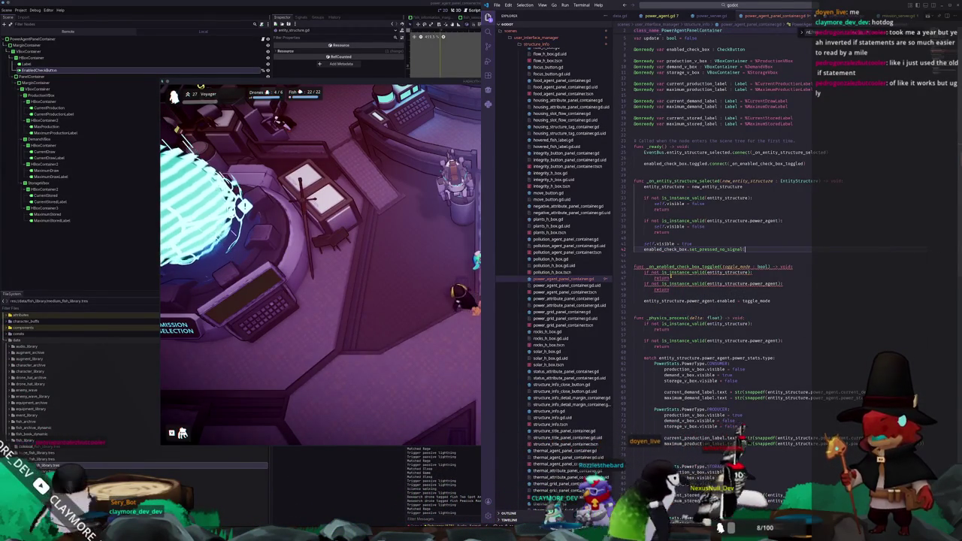
type("entity_structure.po")
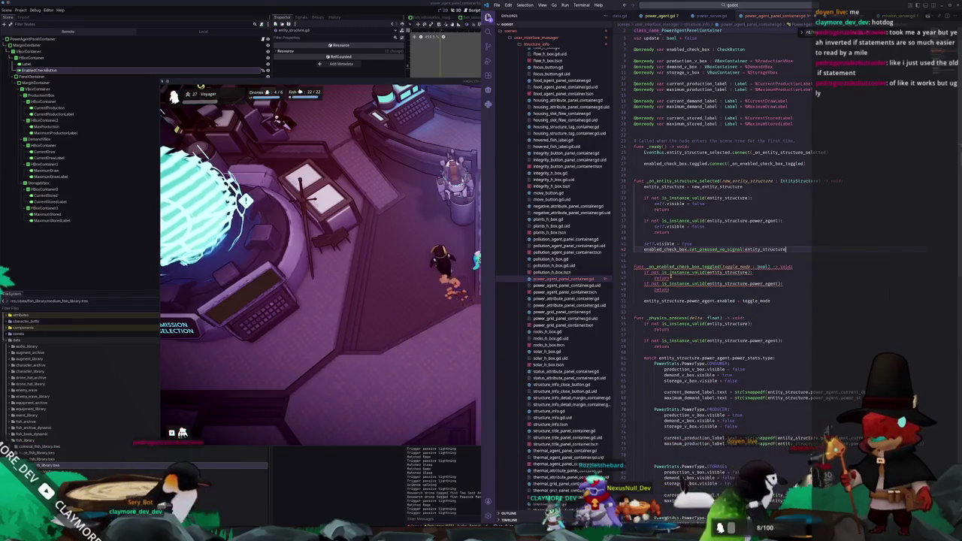
type("wer_agent.enabled")
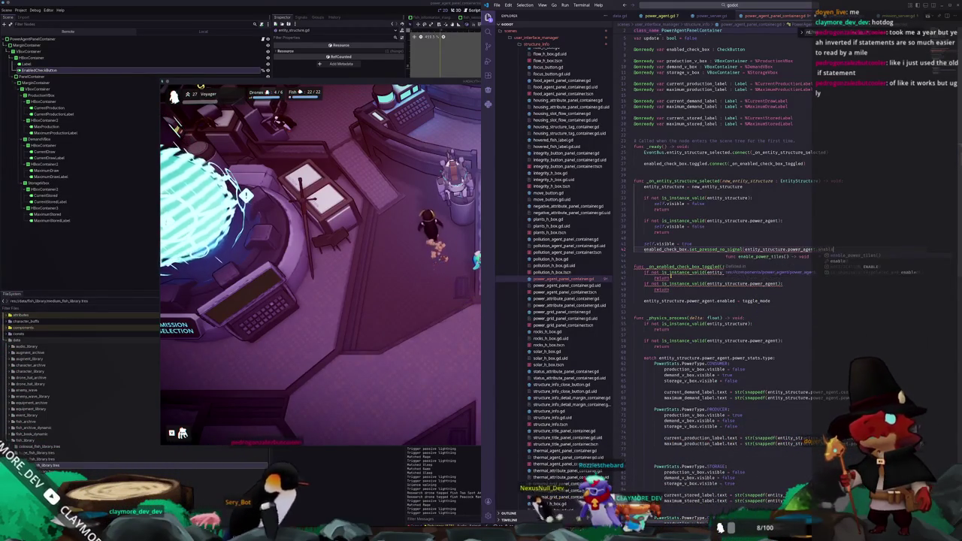
key("Escape")
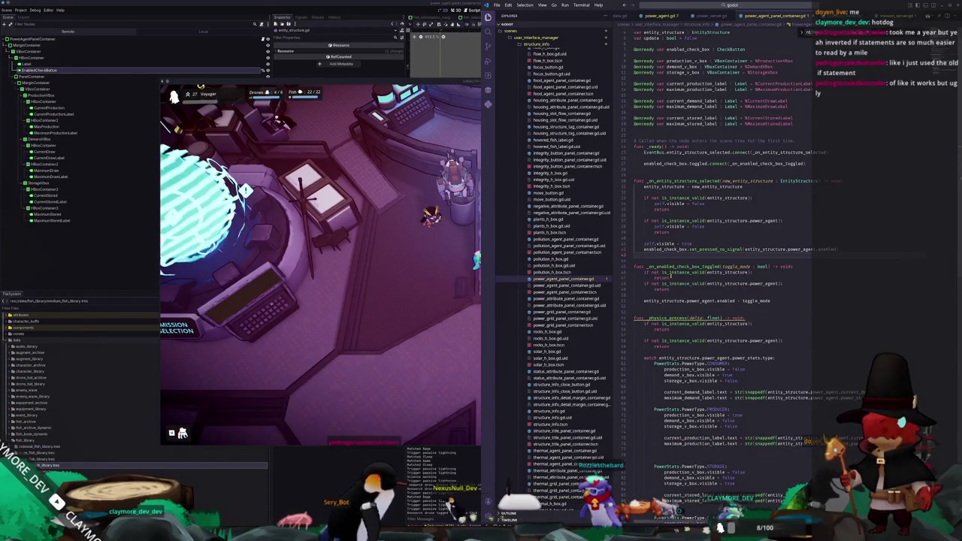
left_click(634, 261)
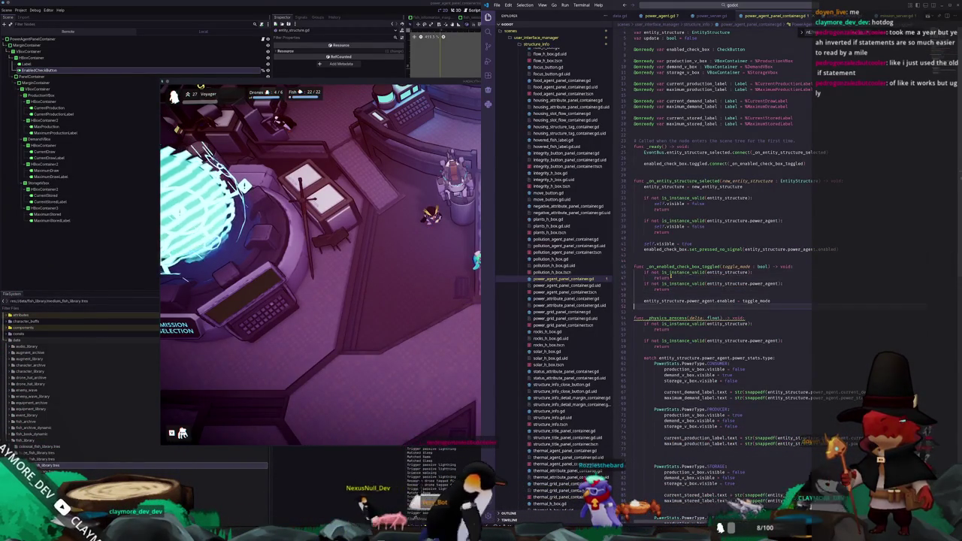
left_click(372, 461)
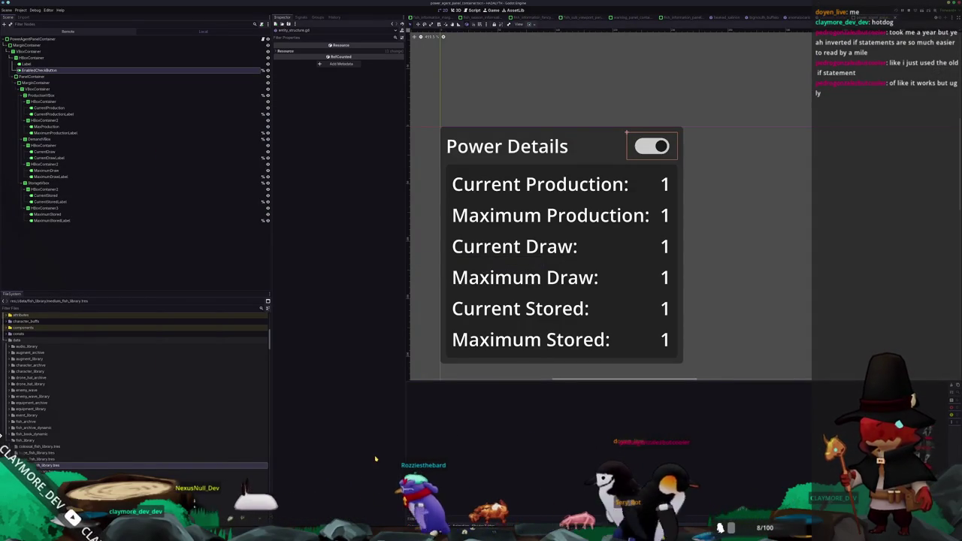
Run the project, hit the null-object error at line 27, and reopen the panel script.
key("F5")
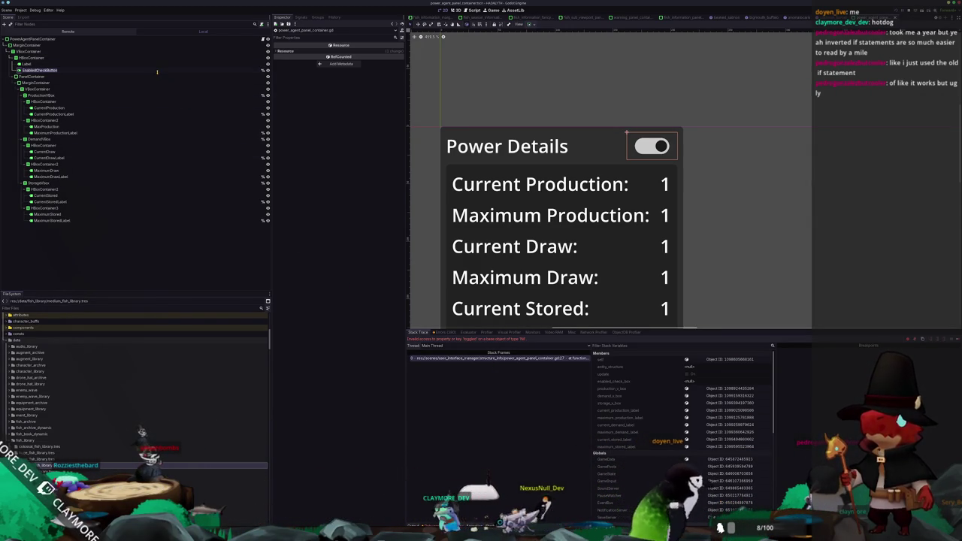
key("alt+Tab")
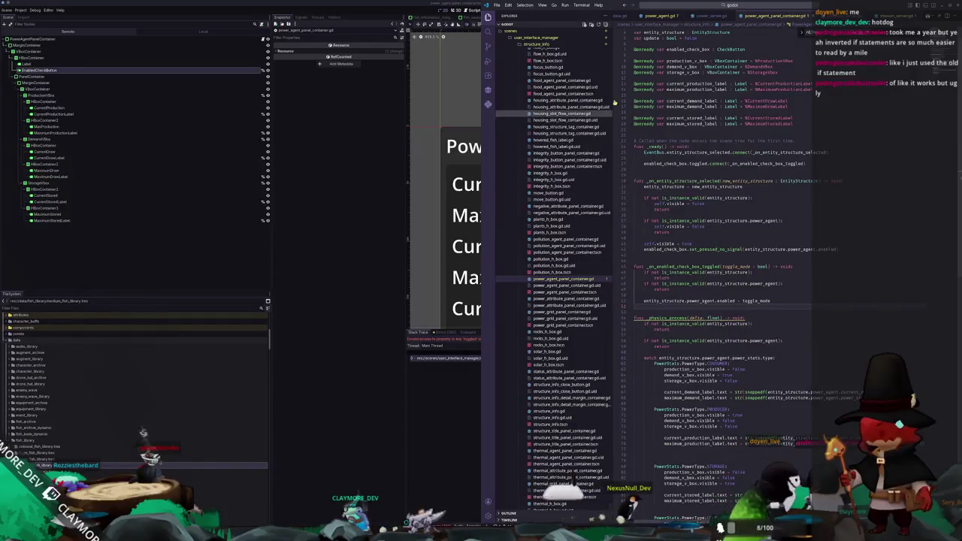
Assign %EnabledCheckButton to the enabled_check_box declaration on line 7.
double_click(731, 49)
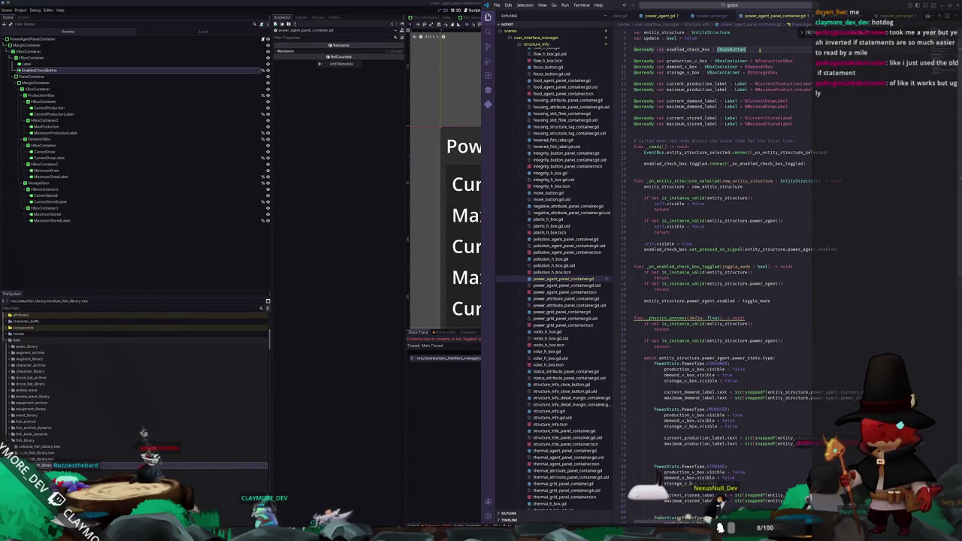
scroll(759, 60, "up", 1)
left_click(761, 59)
type("= %EnabledCheckButton")
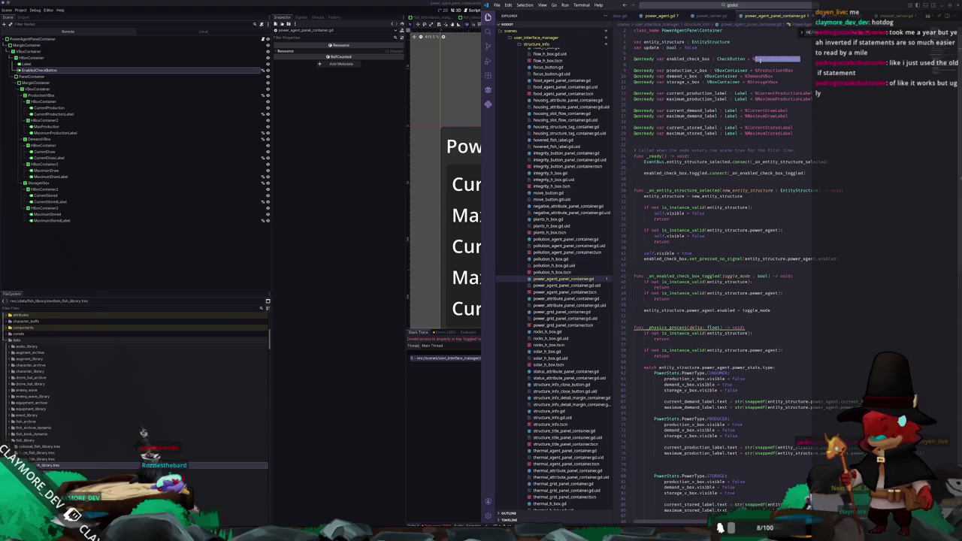
left_click(356, 260)
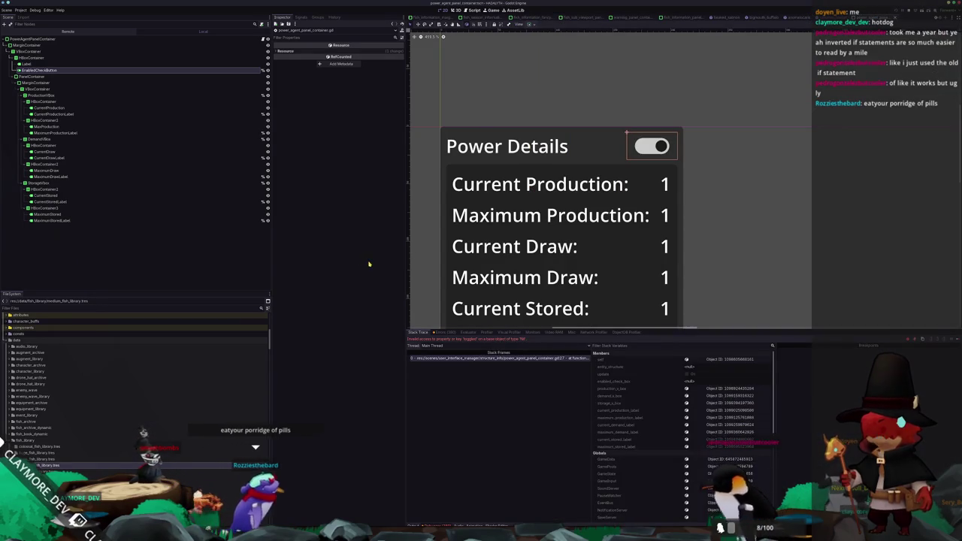
Rerun the game, load the Voyager save from slot 2, and walk toward the central circle.
key("F6")
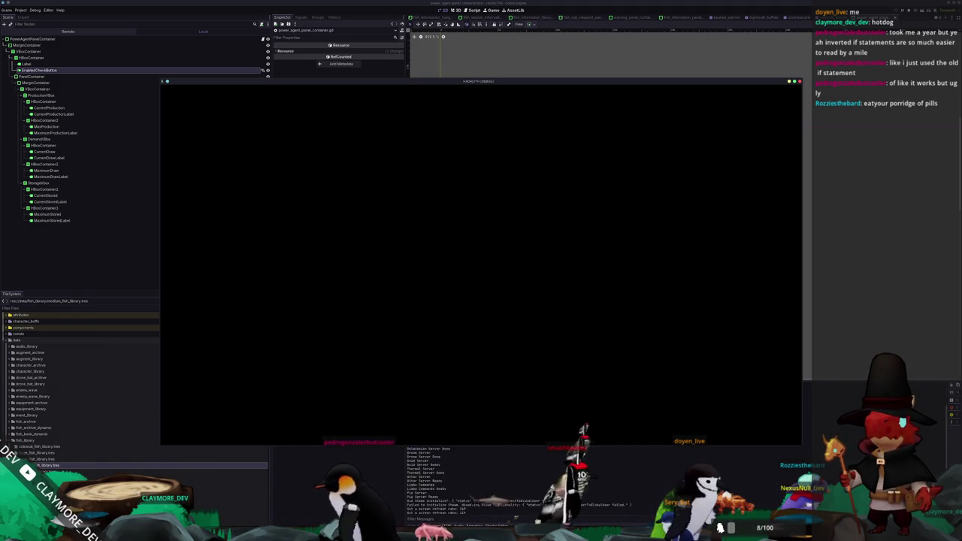
left_click(485, 302)
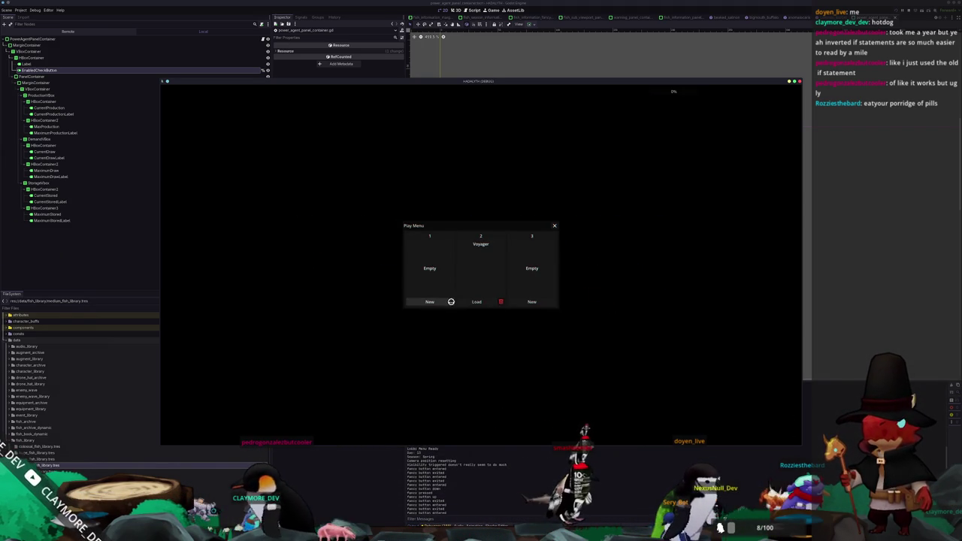
left_click(476, 301)
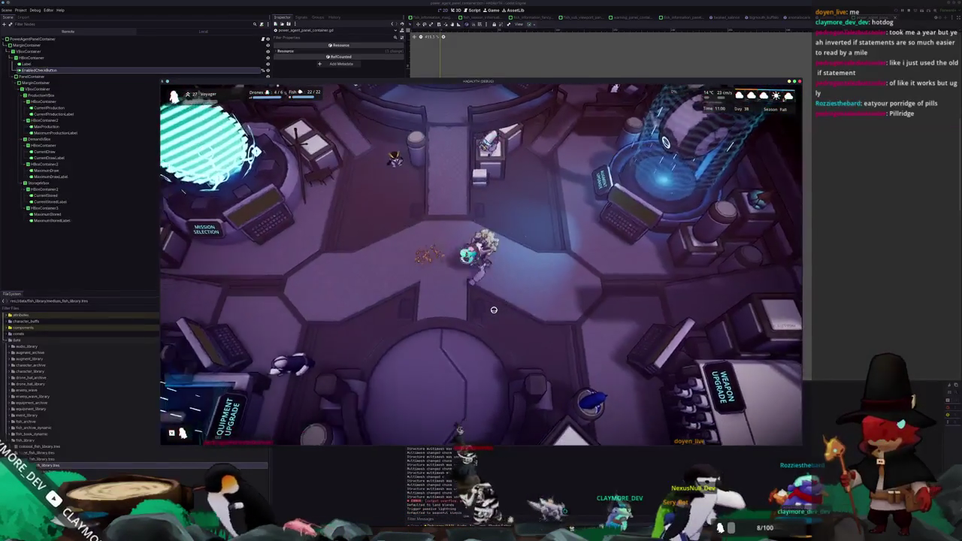
key("s")
key("s")
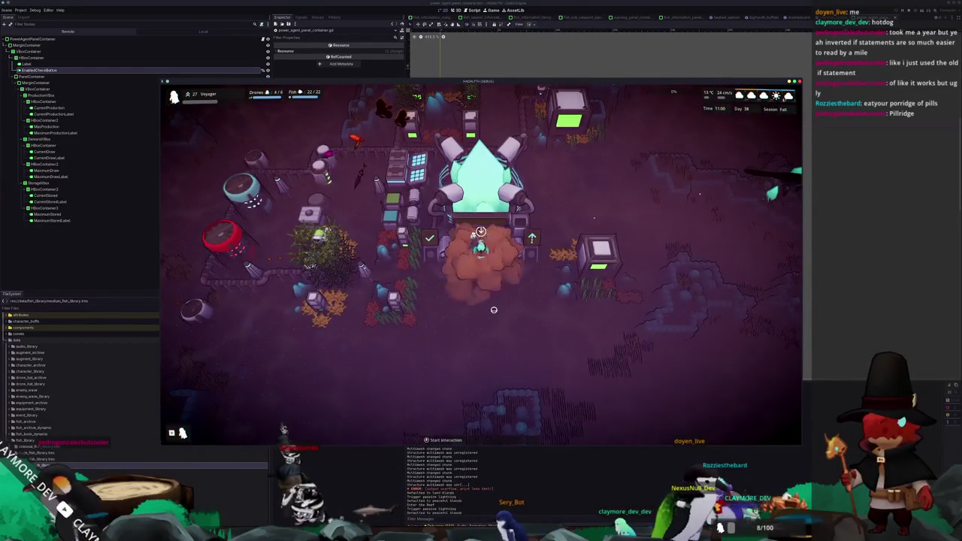
Inspect the Core and Thermal Generator information panels in the running game.
left_click(486, 274)
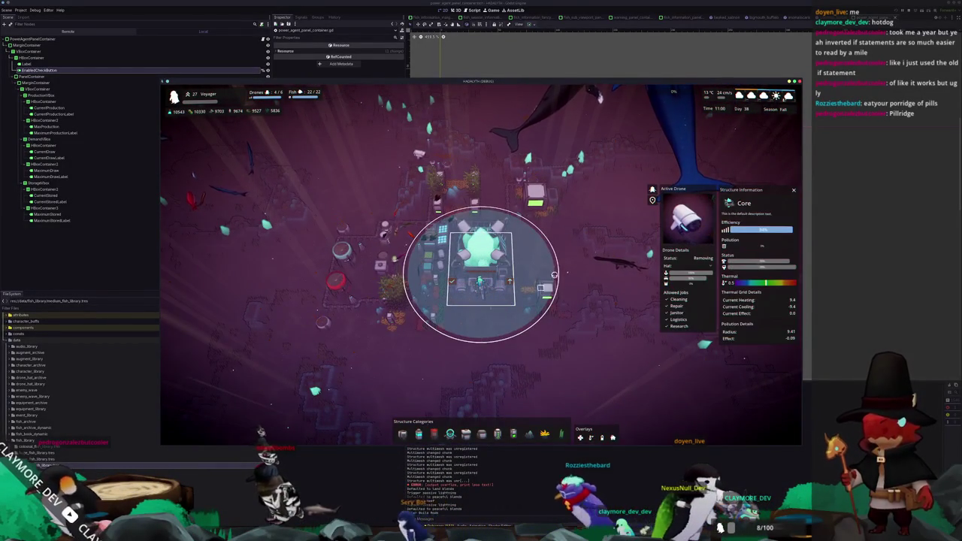
key("d")
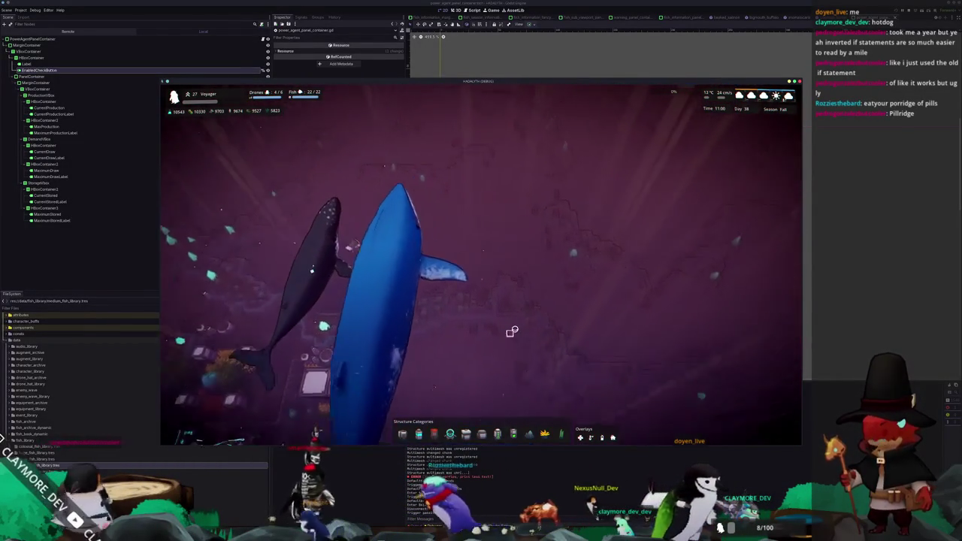
key("w")
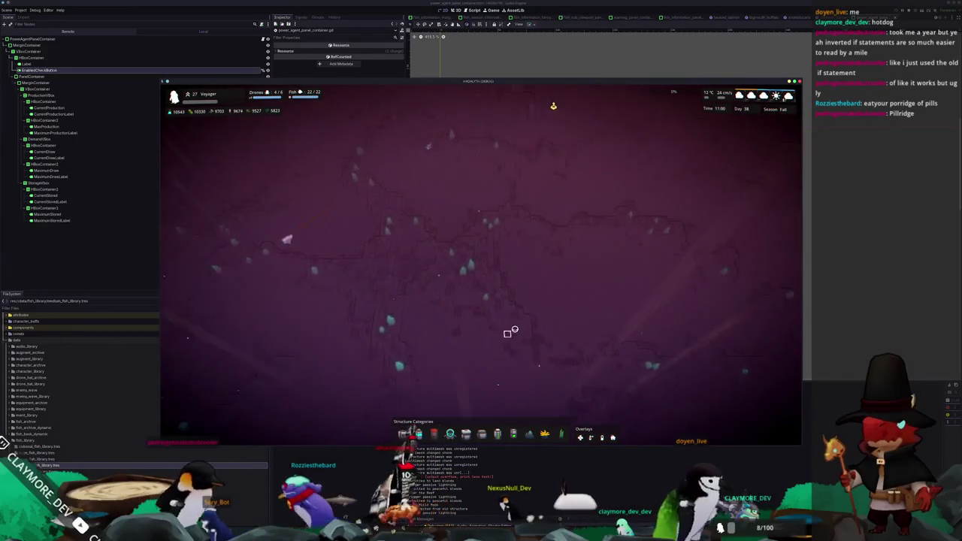
left_click(473, 136)
scroll(544, 341, "up", 3)
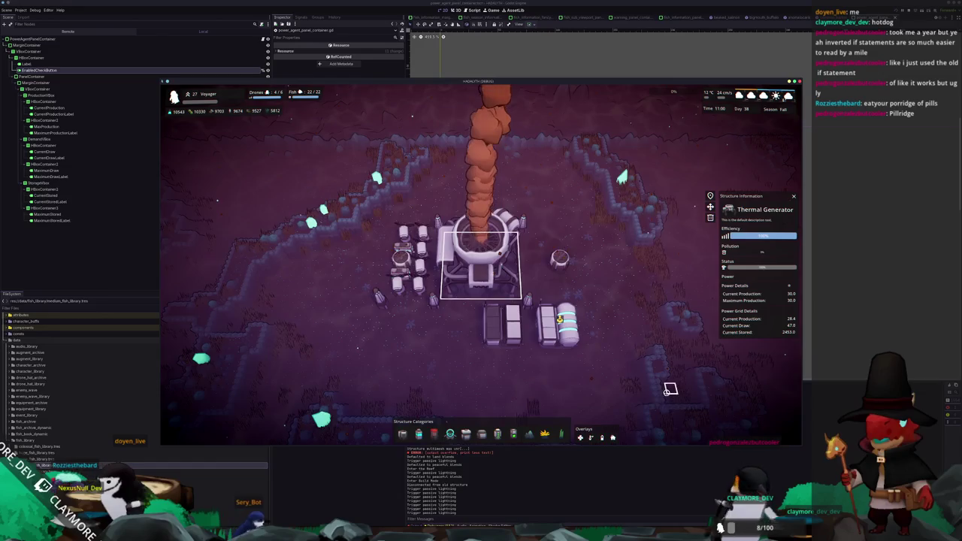
scroll(669, 389, "up", 2)
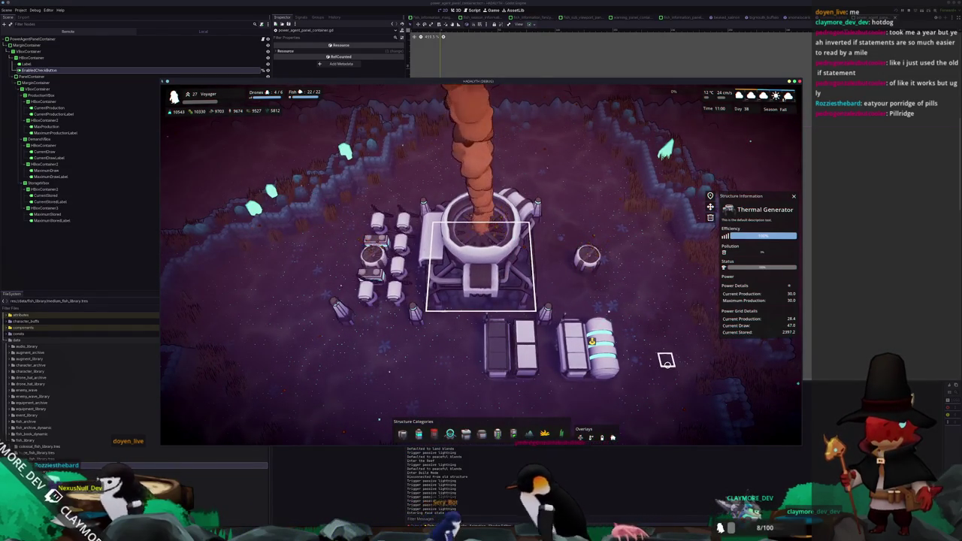
scroll(666, 361, "down", 2)
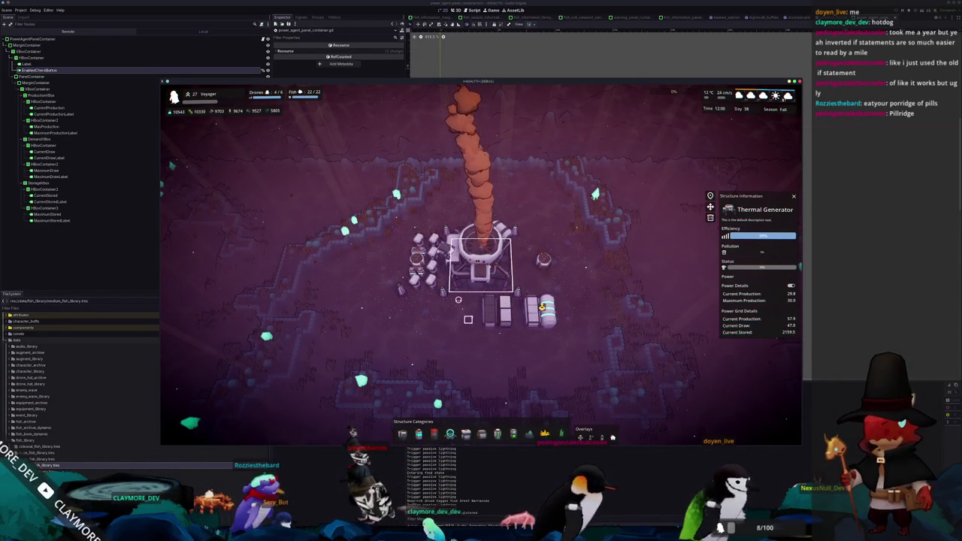
Select the Small Filter and rotate and zoom around it to check its Power Details.
left_click(418, 259)
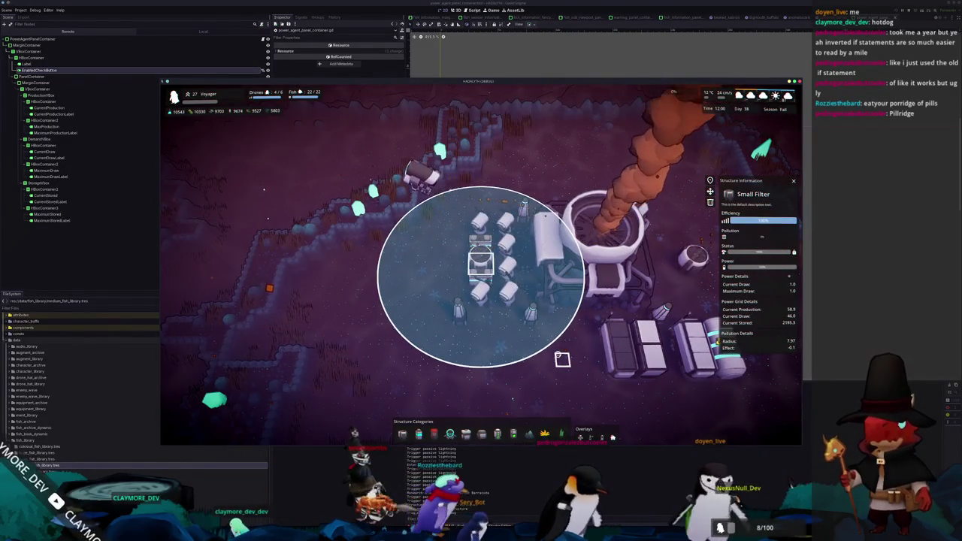
key("e")
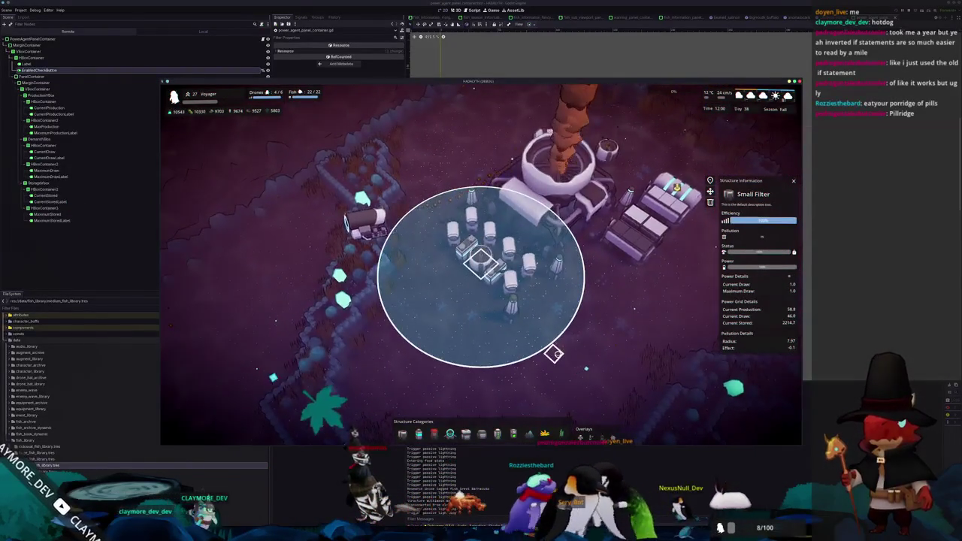
scroll(553, 354, "up", 2)
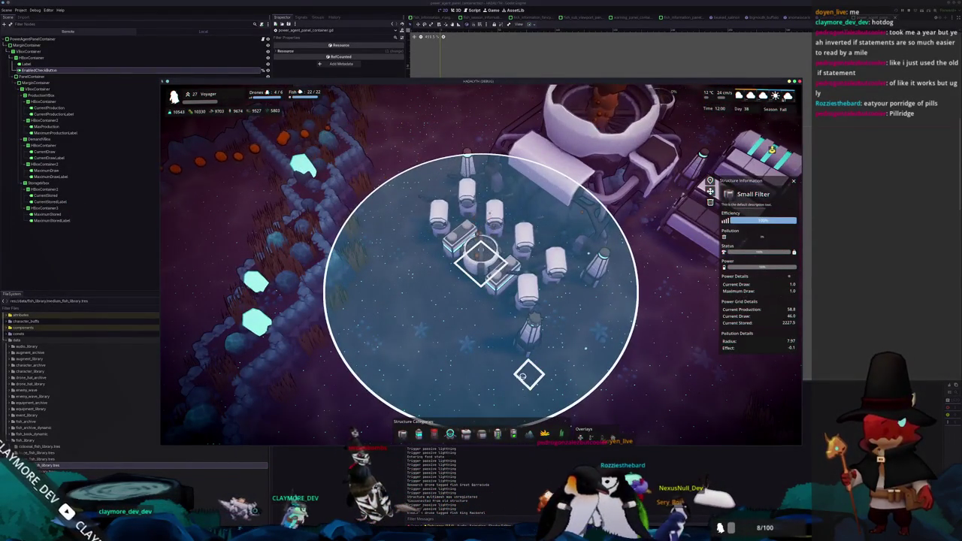
scroll(481, 286, "down", 5)
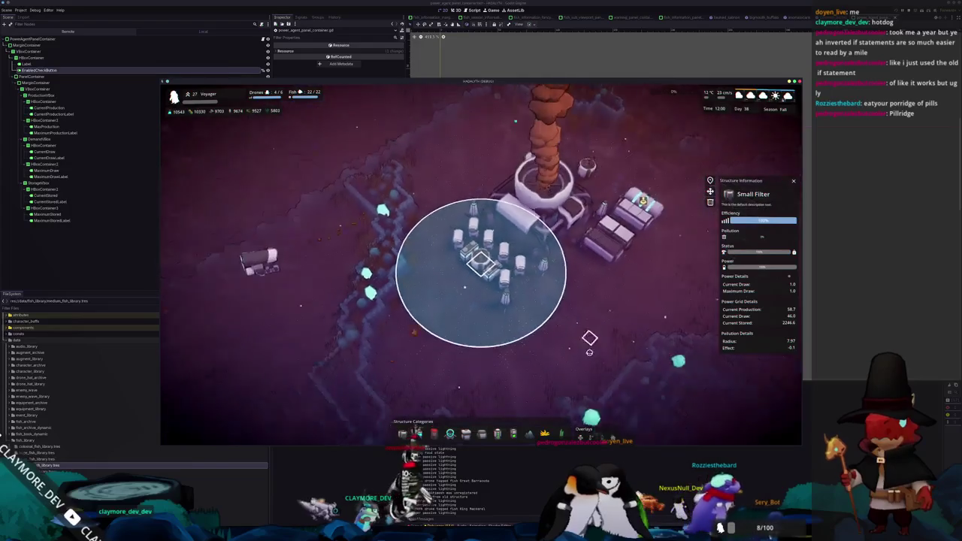
key("alt+Tab")
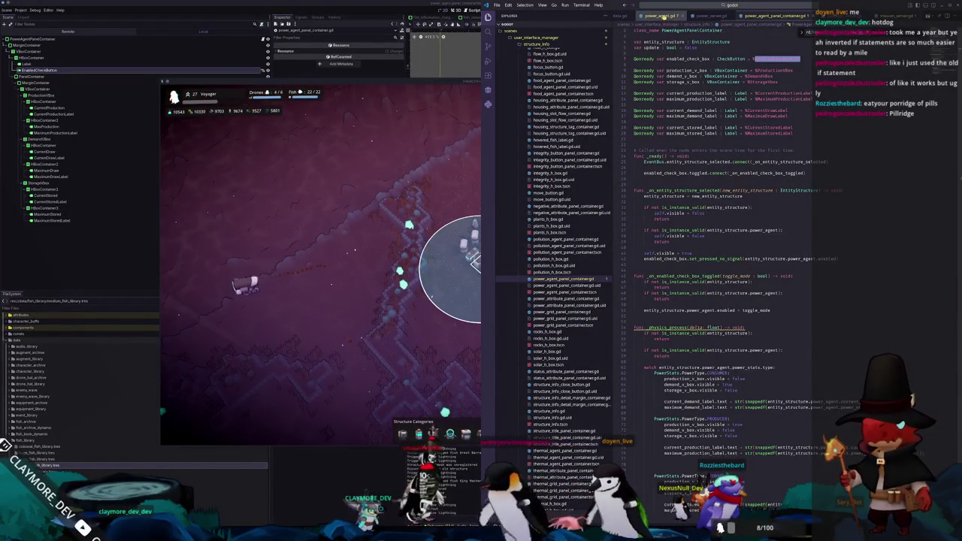
In power_server.gd, add 'power_agent.current_demand = 0.0' and 'power_agent.current_production = 0.0' for disabled agents.
key("ctrl+Tab")
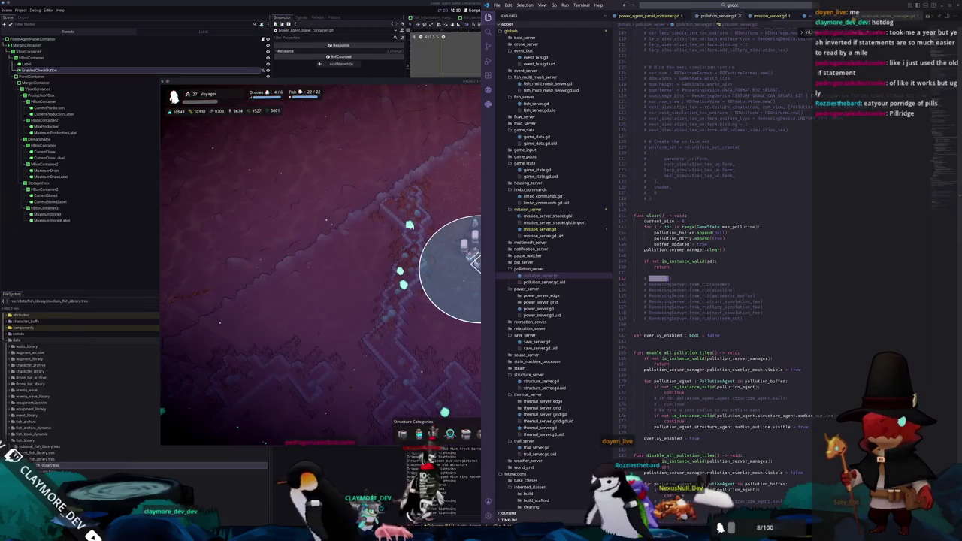
scroll(714, 300, "down", 3)
scroll(714, 300, "down", 20)
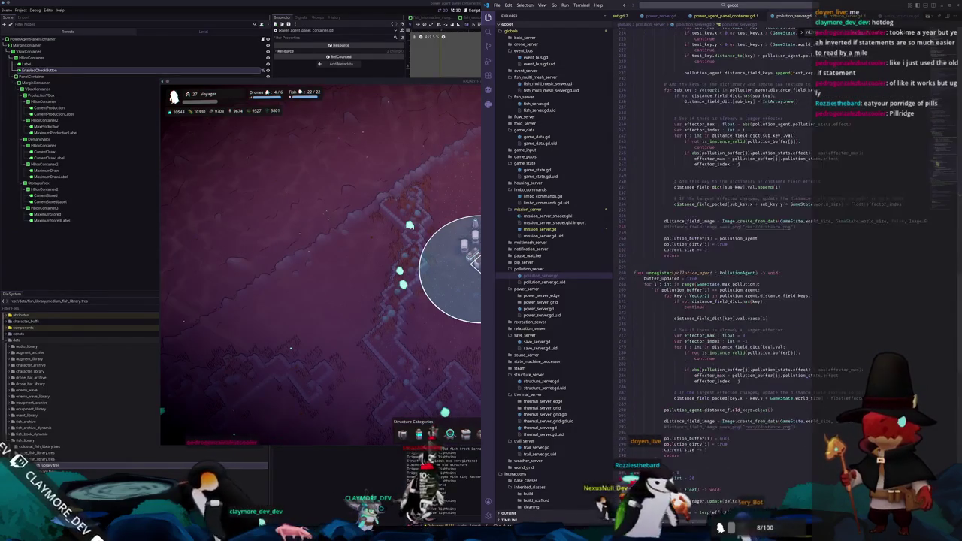
key("ctrl+Tab")
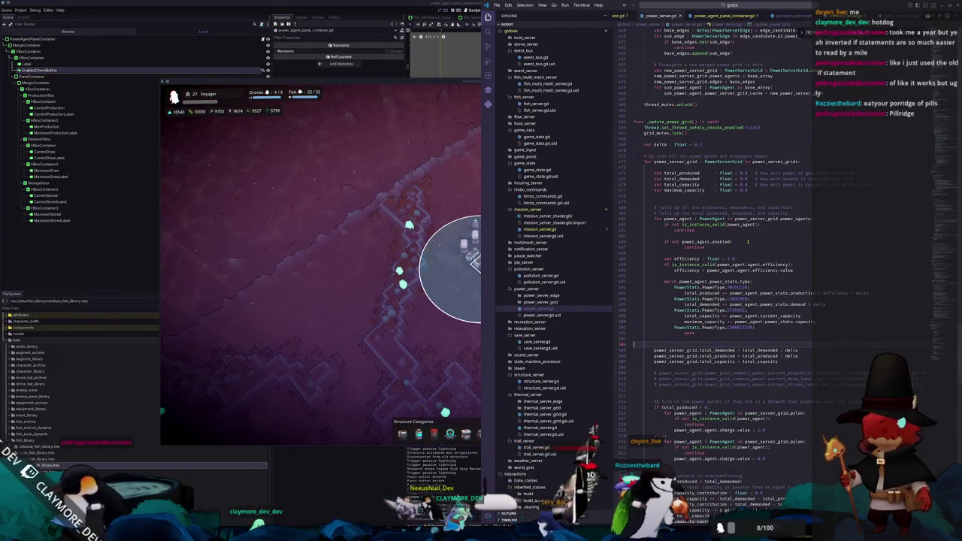
key("Return")
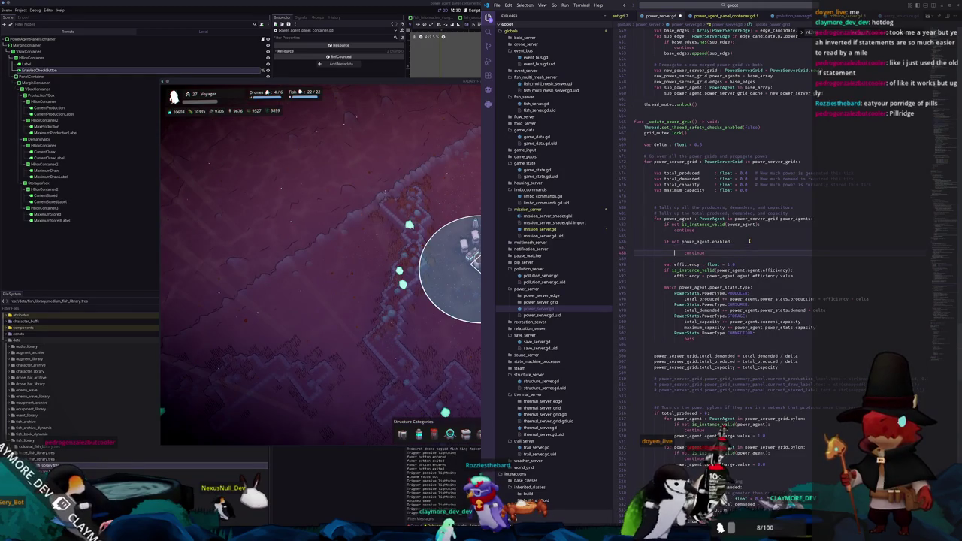
type("powe")
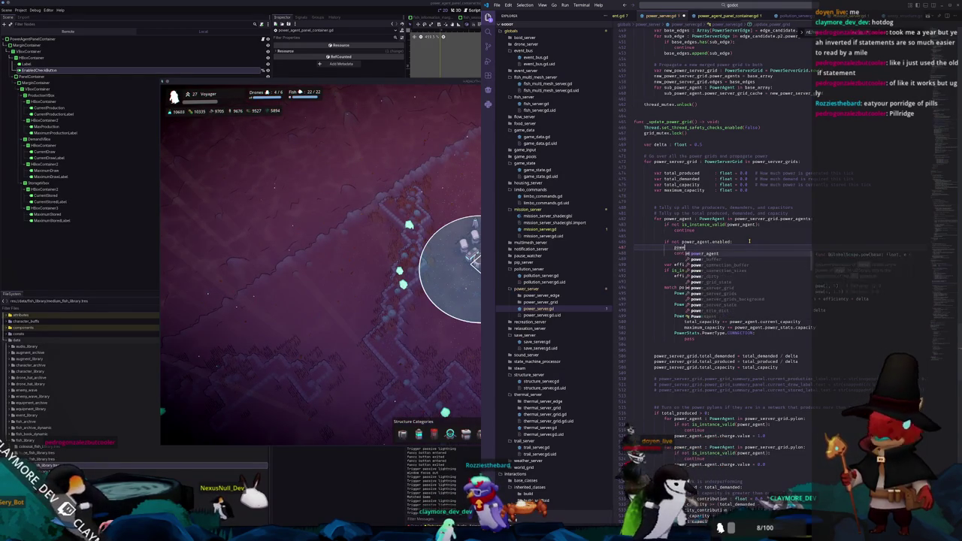
type("r_agent.current")
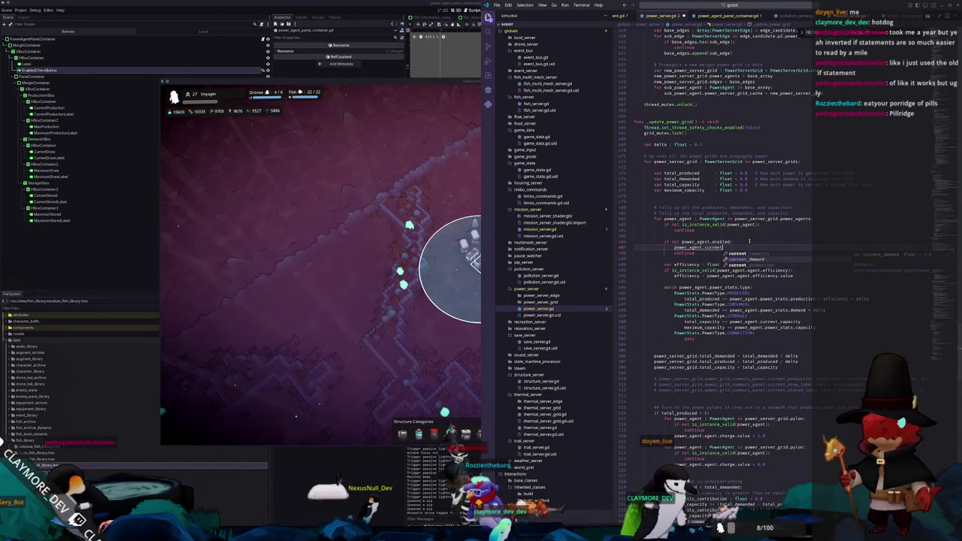
type("_demand = 0.0")
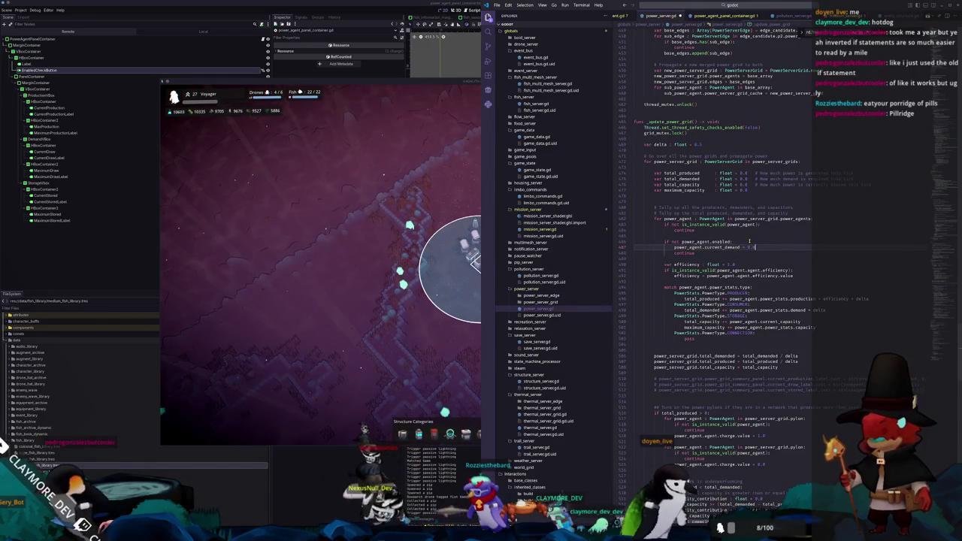
key("Return")
type("power_agent.current_production = ")
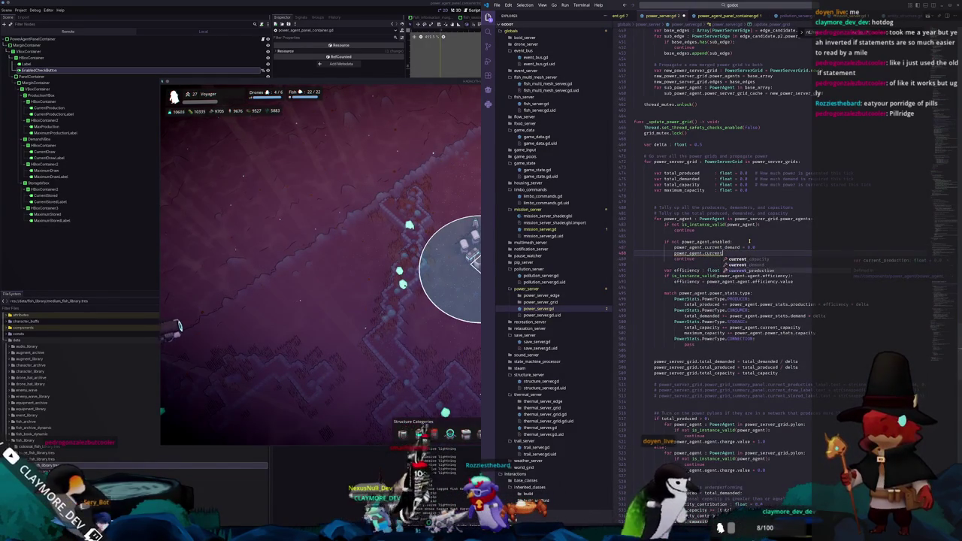
type("0.0")
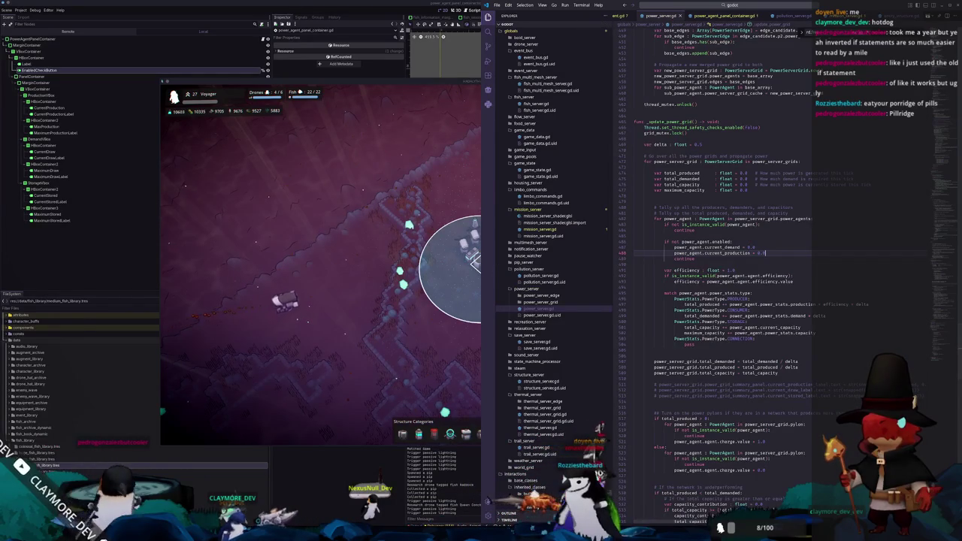
key("alt+Tab")
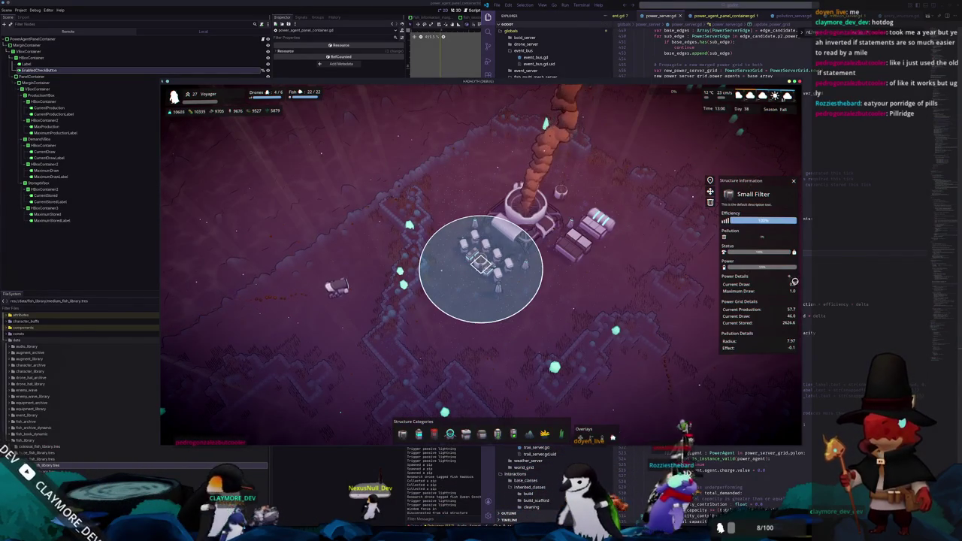
Turn off the Small Filter's power, confirm its current draw reads 0.0, and return to VS Code.
left_click(790, 276)
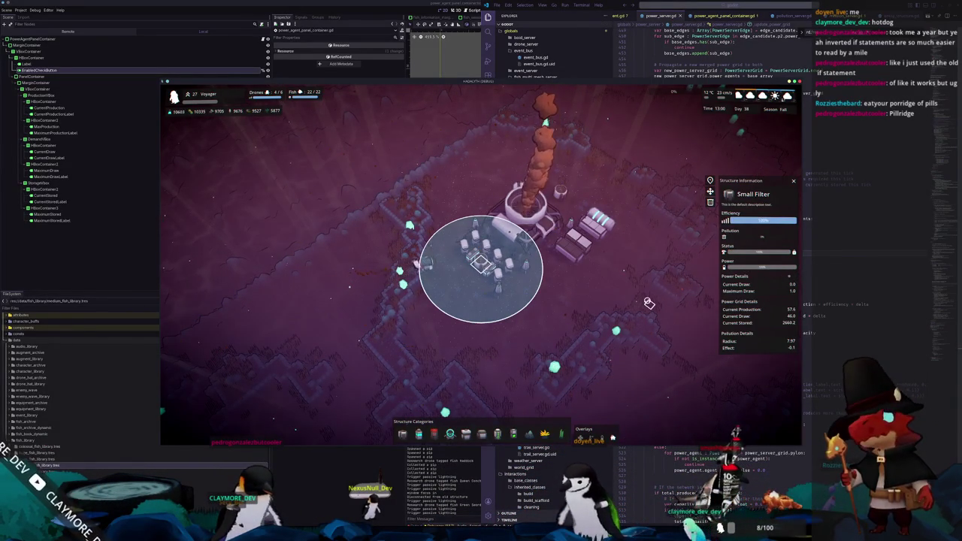
scroll(648, 303, "up", 3)
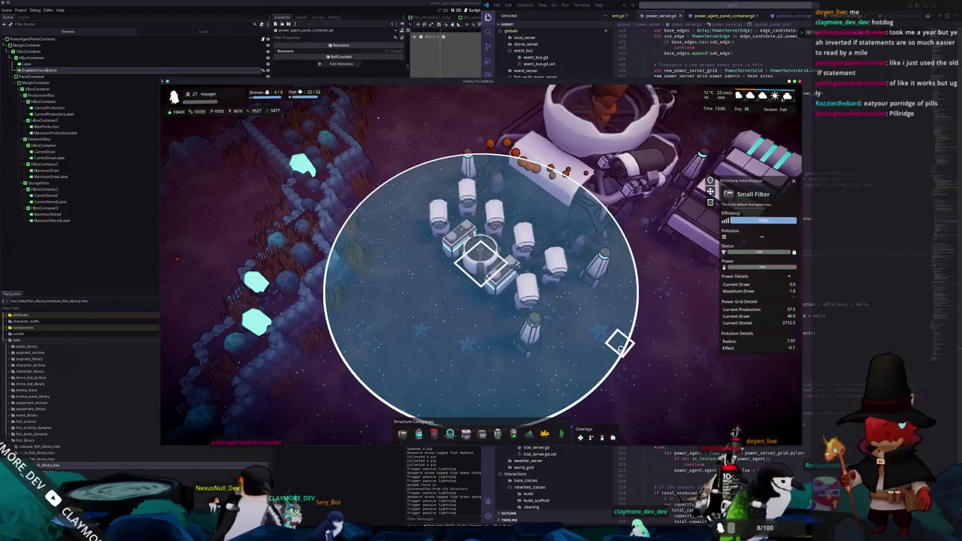
left_click(834, 250)
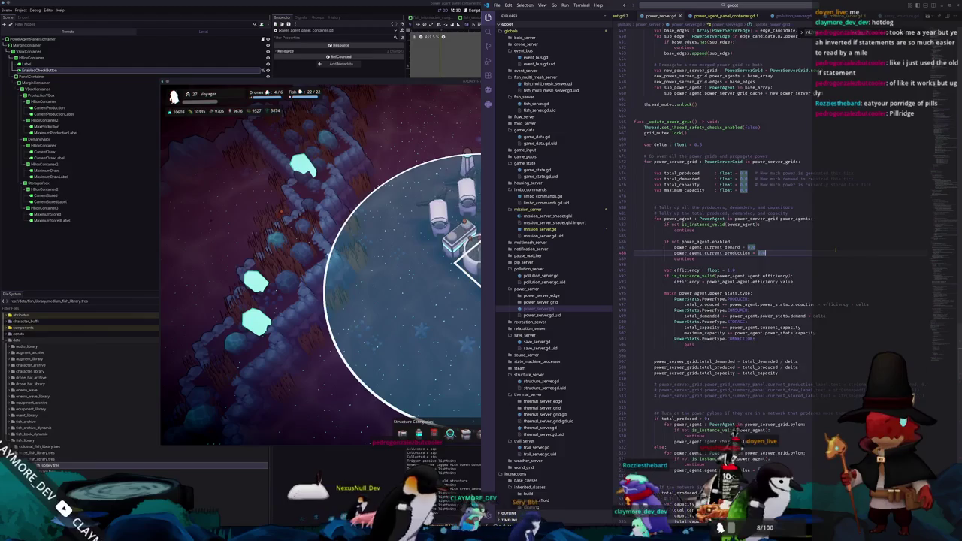
Copy the 'power_agent.charge.value = 1.0' line from the enabled-agent branch.
scroll(835, 249, "down", 10)
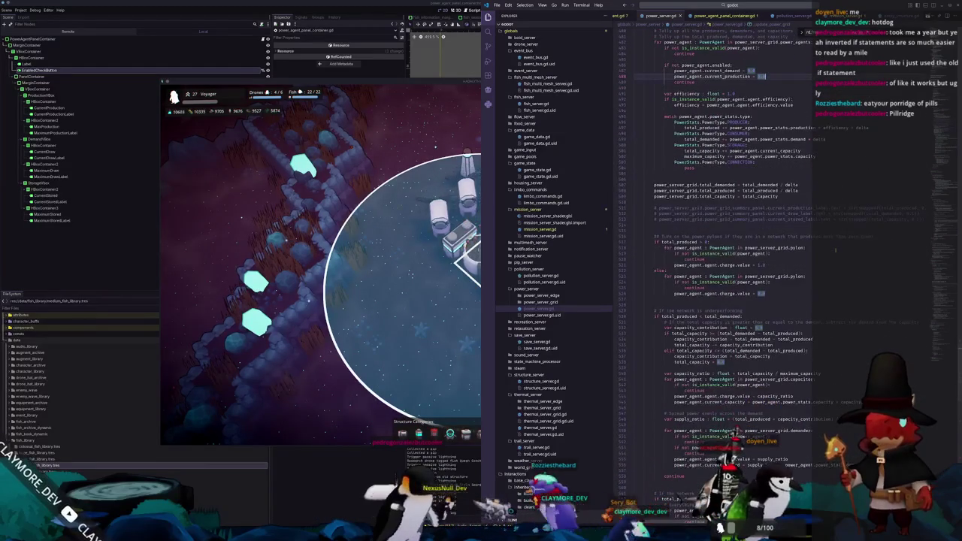
scroll(835, 250, "down", 4)
scroll(835, 251, "down", 4)
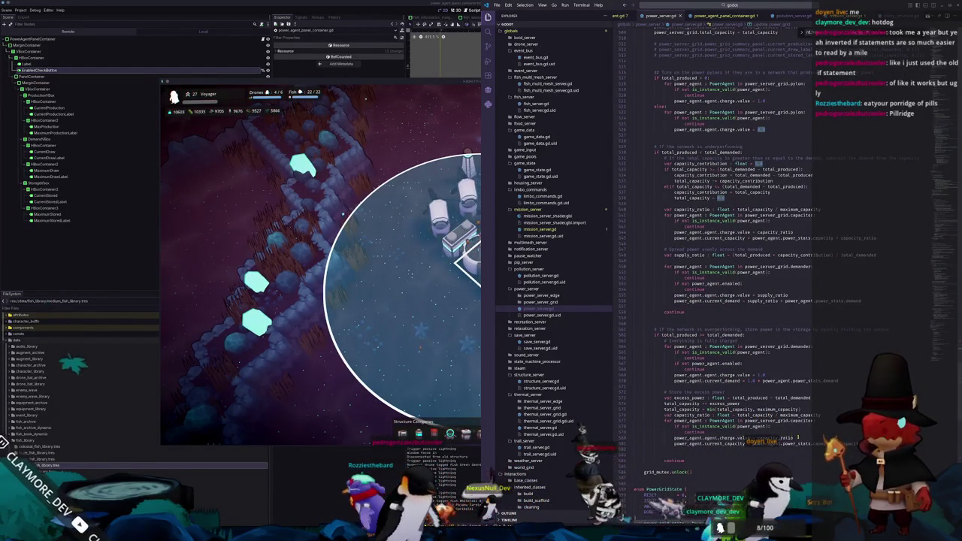
left_click_drag(792, 437, 674, 437)
double_click(684, 438)
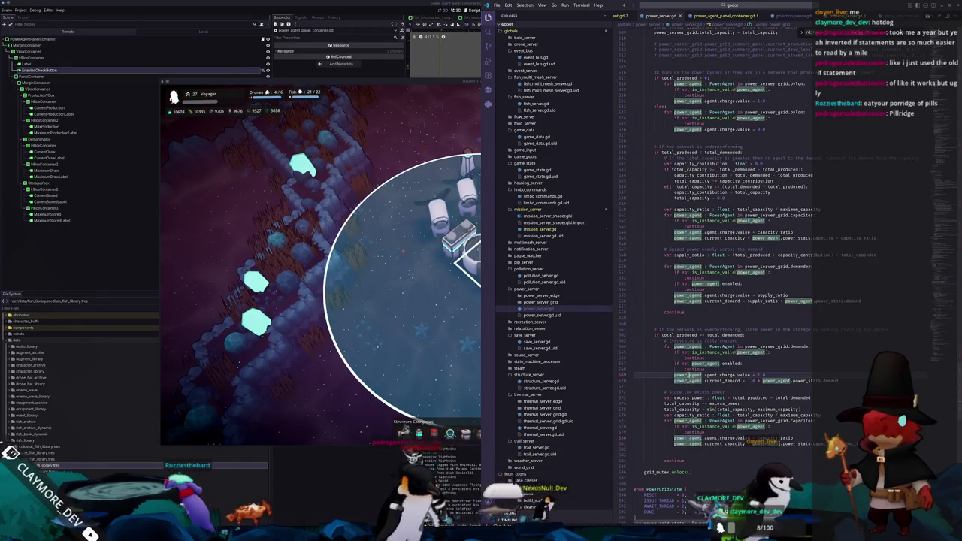
double_click(765, 374)
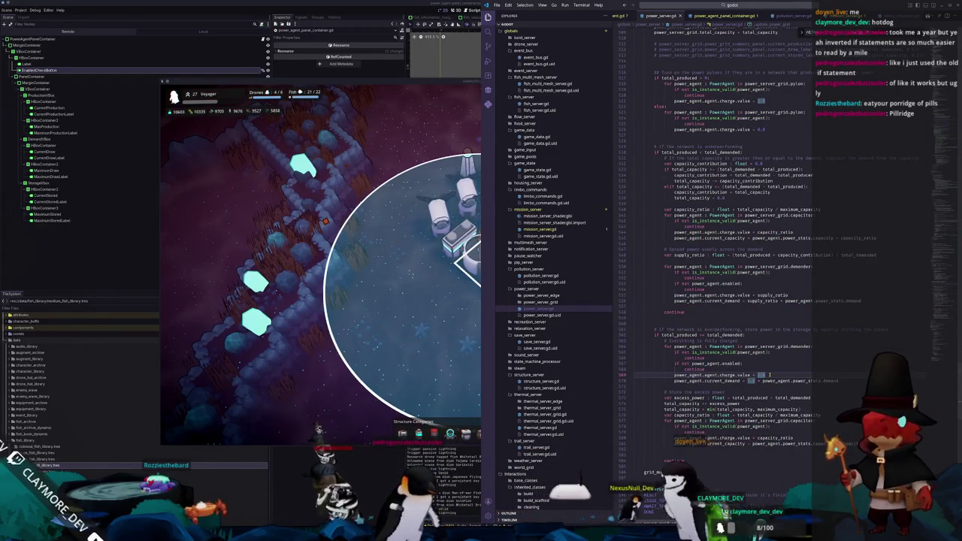
left_click(762, 362)
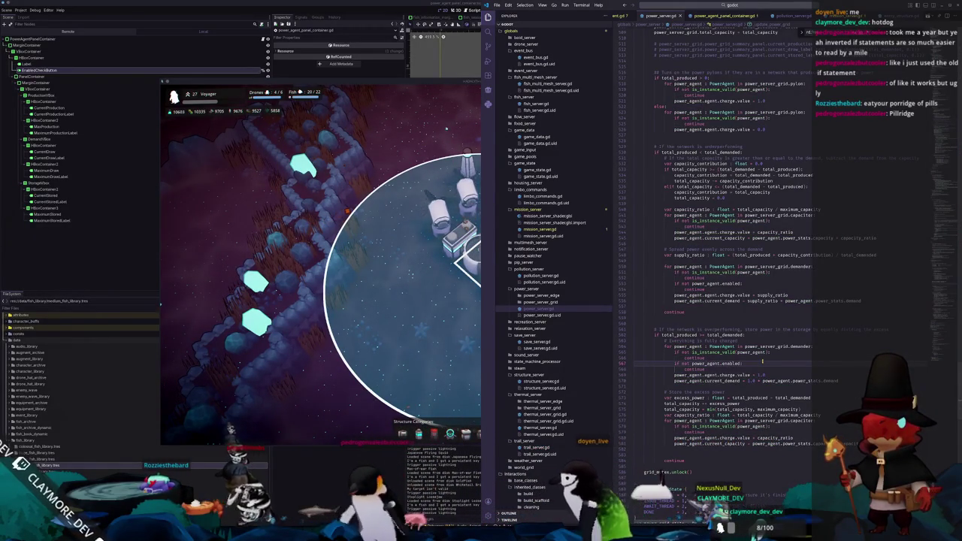
key("Down")
key("Down")
key("ctrl+l")
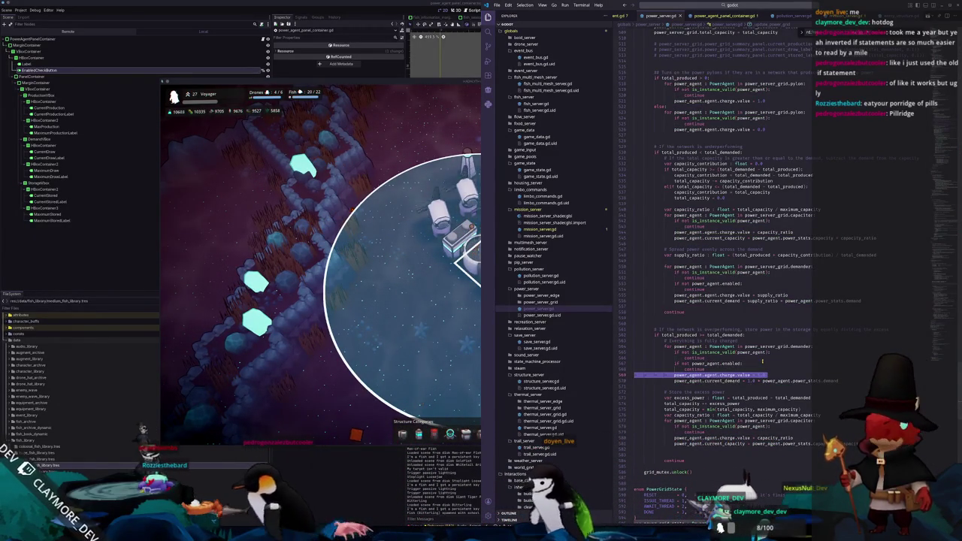
Paste it under current_production in the disabled check, changing the value to 0.0.
scroll(762, 361, "up", 11)
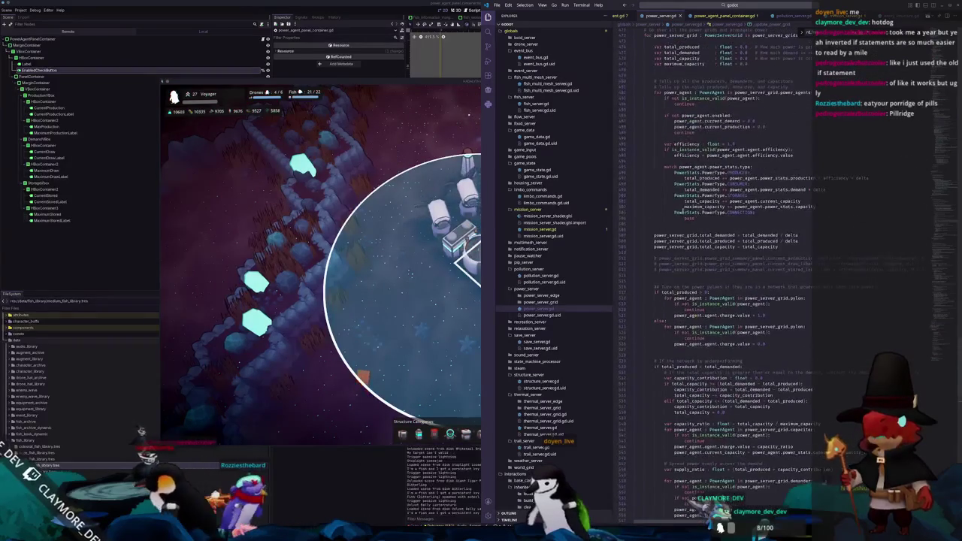
left_click(775, 127)
key("Return")
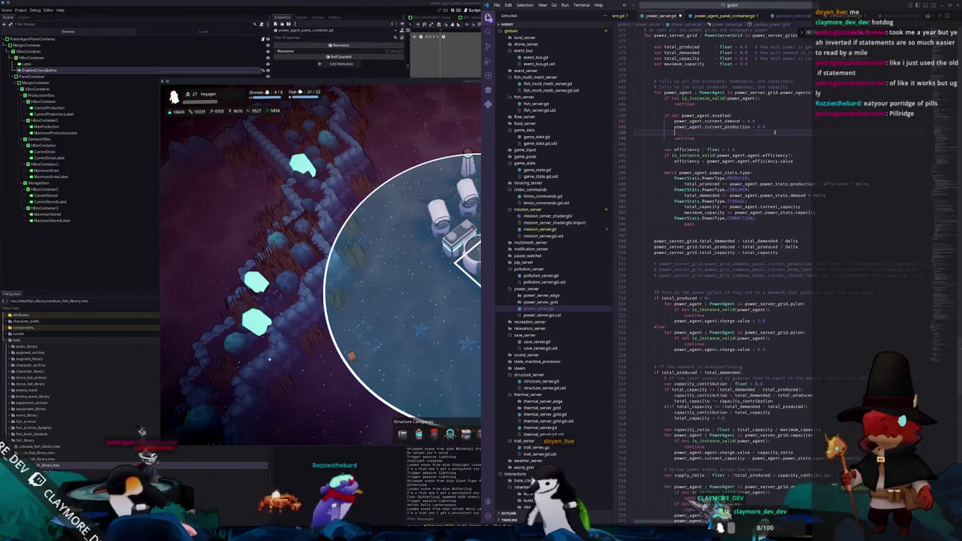
key("ctrl+v")
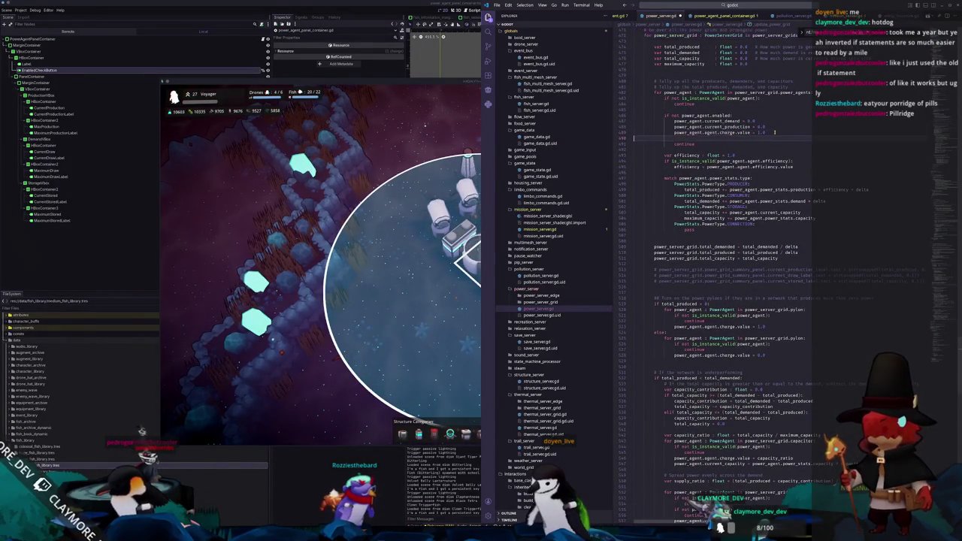
key("BackSpace")
type("0.0")
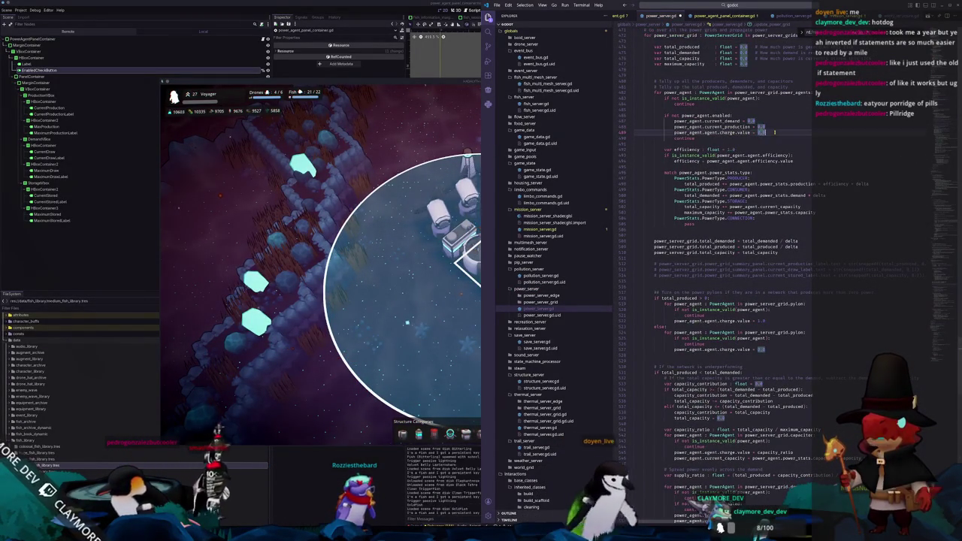
left_click(397, 299)
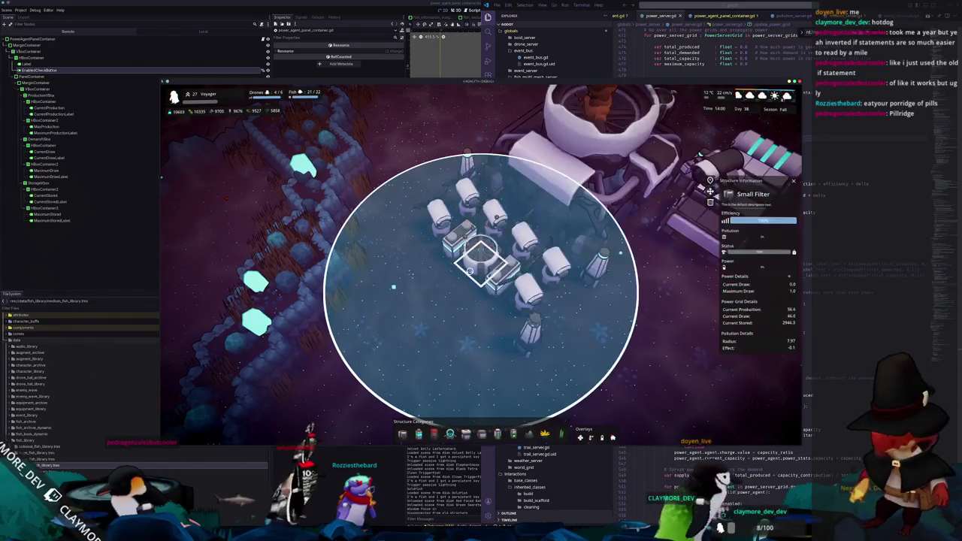
Select the Thermal Generator, which halts the game on an invalid assignment in _update_power_grid.
scroll(480, 346, "down", 3)
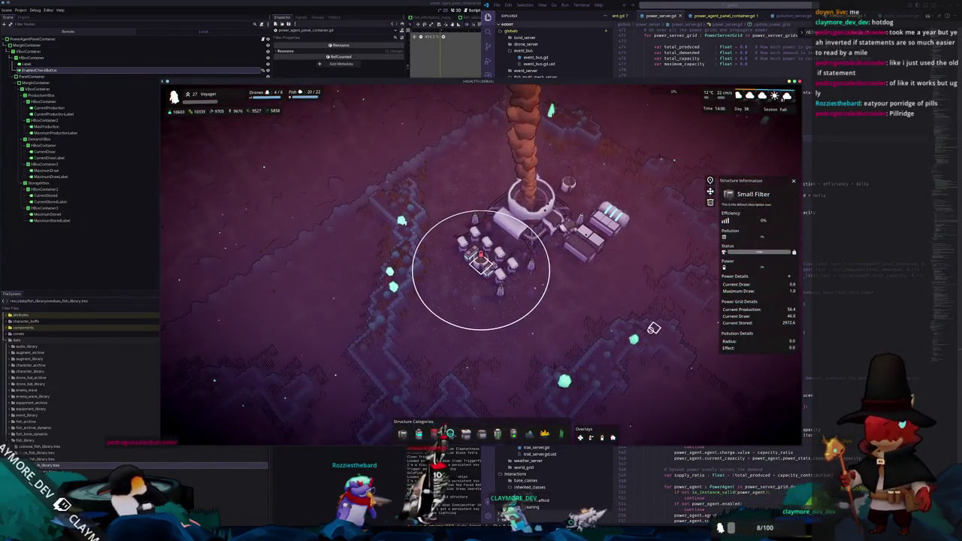
scroll(653, 328, "up", 3)
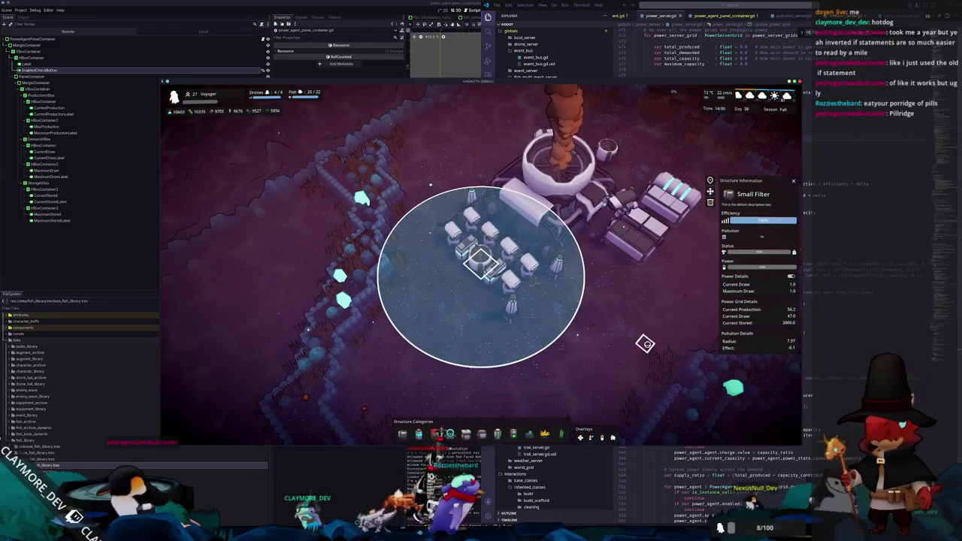
scroll(645, 343, "down", 1)
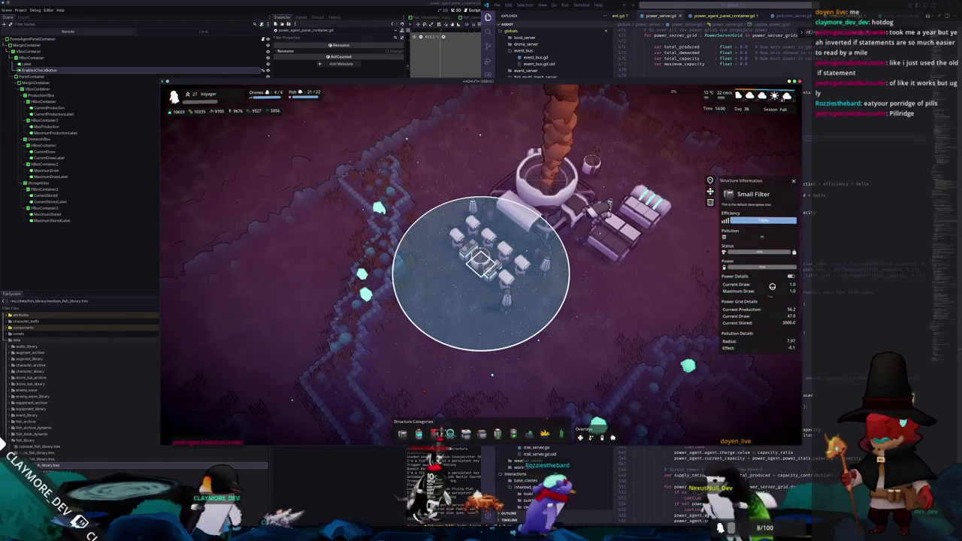
left_click(537, 214)
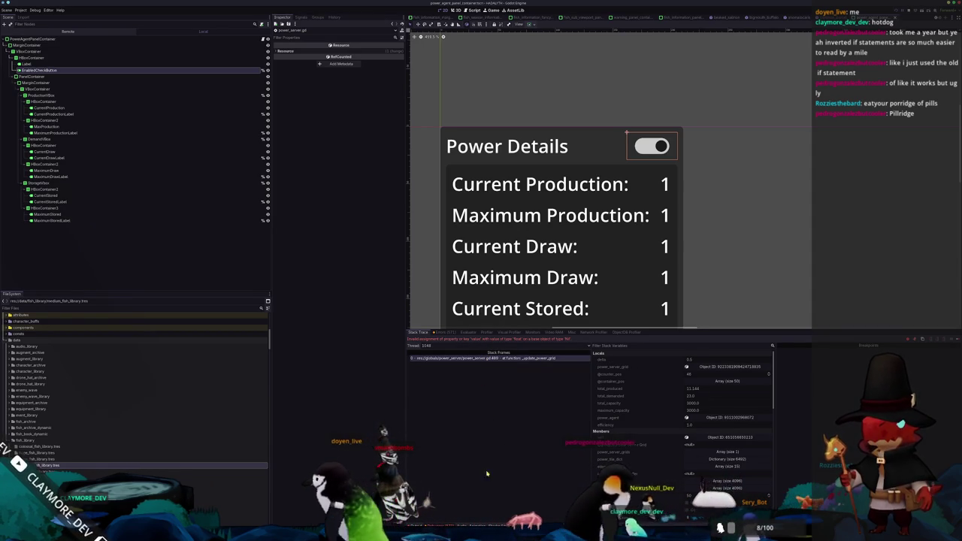
key("alt+Tab")
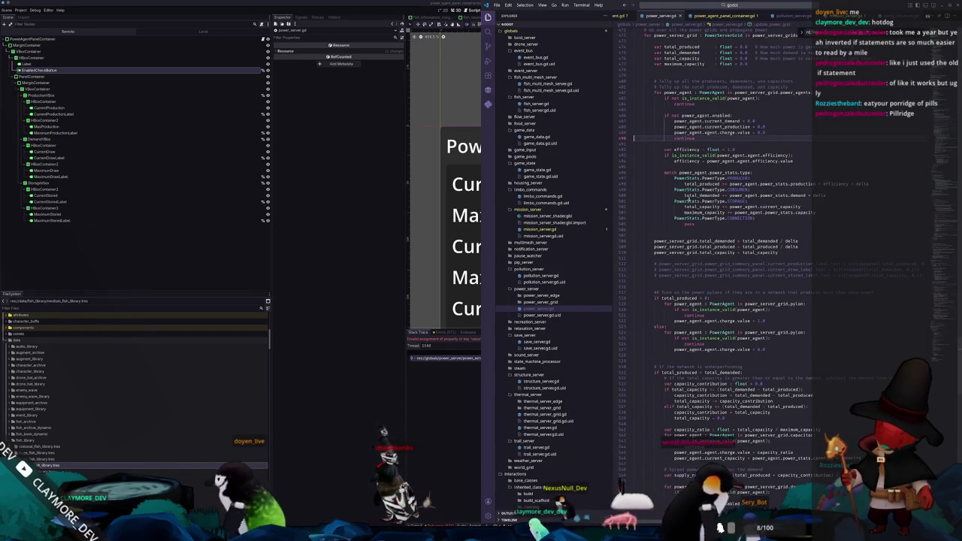
Wrap the charge reset in 'if is_instance_valid(power_agent.agent.charge):' and relaunch the game.
scroll(671, 251, "up", 5)
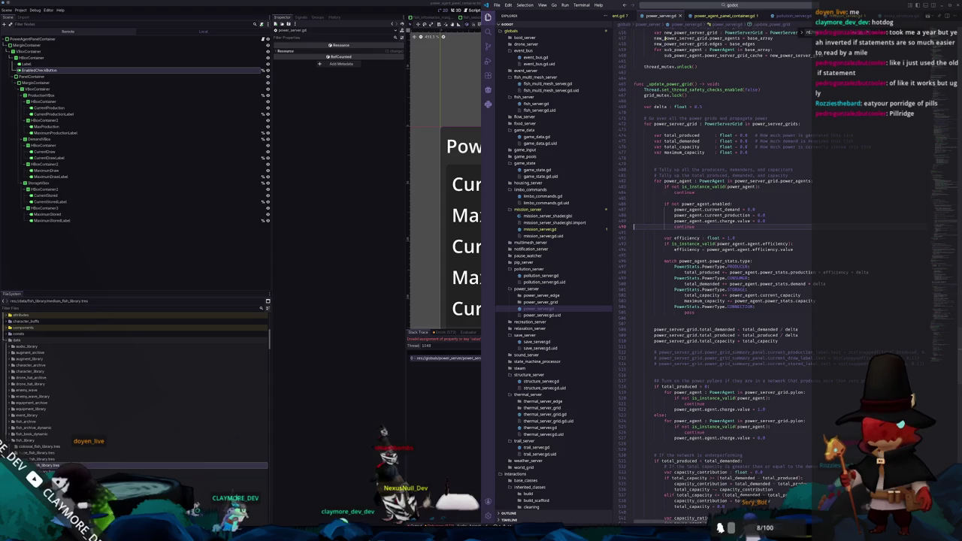
double_click(761, 215)
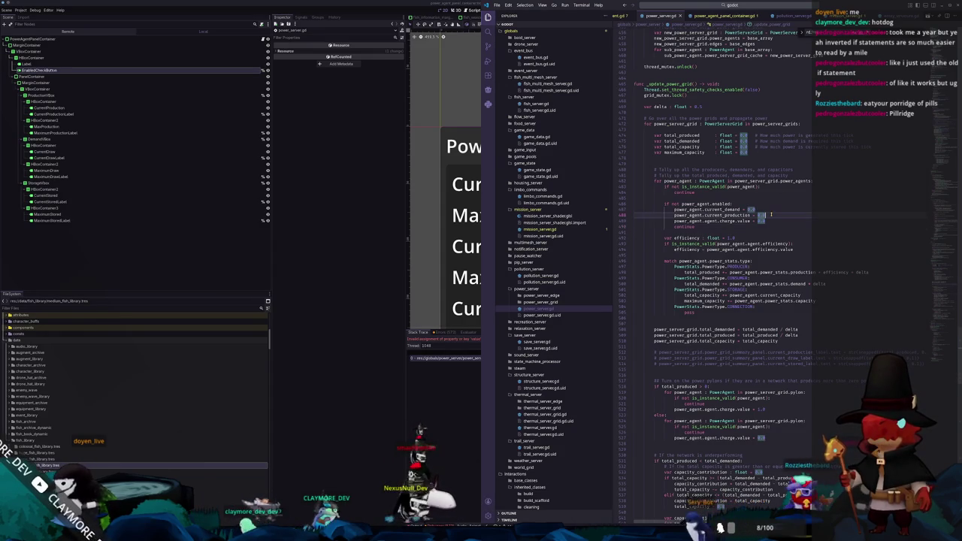
left_click(770, 215)
key("Return")
type("if is_instance_valid")
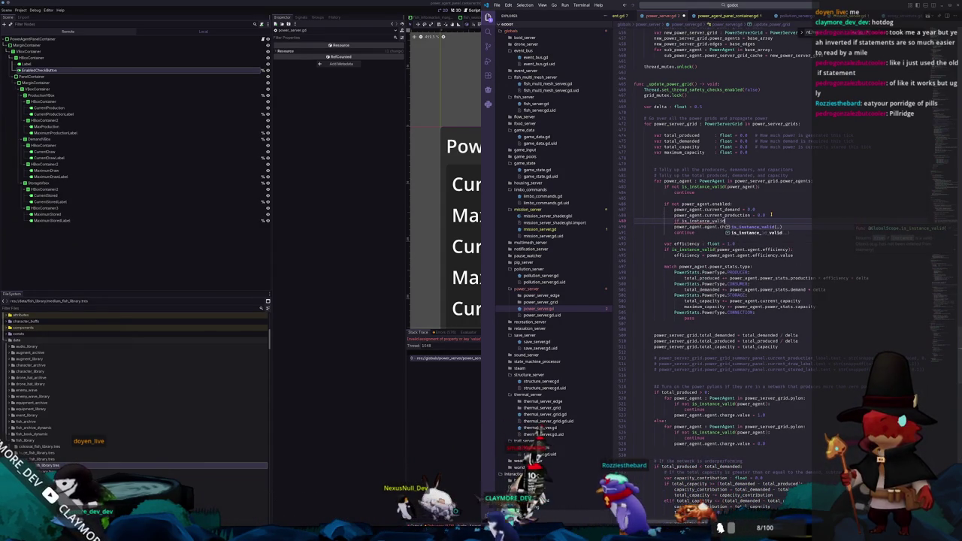
key("Return")
type("power_agent")
type(".agent.charge")
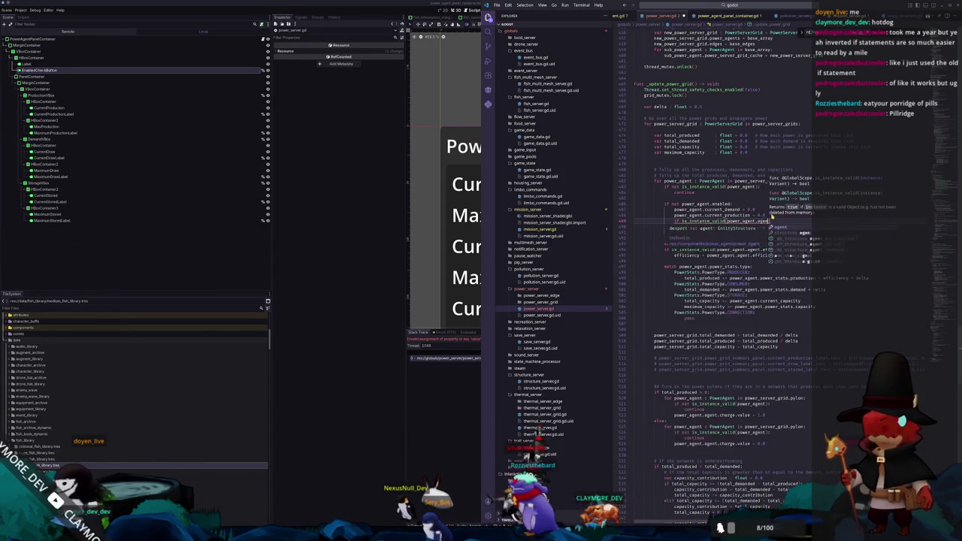
type("):")
key("Down")
key("Tab")
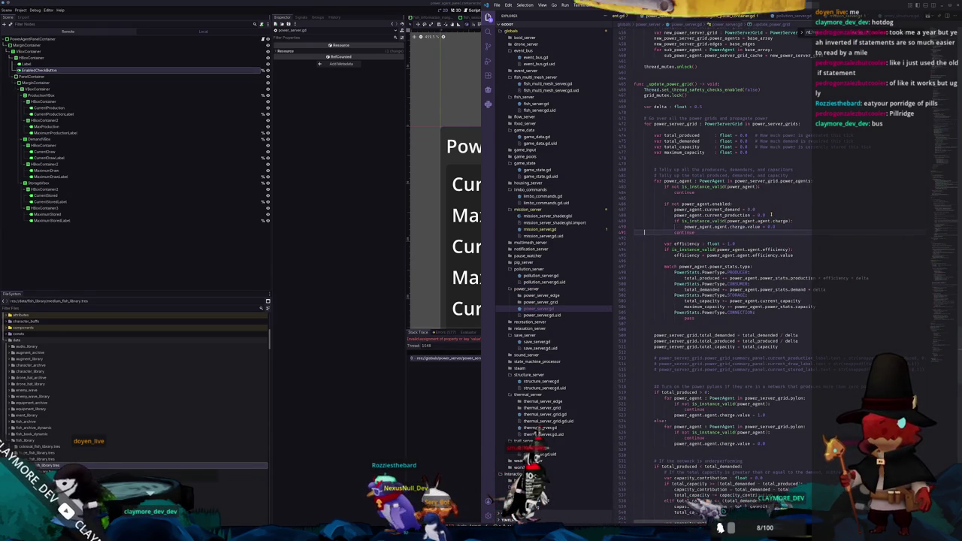
key("Down")
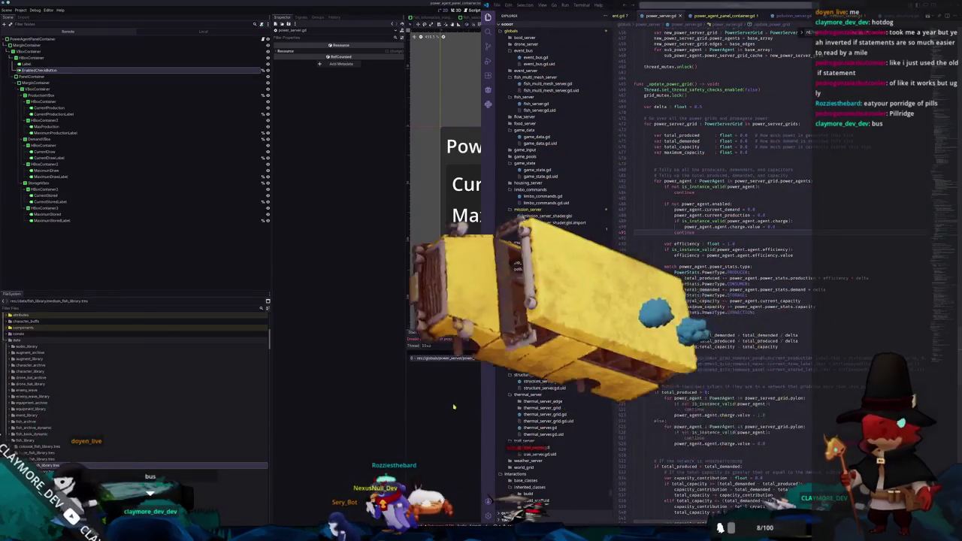
key("alt+Tab")
key("F6")
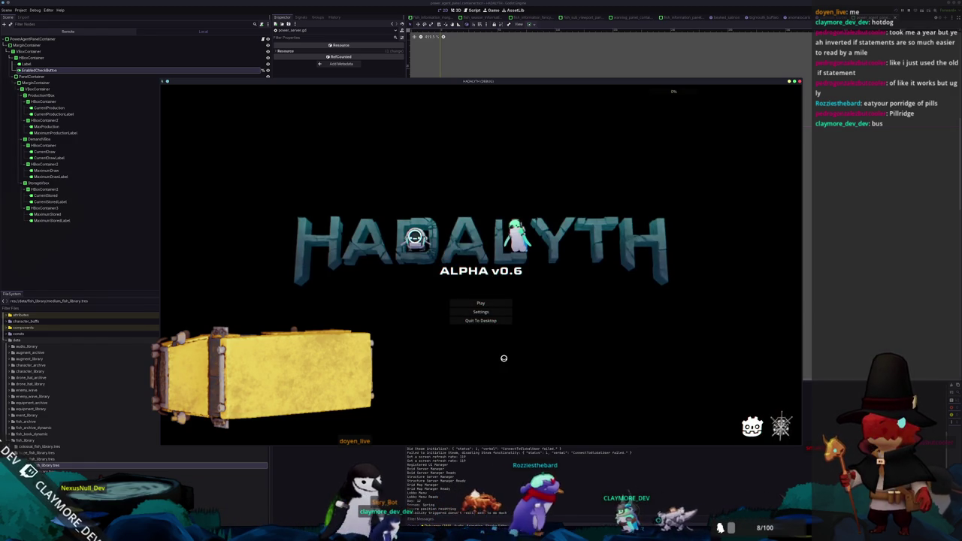
Load the Voyager save from slot 2 and walk the character out to the base.
left_click(497, 301)
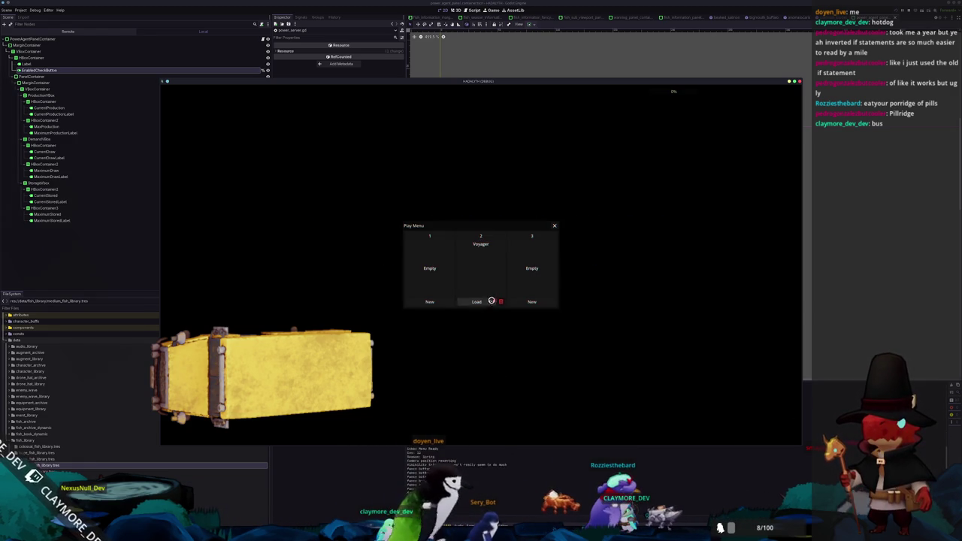
left_click(475, 302)
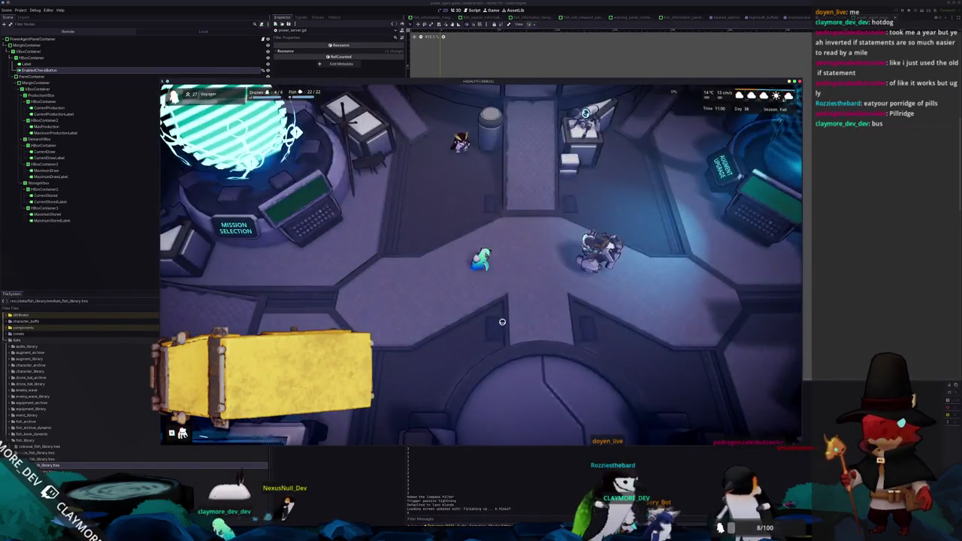
key("s")
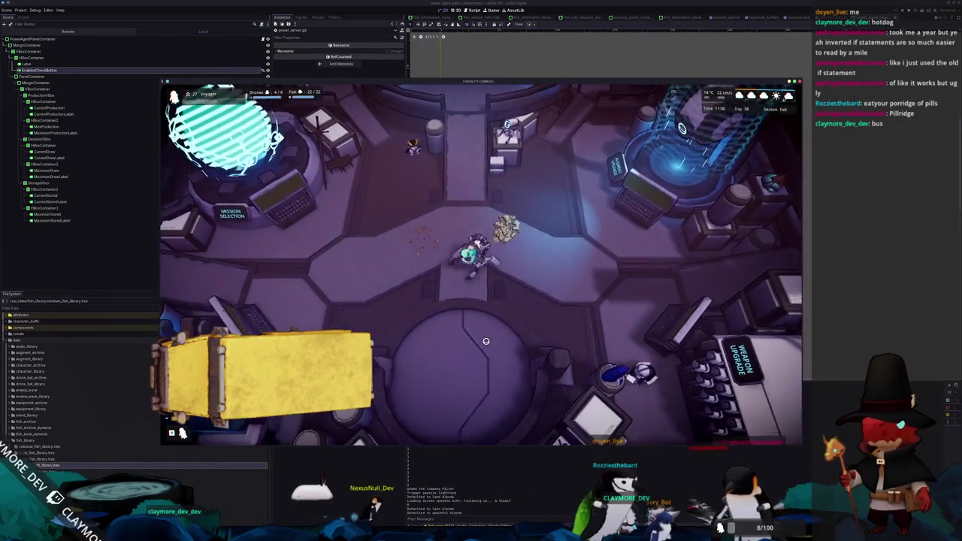
key("s")
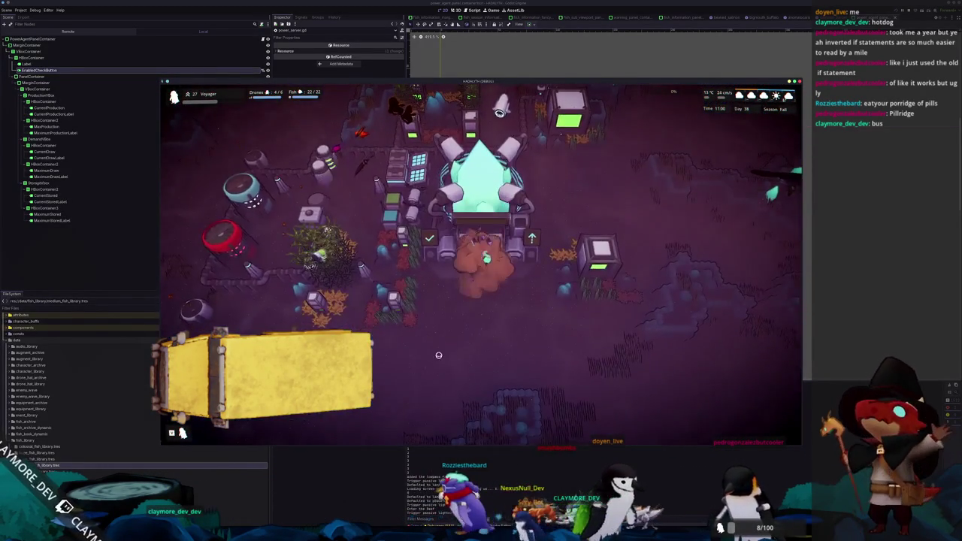
scroll(439, 355, "down", 3)
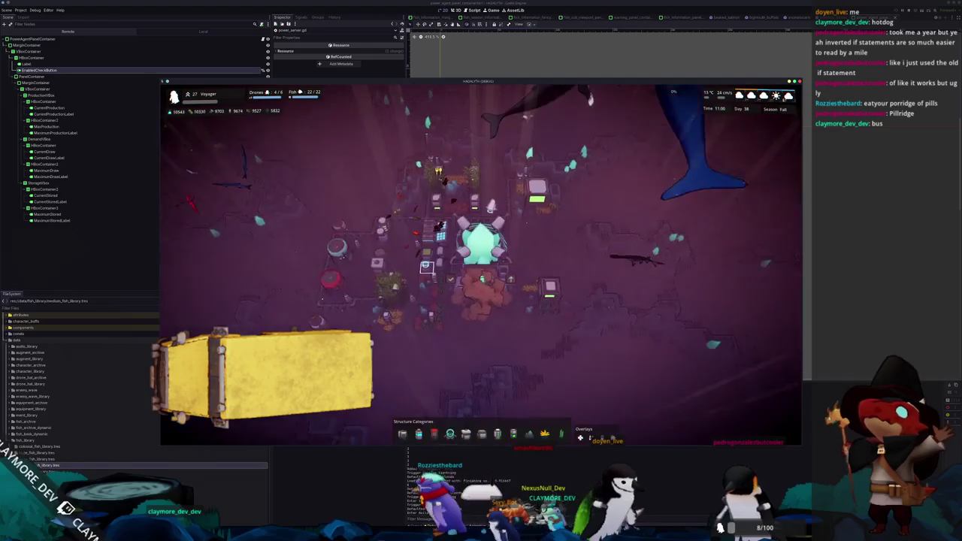
Inspect the Small Tidal Generator and move the camera toward the Thermal Generator area.
left_click(528, 332)
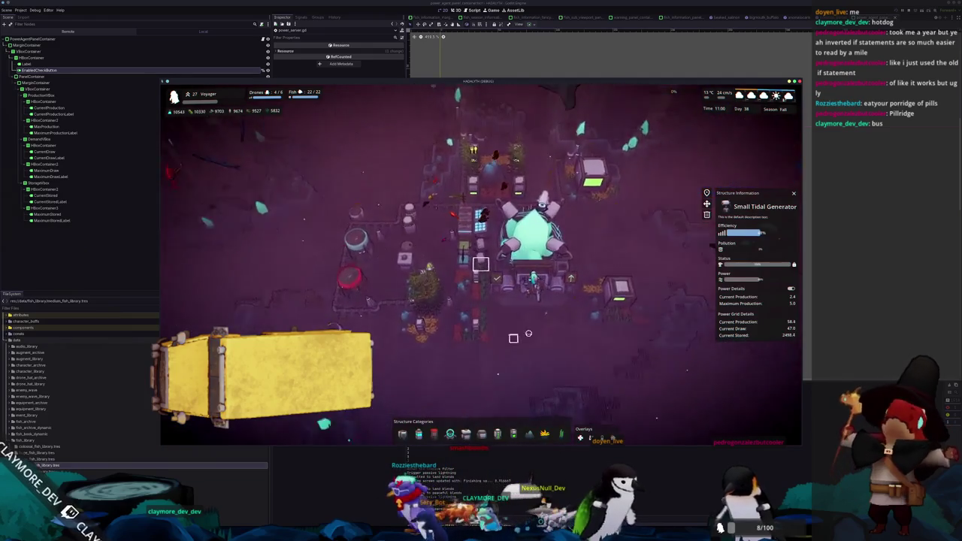
scroll(528, 332, "up", 3)
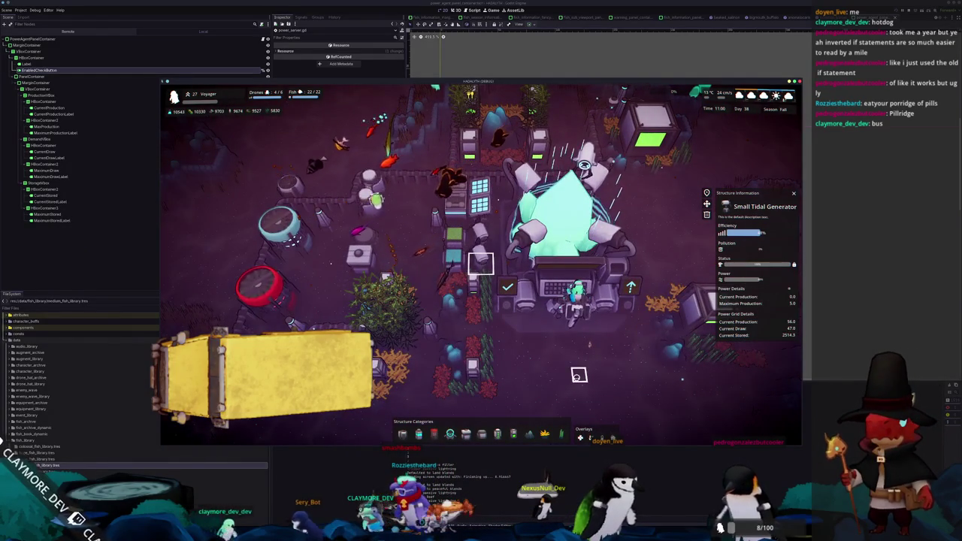
scroll(579, 380, "up", 1)
scroll(515, 393, "up", 1)
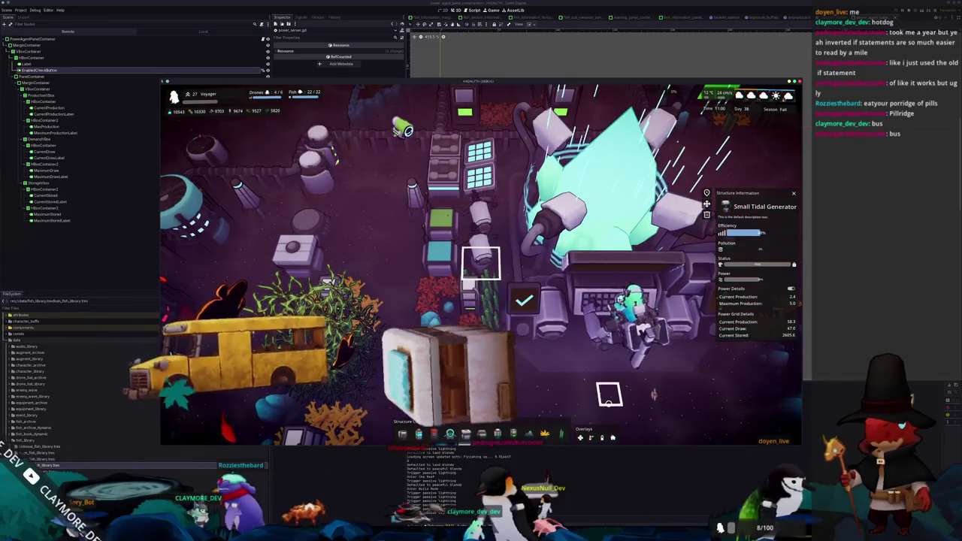
key("w")
key("e")
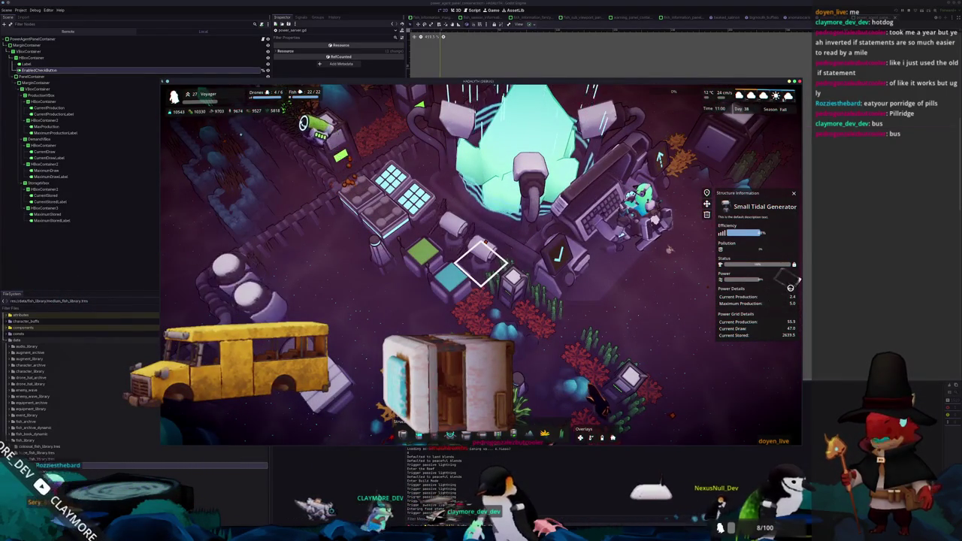
scroll(639, 341, "down", 3)
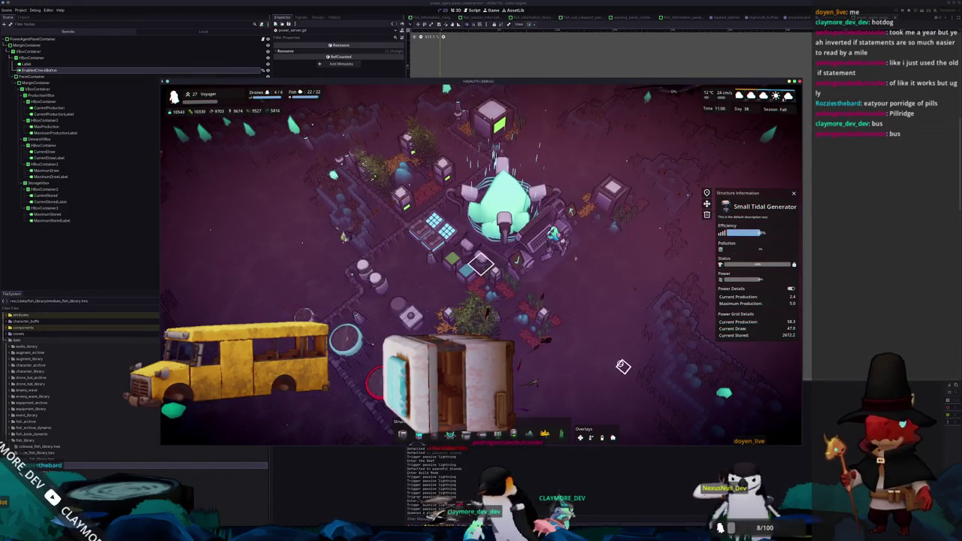
key("q")
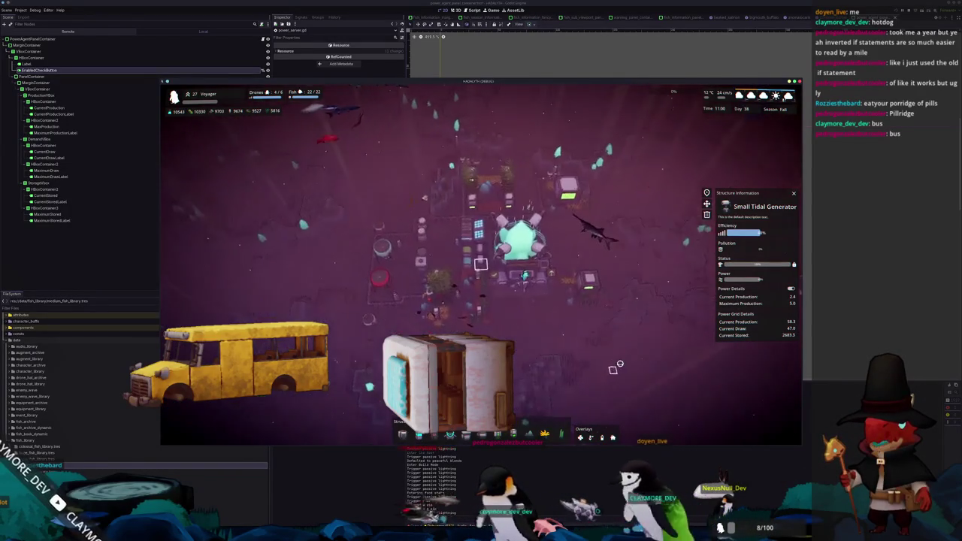
key("w")
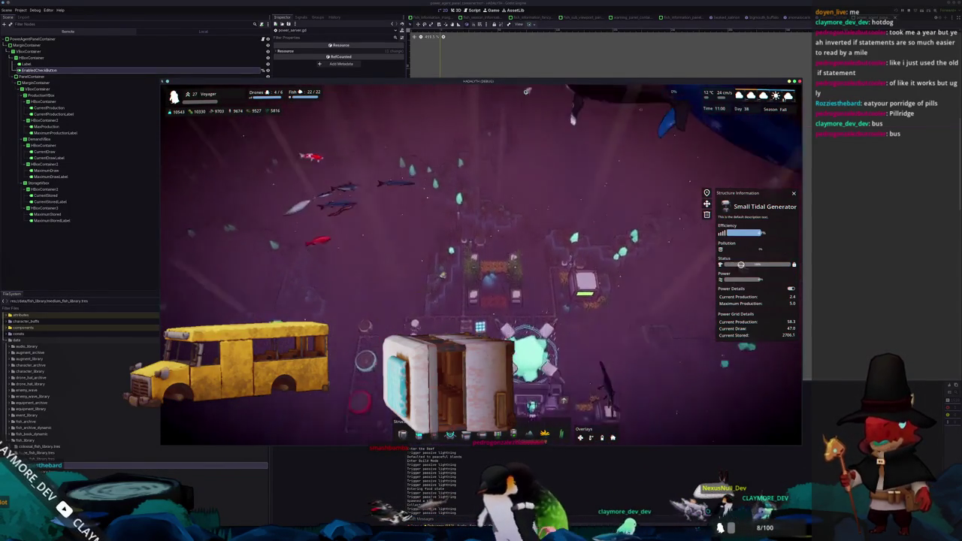
key("w")
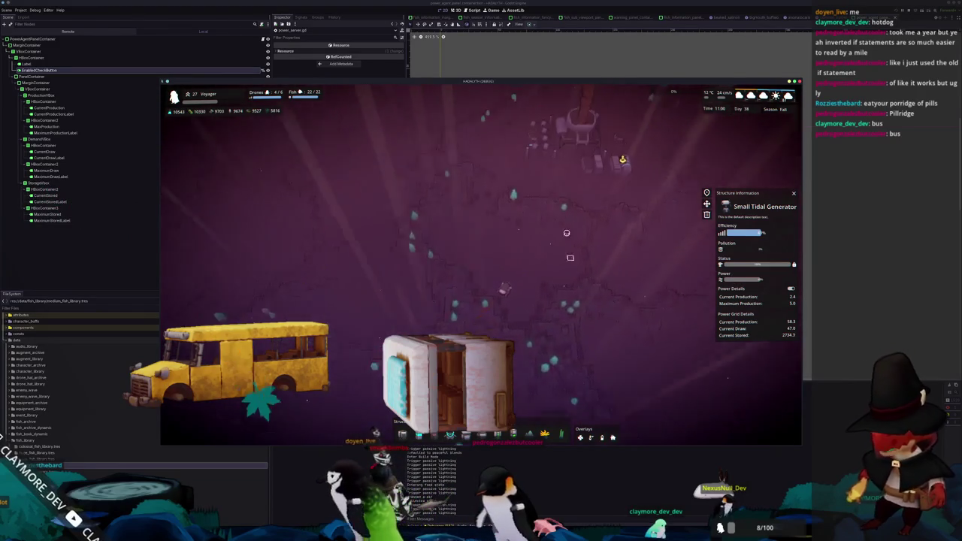
Confirm the Thermal Generator produces 29.9 of its 30.0 maximum, then return to power_server.gd.
left_click(563, 163)
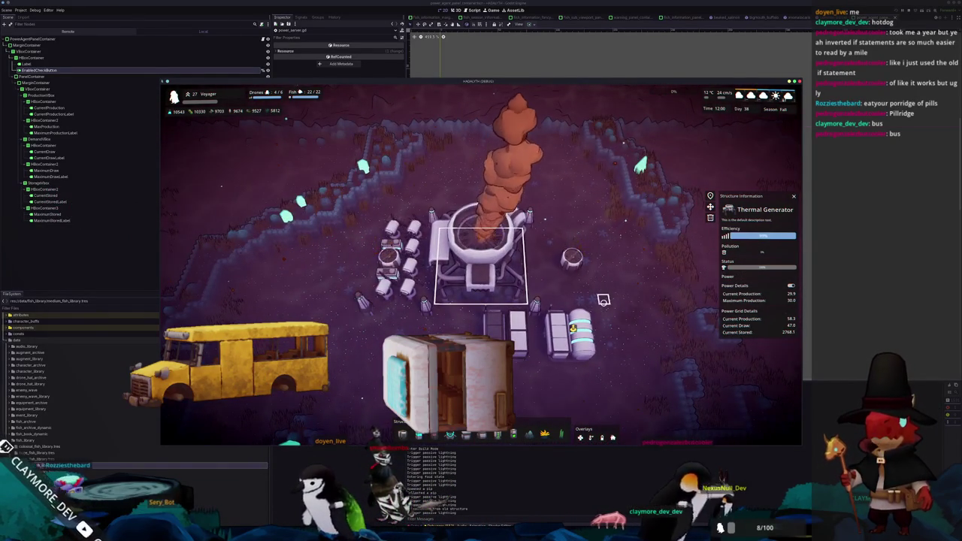
scroll(603, 300, "down", 3)
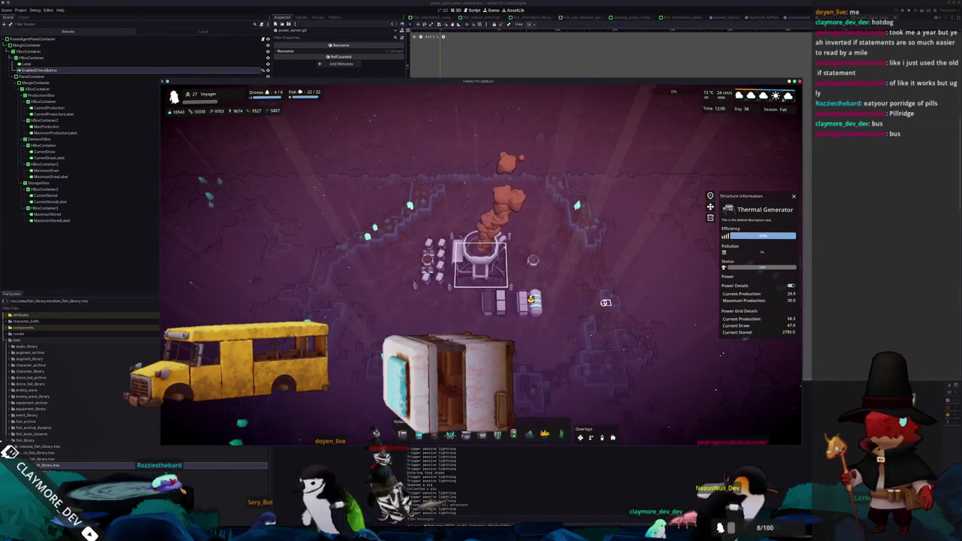
key("e")
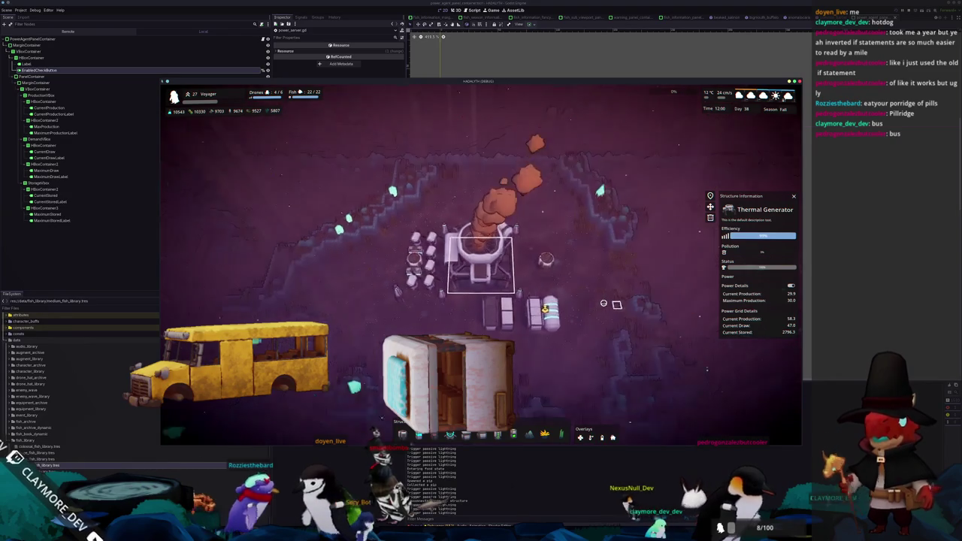
key("e")
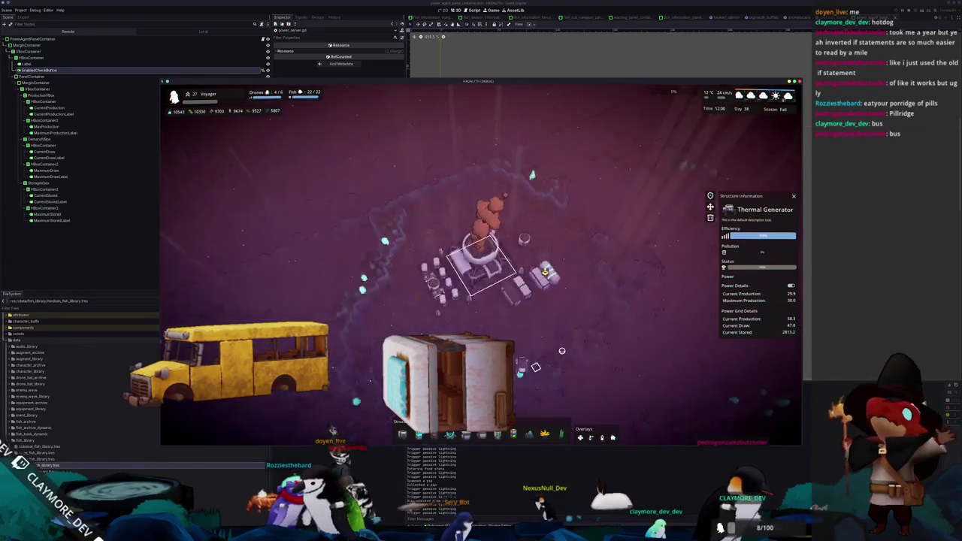
key("alt+Tab")
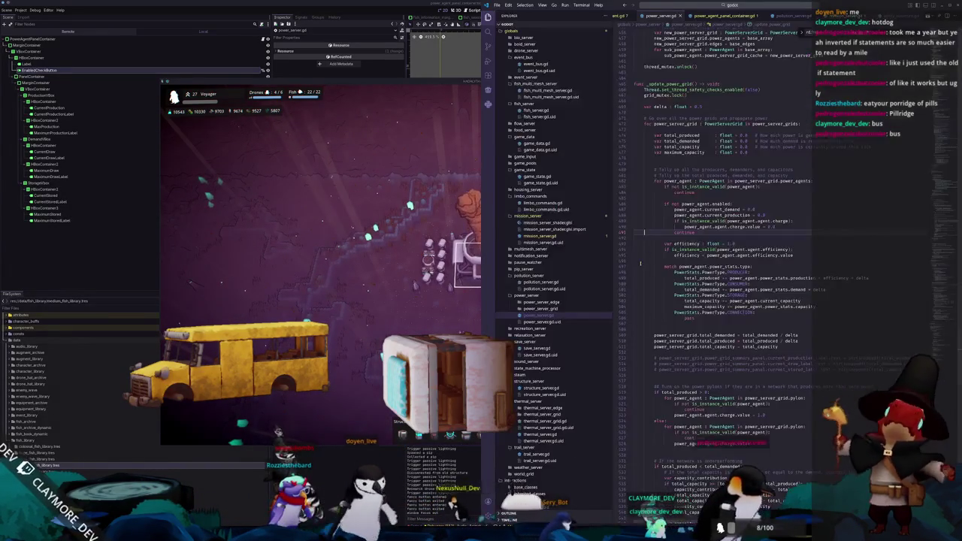
Open structure_server.gd with quick open and scroll to its efficiency and power section.
left_click(665, 261)
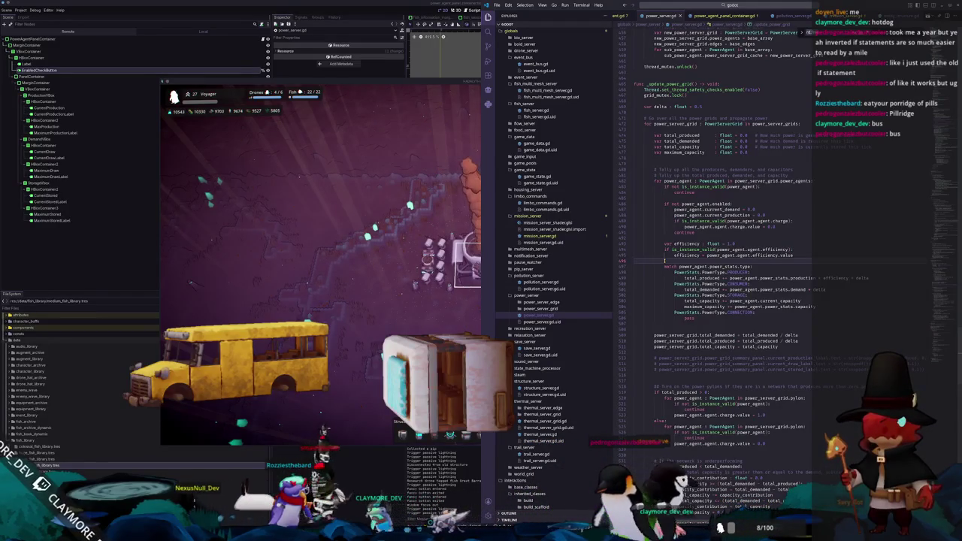
key("ctrl+Home")
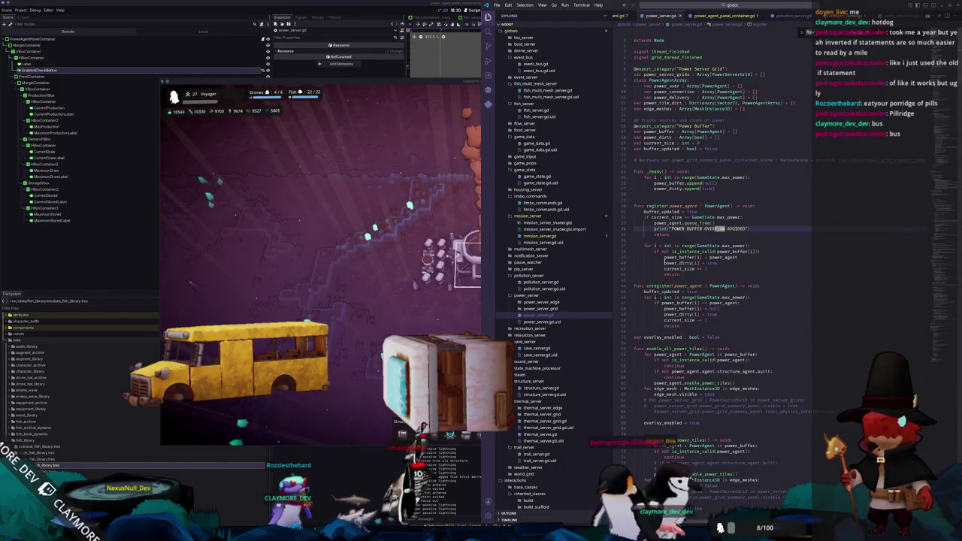
key("alt+Left")
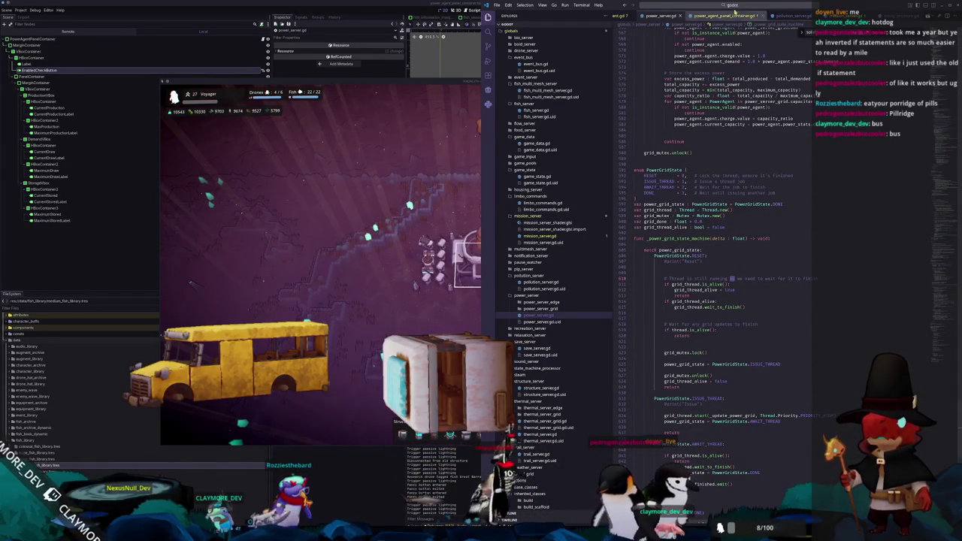
left_click(736, 6)
type("struc")
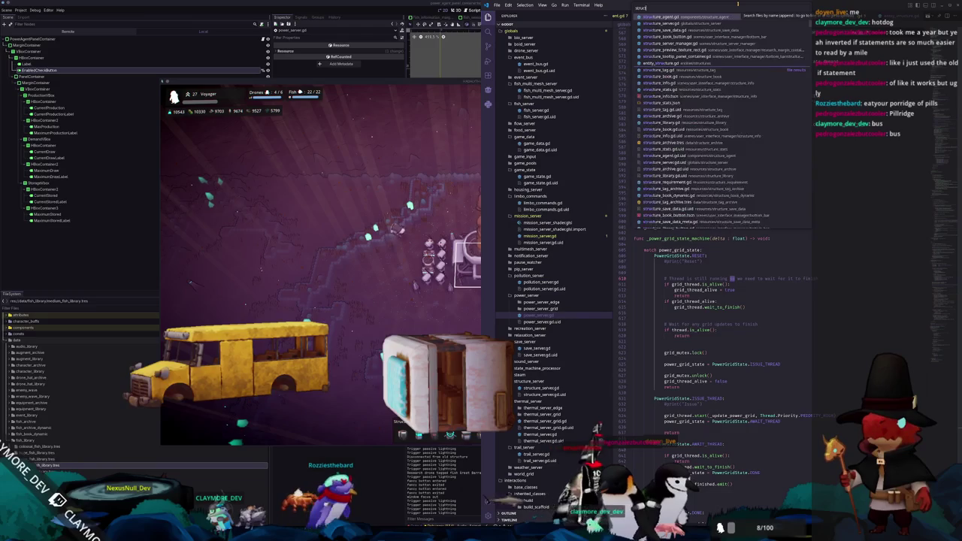
type("ture_ser")
key("Return")
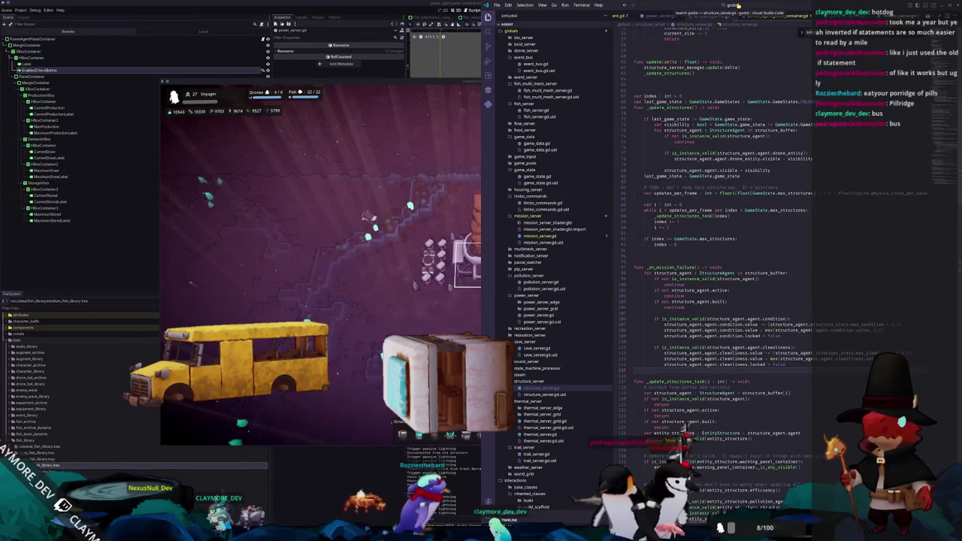
scroll(682, 432, "down", 5)
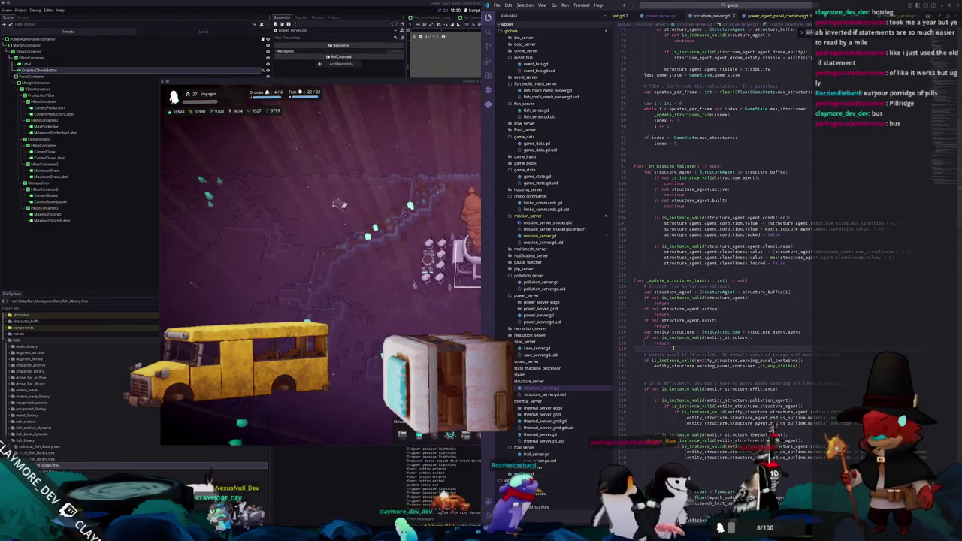
scroll(673, 348, "down", 15)
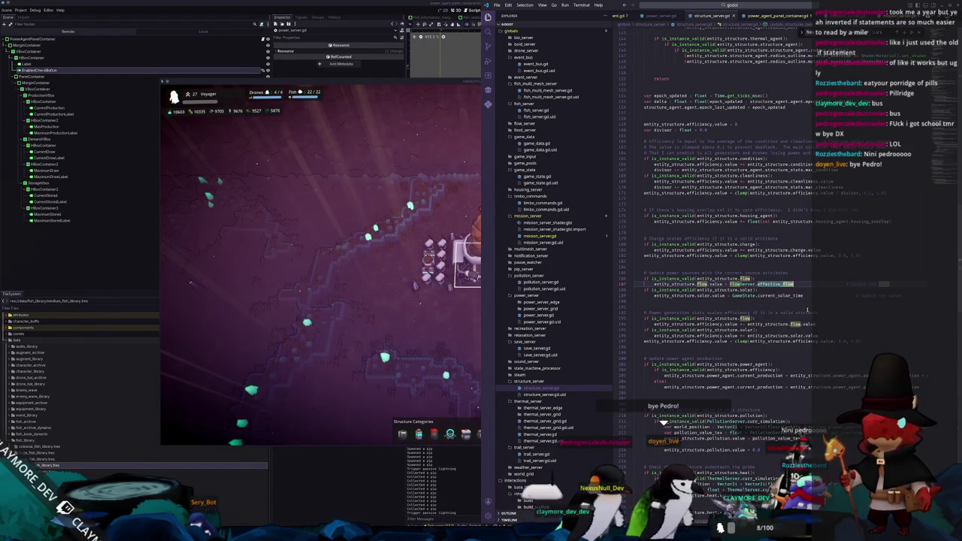
key("Return")
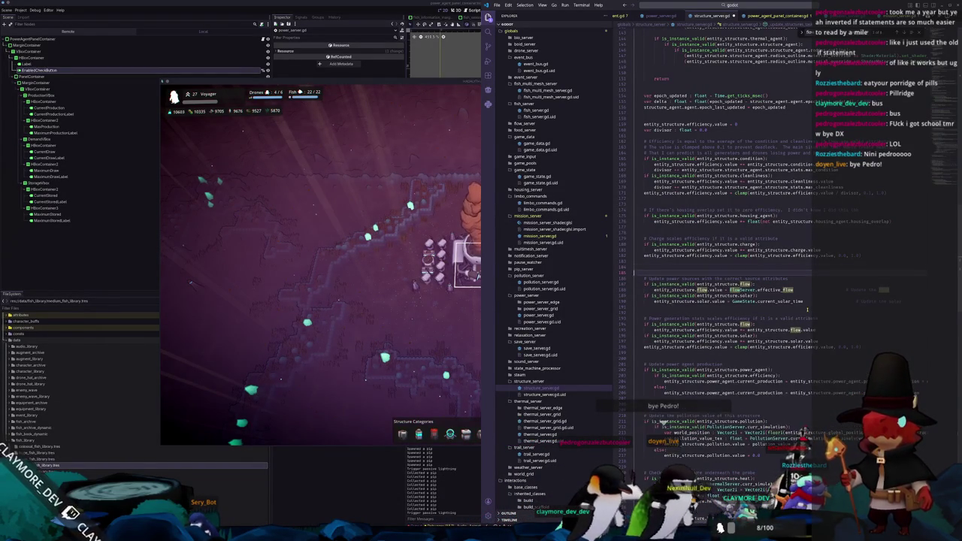
Declare 'var power_enabled : float = 1.0' and set it from entity_structure.power_agent.enabled when valid.
type("var")
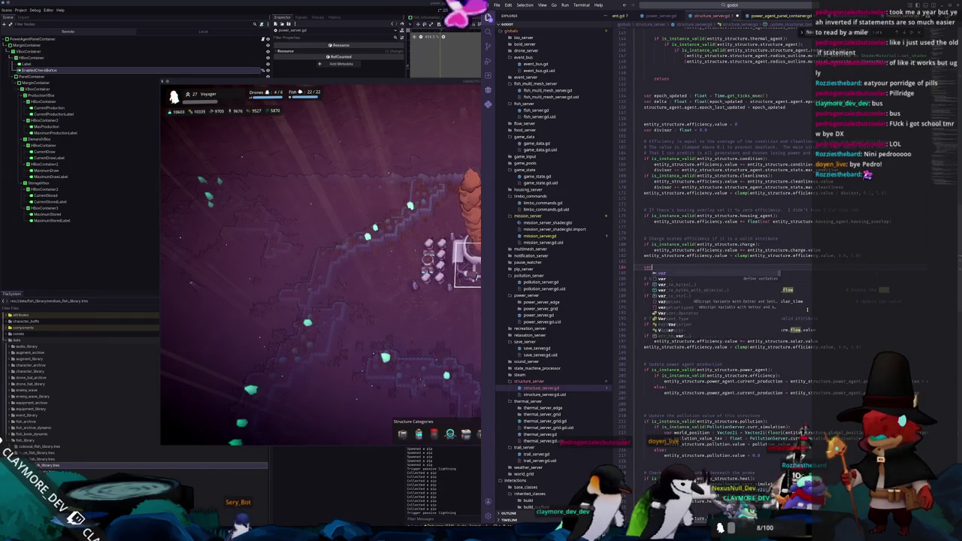
type(" power")
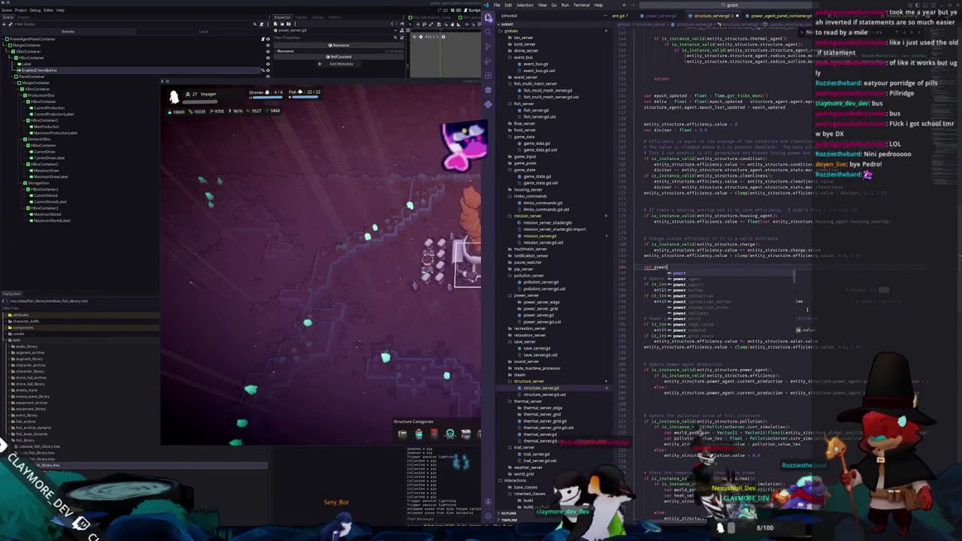
type("_enabled : float = ")
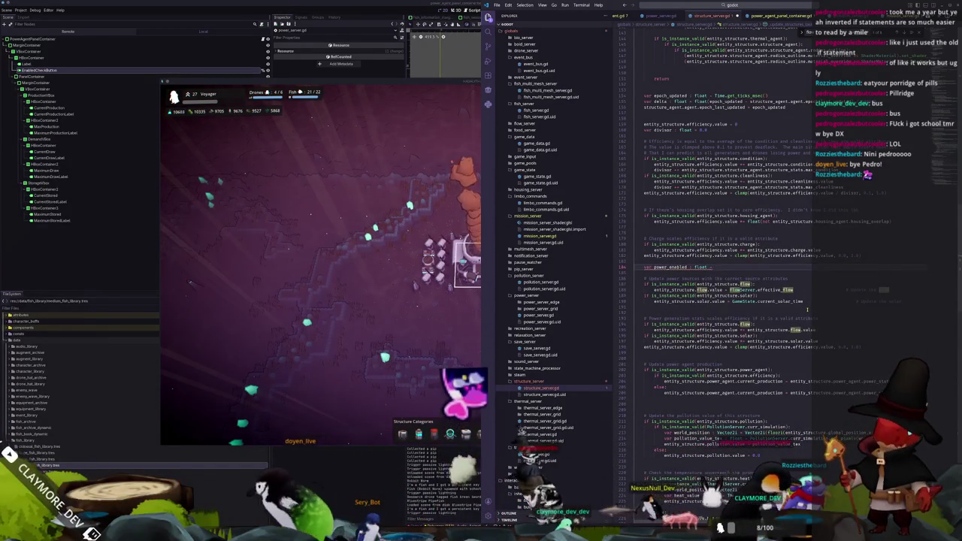
type("1.0")
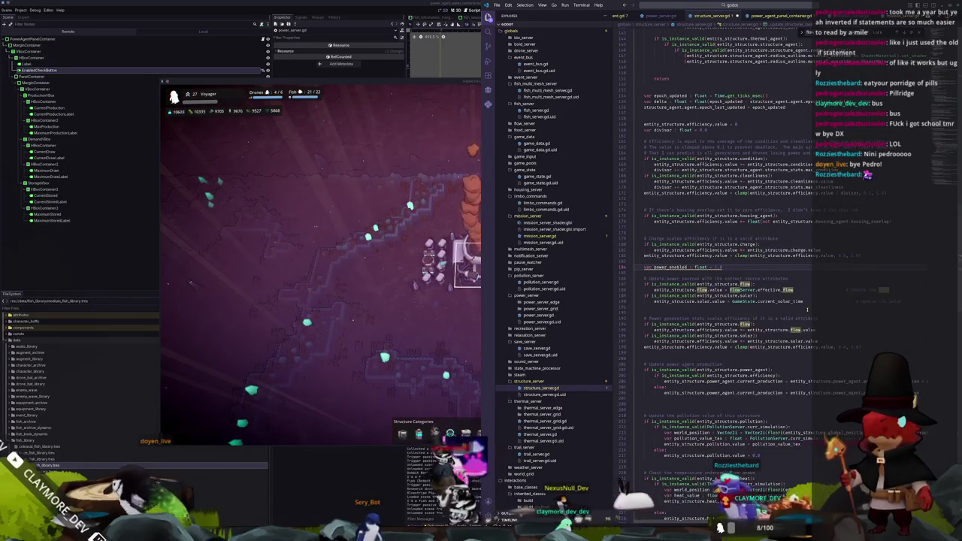
key("BackSpace")
key("BackSpace")
key("BackSpace")
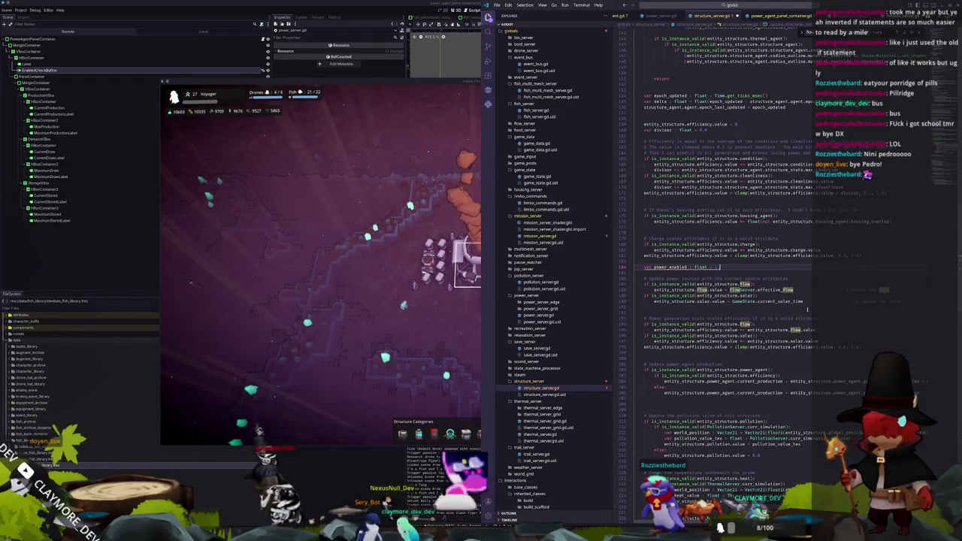
type("1.0")
key("Return")
type("if is_instance_valid")
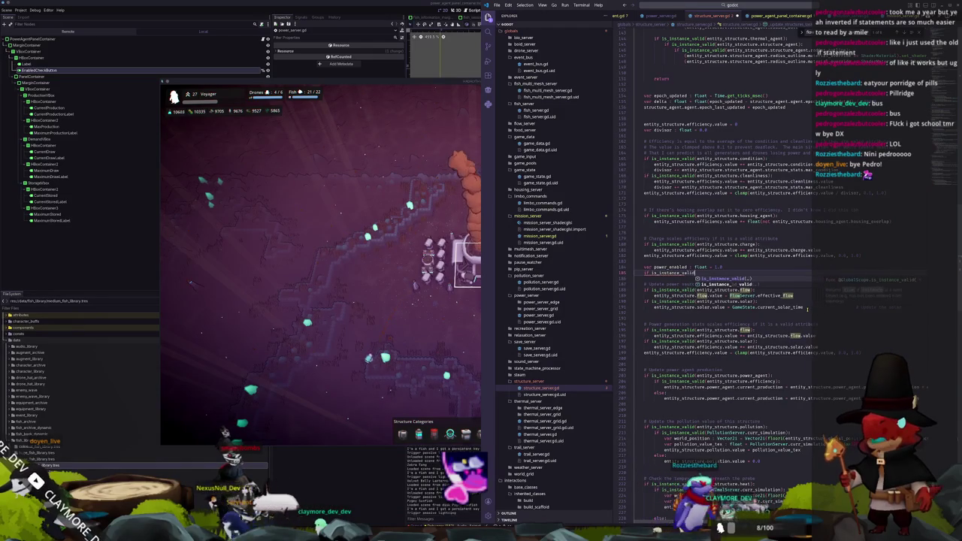
type("(structure")
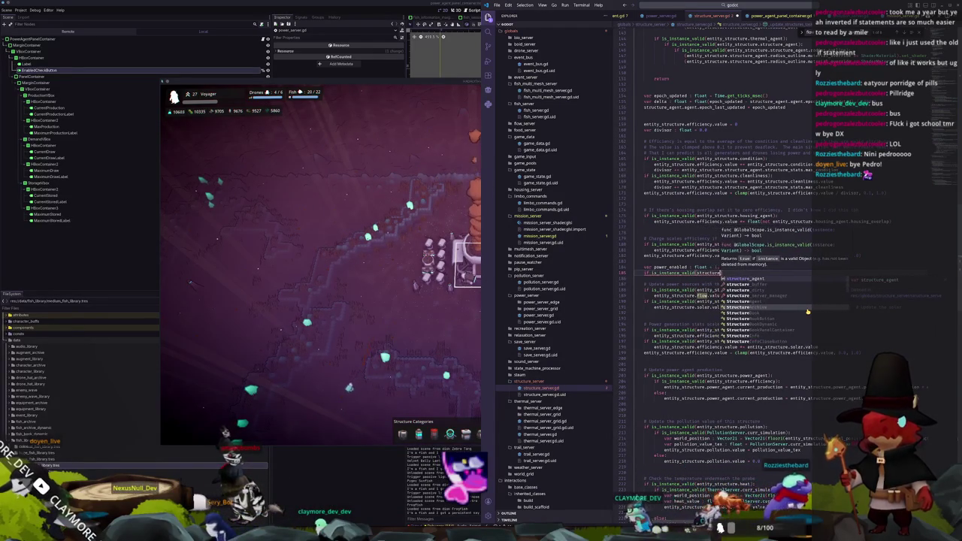
key("Return")
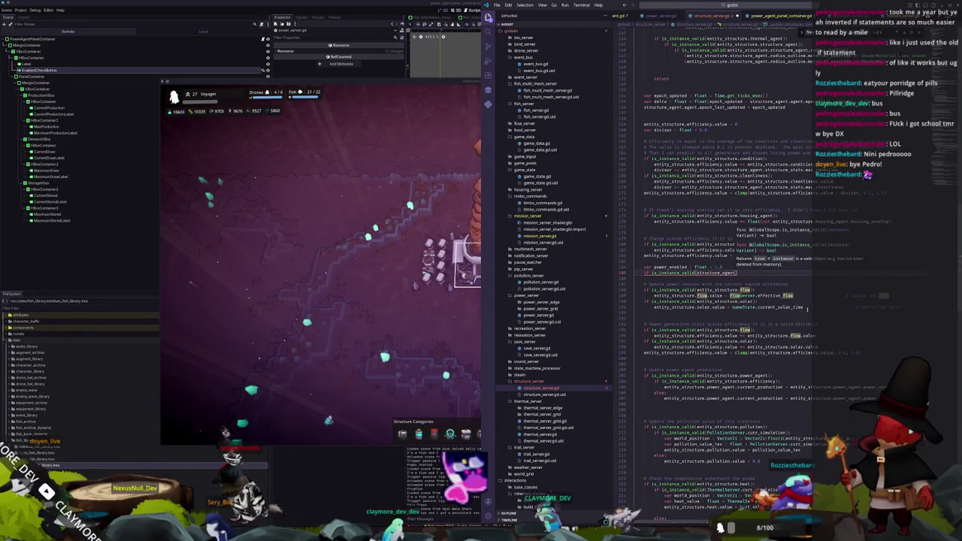
key("ctrl+BackSpace")
type("ent")
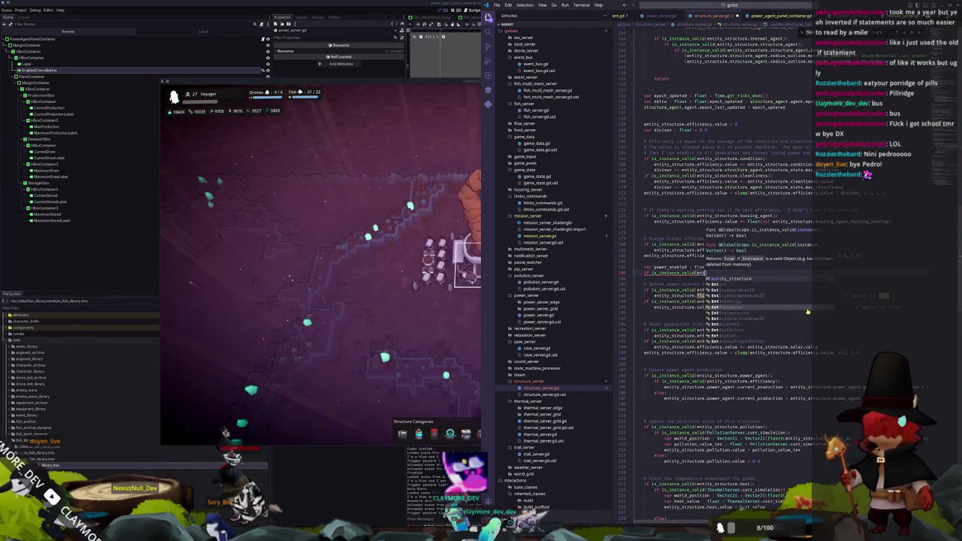
type("ity_structure.power")
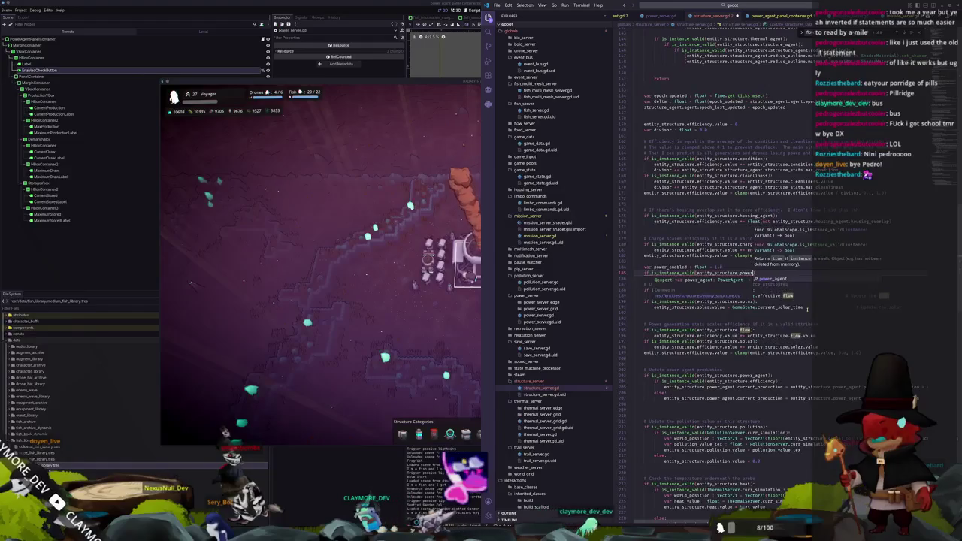
type("_agent):")
key("Return")
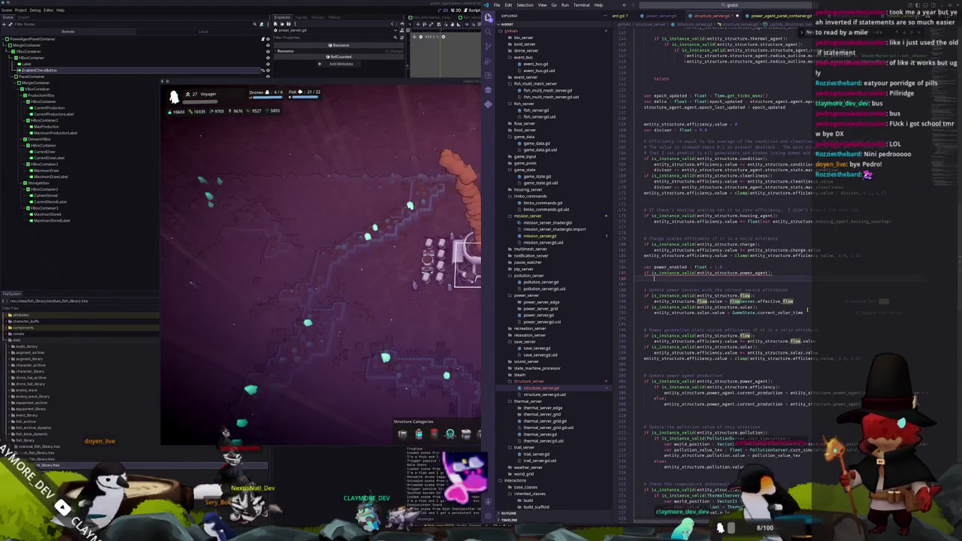
type("power_enabled")
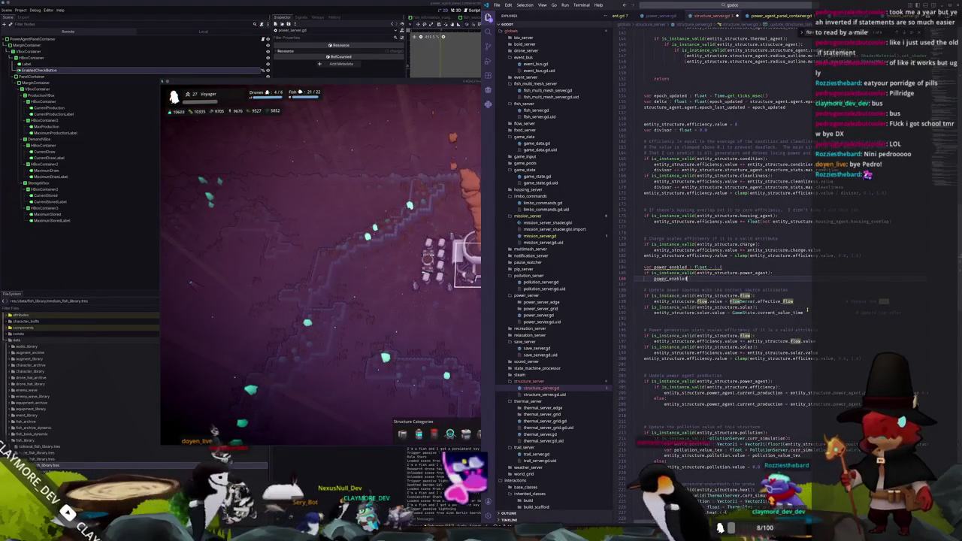
type(" = float")
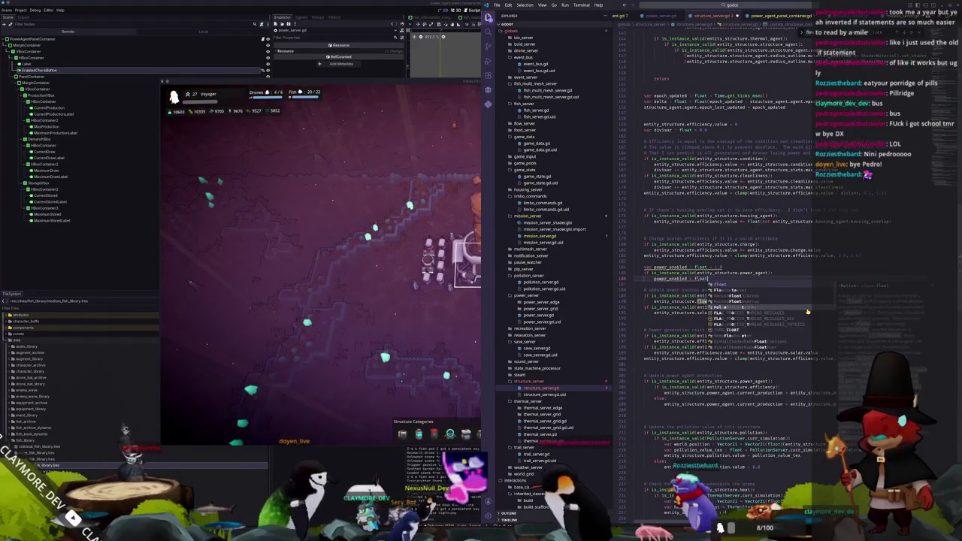
type("(entity_st")
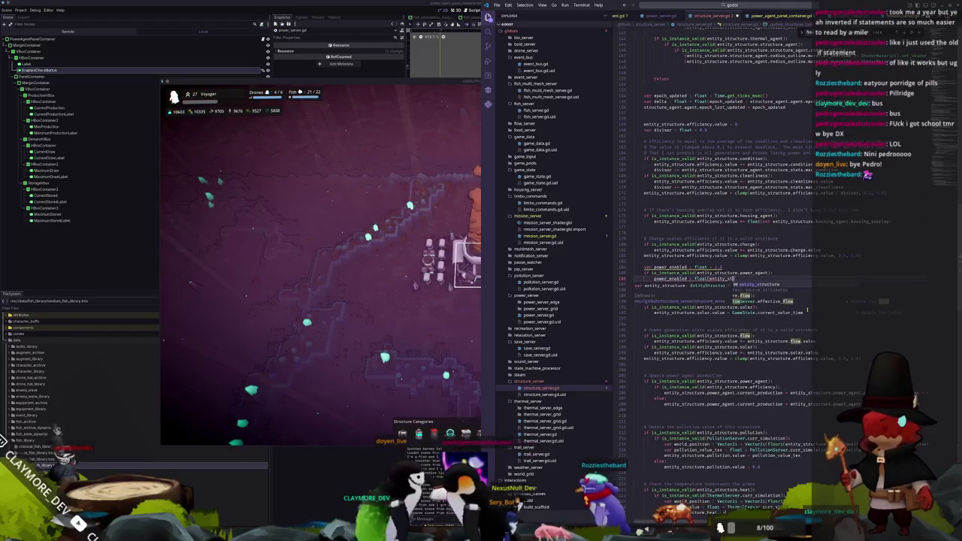
type("ructure.power_agent")
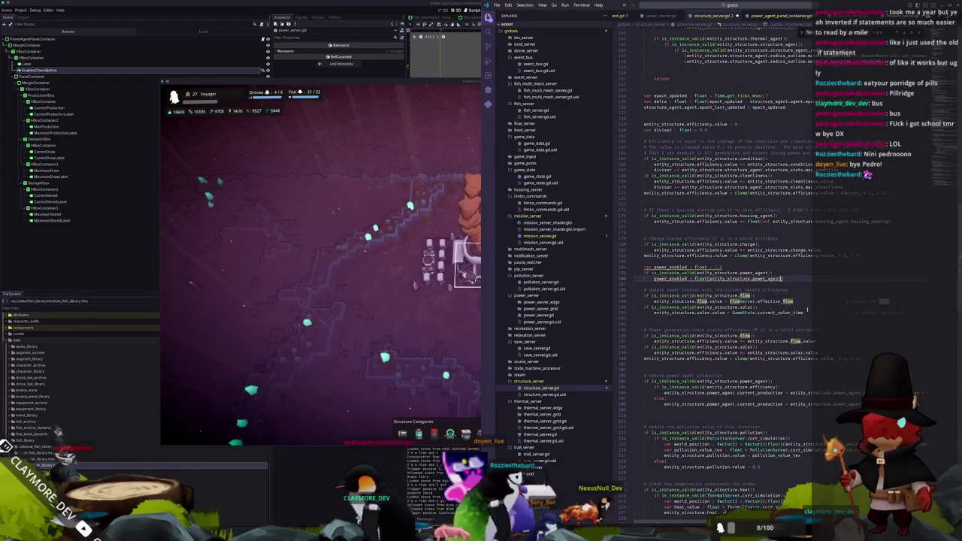
type(".enabled")
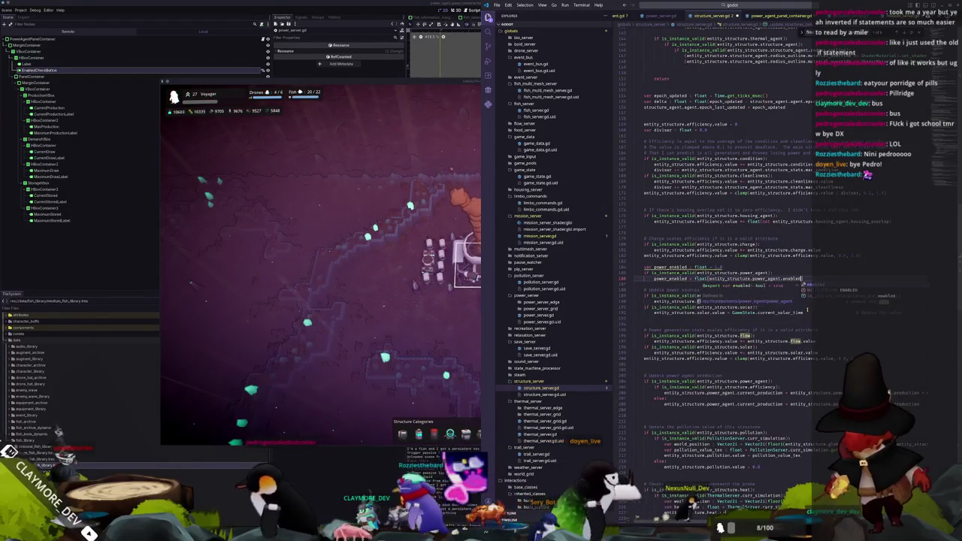
type(")")
key("Return")
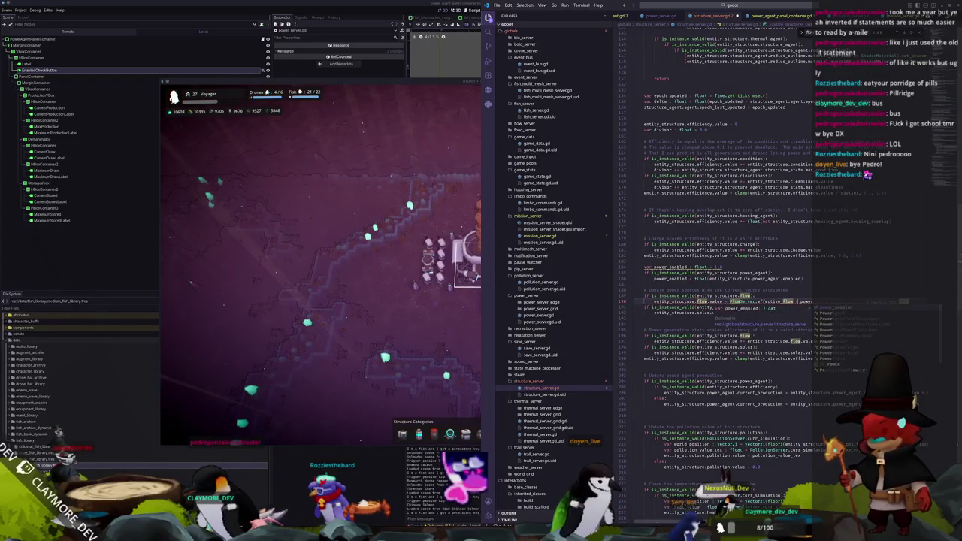
Multiply the flow value by power_enabled, then show the Small Tidal Generator's details in game.
key("Return")
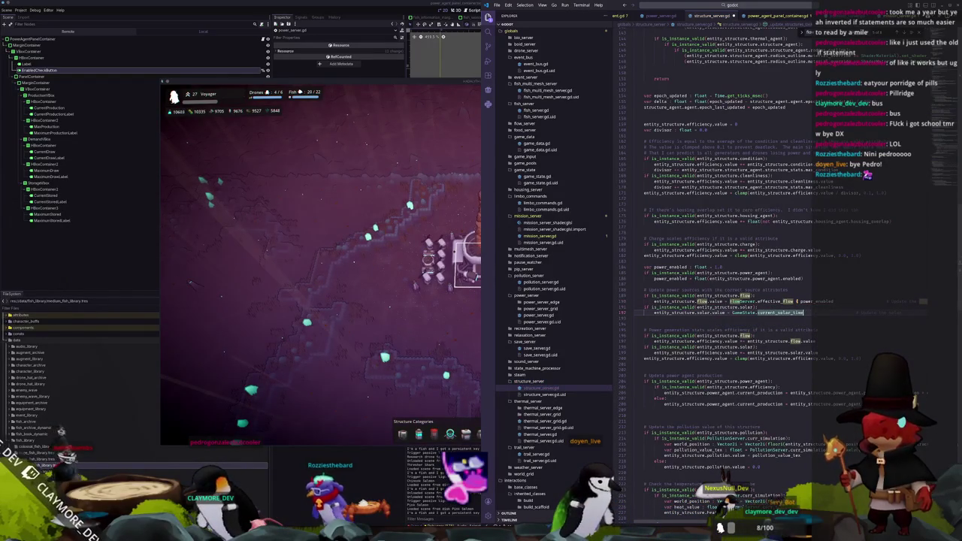
type(" * power_enabled")
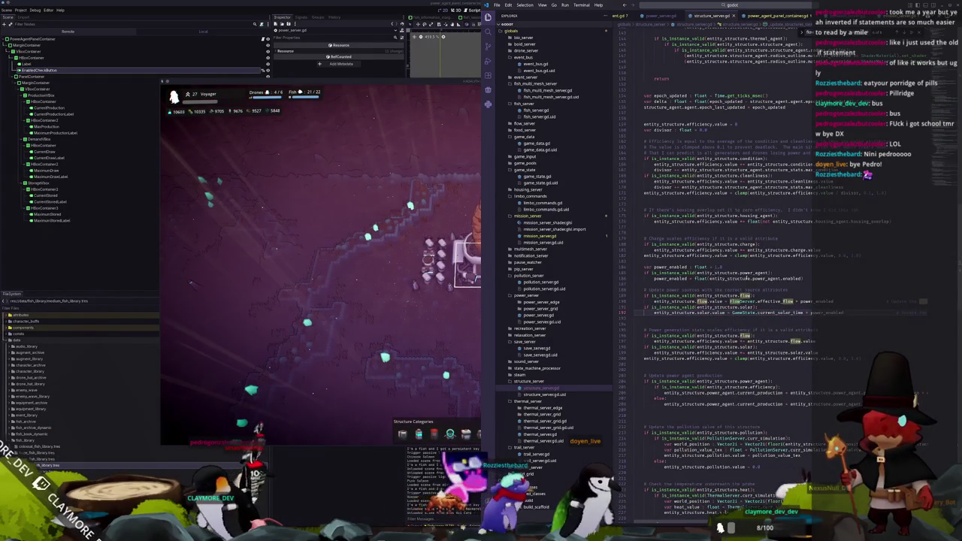
left_click(429, 314)
left_click(426, 282)
scroll(481, 263, "up", 5)
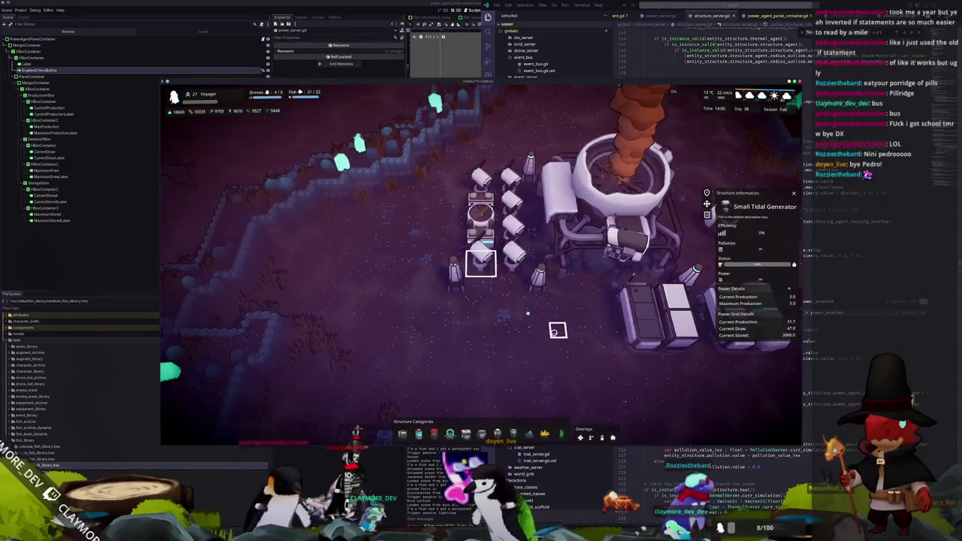
Select the neighbouring Small Tidal Generator and reopen its information while panning the base.
scroll(555, 328, "up", 3)
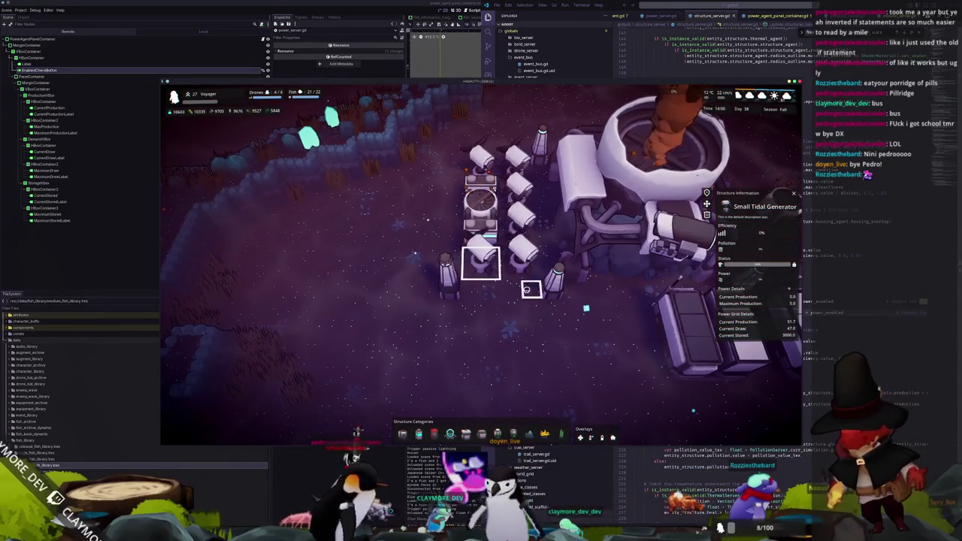
left_click(520, 259)
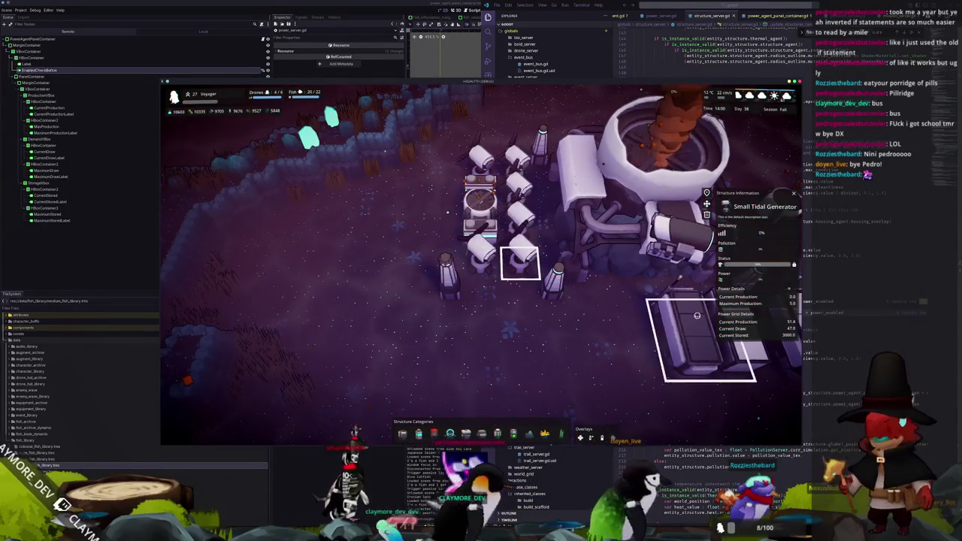
scroll(525, 276, "up", 3)
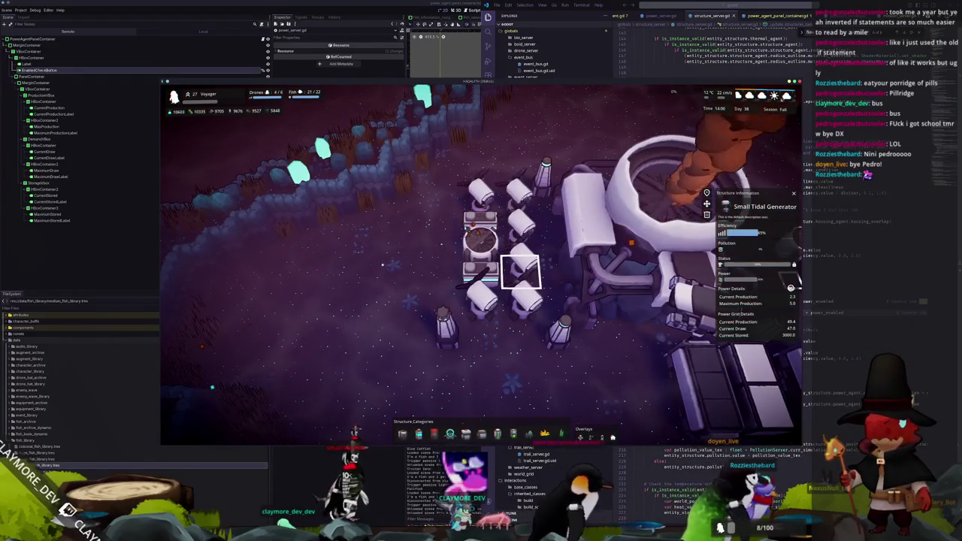
key("w")
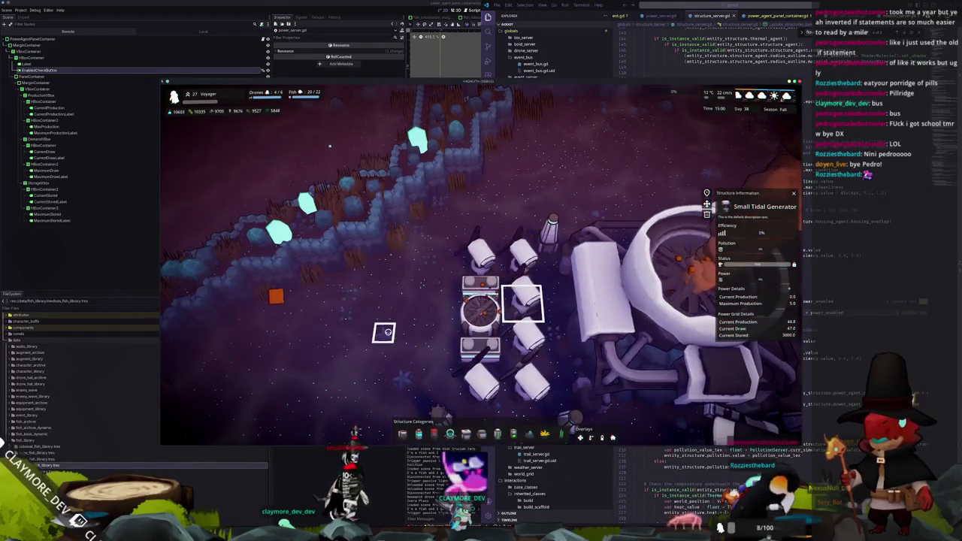
left_click(383, 332)
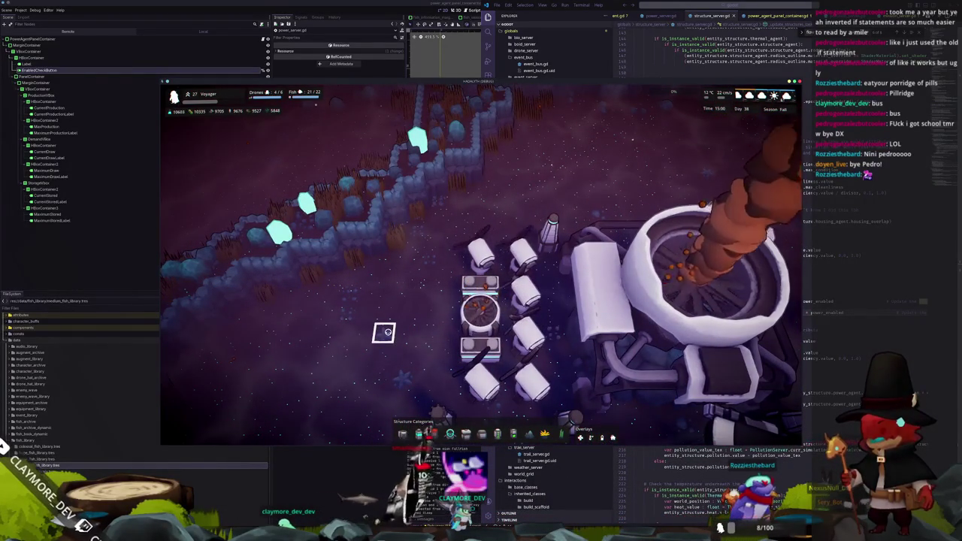
left_click(676, 286)
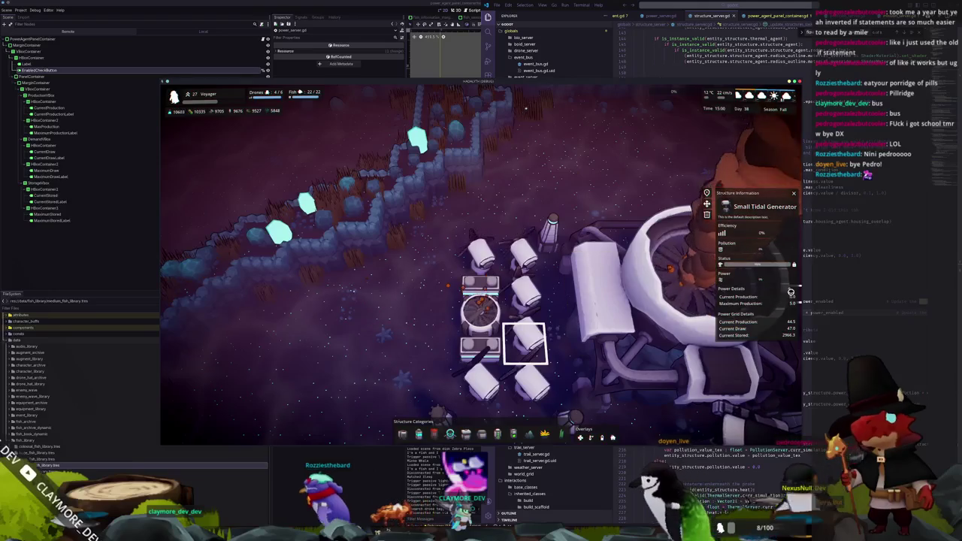
key("s")
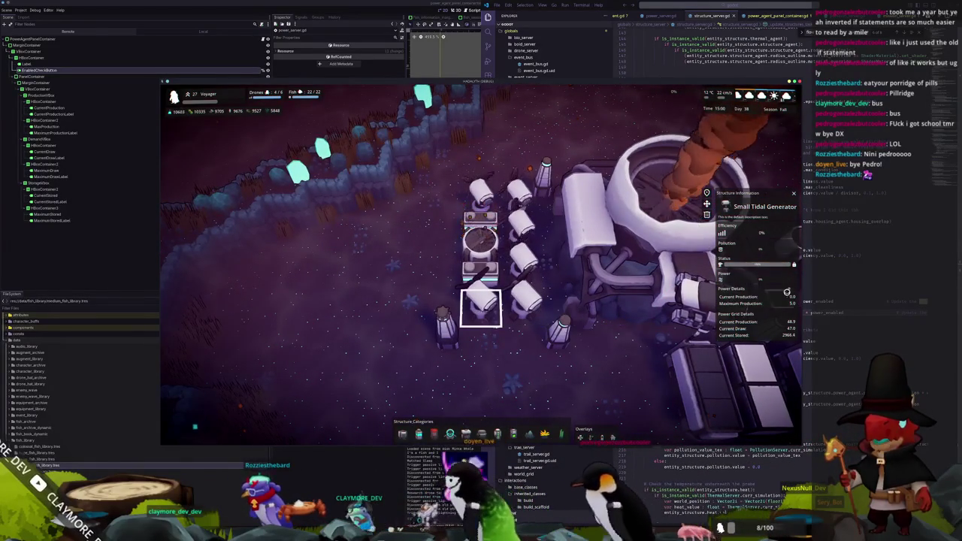
Compare Thermal and Small Tidal Generator power details, the tidal one at 2.3 of 5.0.
left_click(656, 289)
scroll(594, 315, "down", 4)
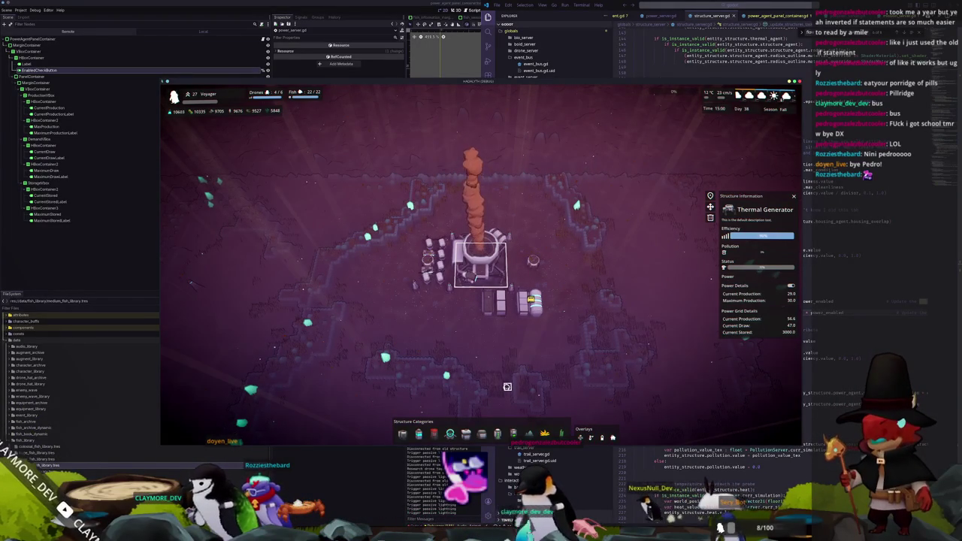
left_click(428, 283)
scroll(451, 368, "up", 3)
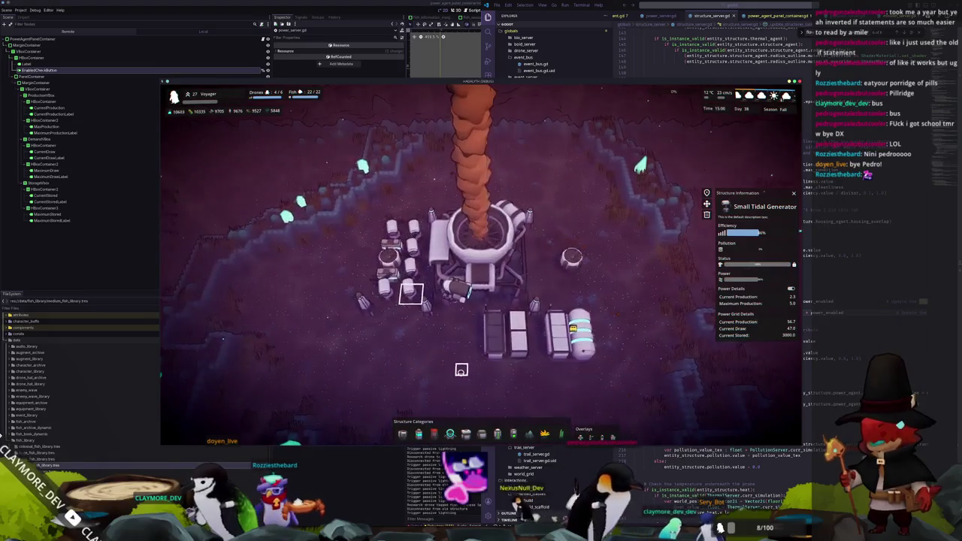
scroll(461, 370, "down", 2)
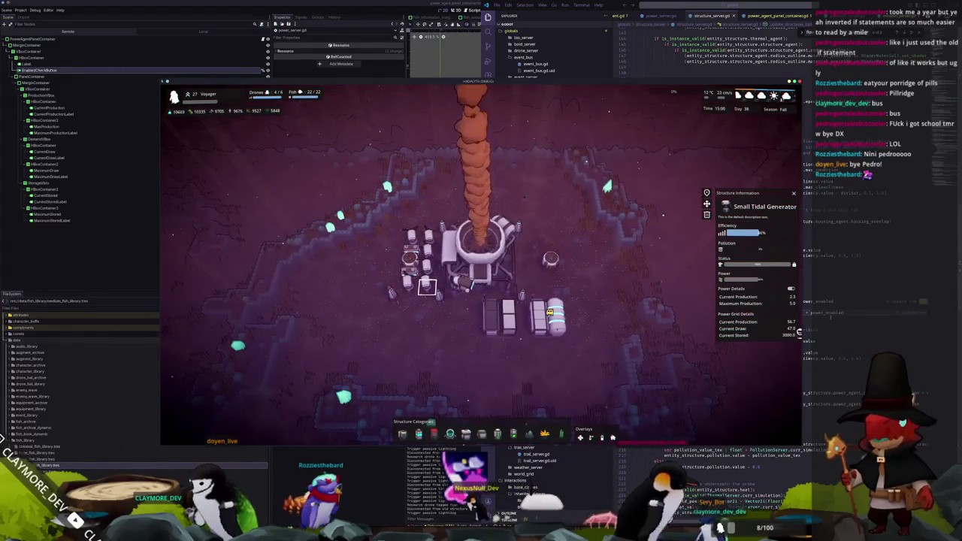
key("alt+Tab")
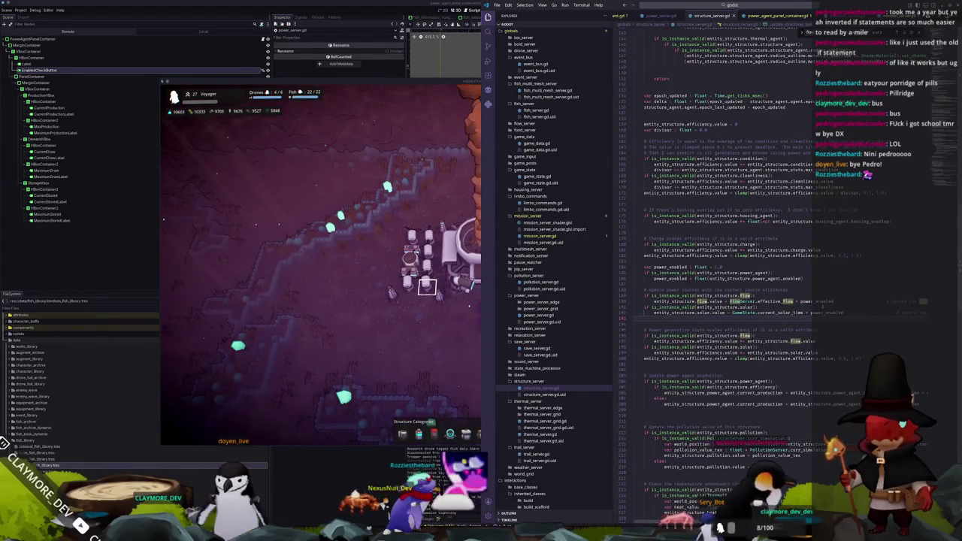
Review structure_server.gd's efficiency and power code, then switch to the Godot editor.
mouse_move(751, 313)
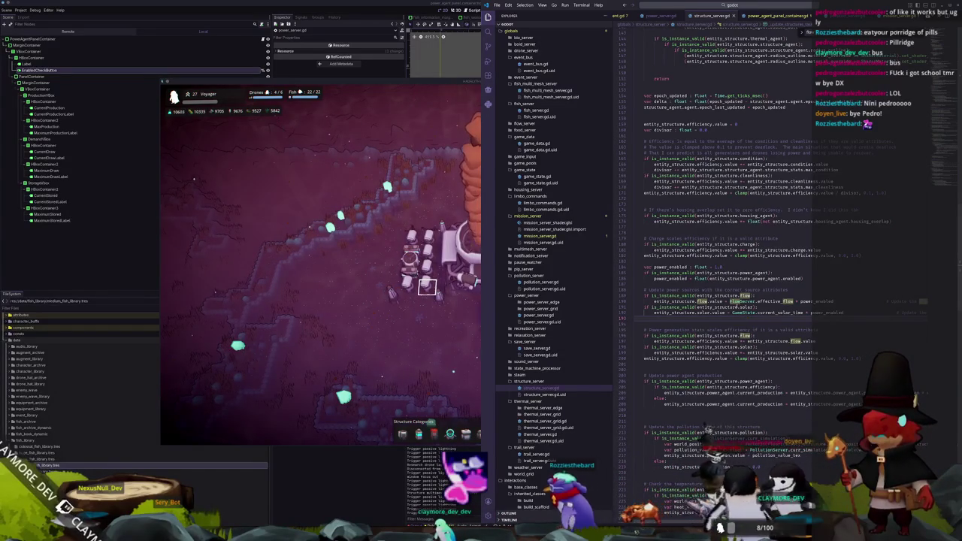
key("alt+Tab")
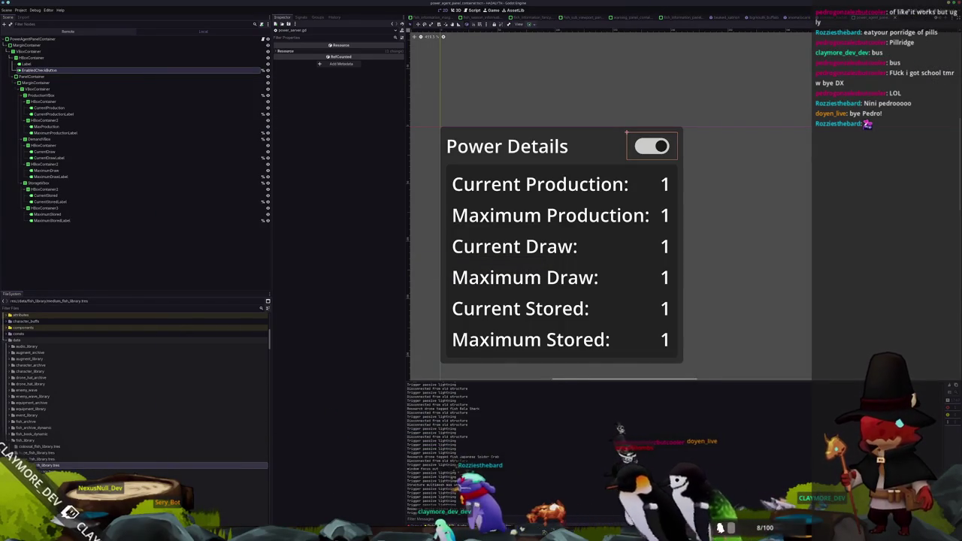
In the FileSystem dock, collapse the assets folder and expand attributes to list build, charge, efficiency, flow, pollution.
scroll(65, 407, "up", 5)
scroll(64, 407, "up", 3)
double_click(23, 335)
double_click(24, 341)
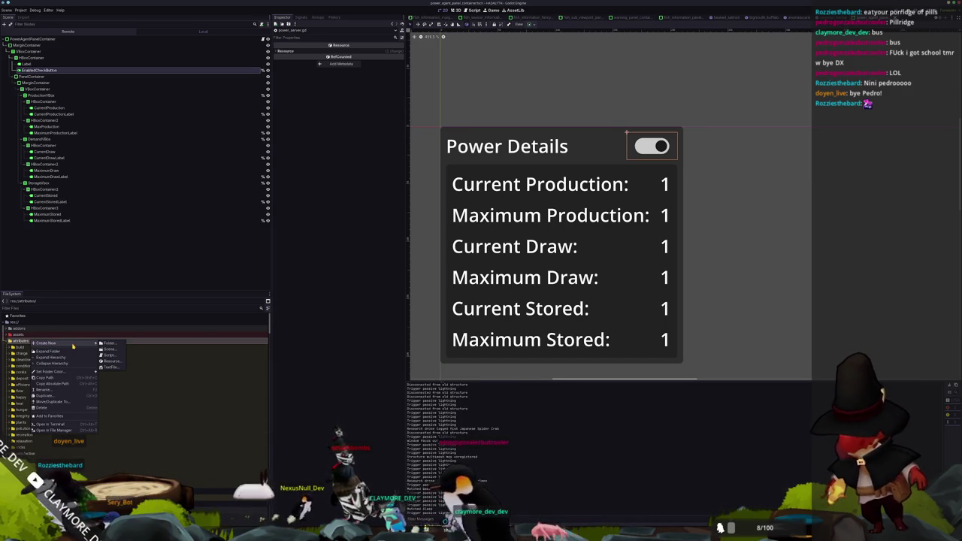
Create a new thermal folder under attributes.
left_click(109, 343)
type("thirst")
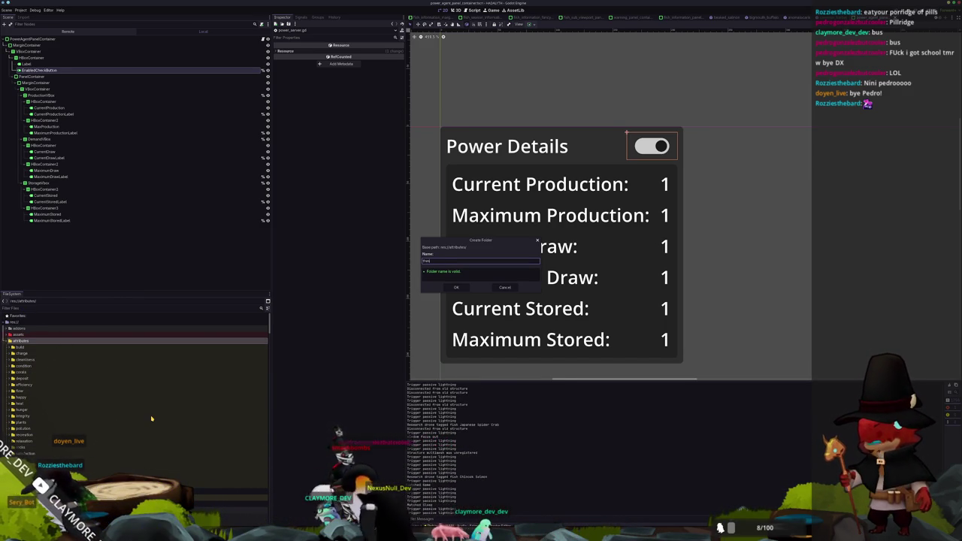
key("Return")
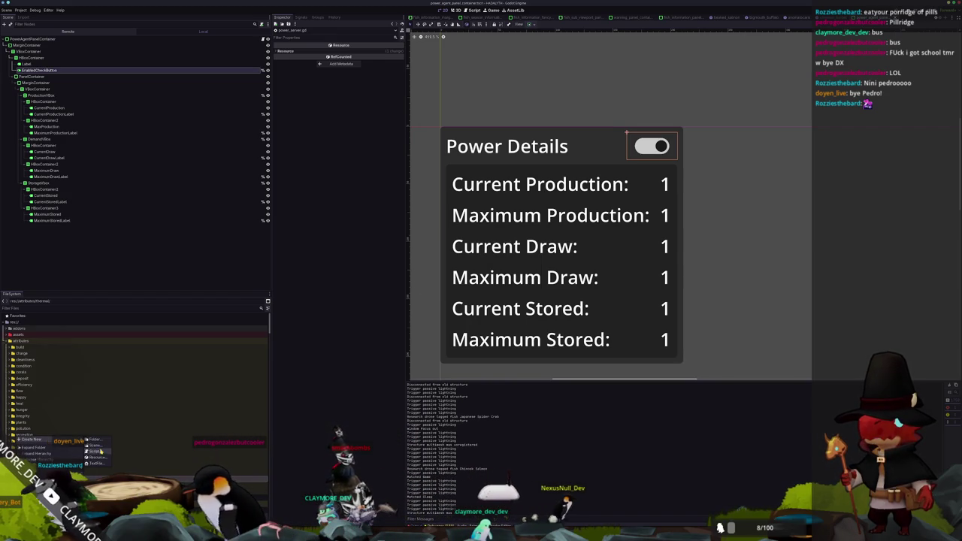
Create a thermal.gd script in the thermal folder inheriting Attribute.
left_click(97, 450)
type("thermal/thermal.gd")
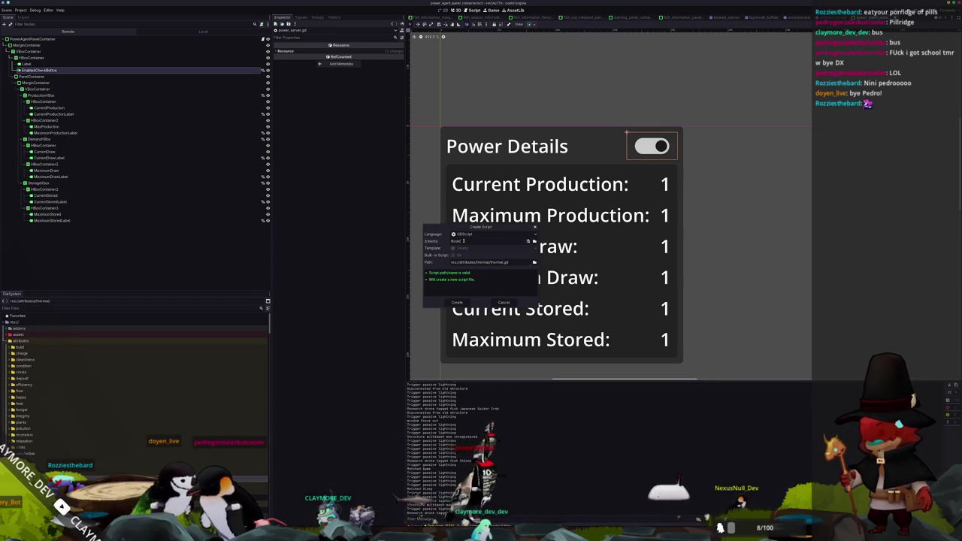
type("ttribute")
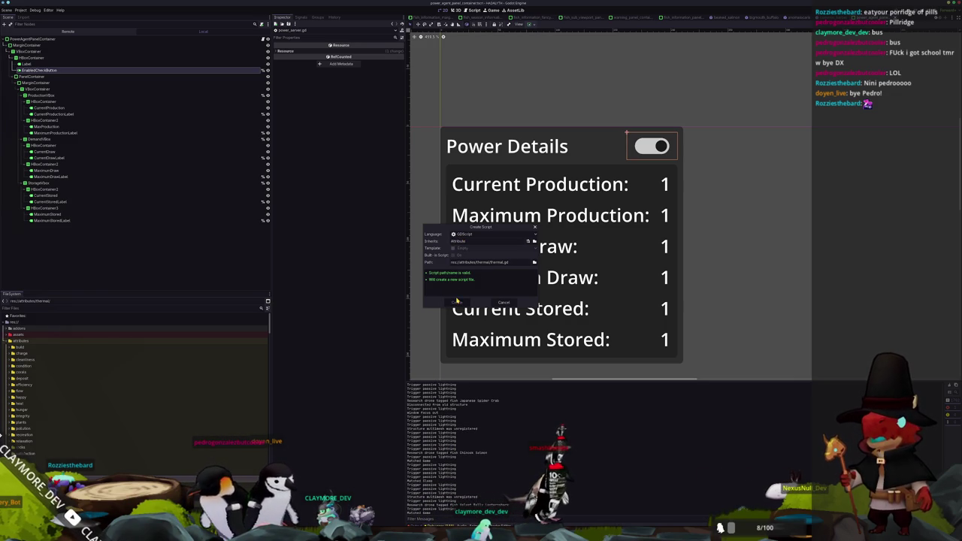
left_click(456, 301)
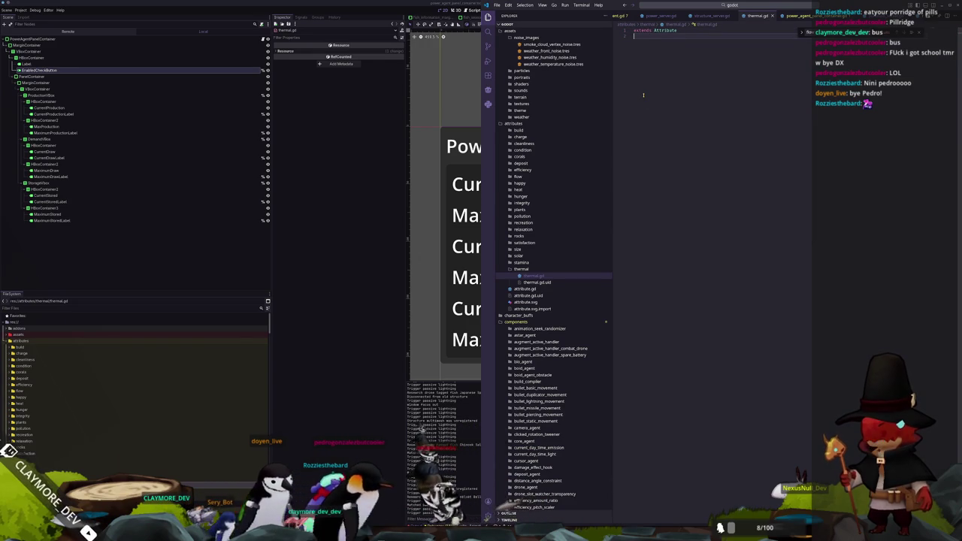
Add class_name Thermal to thermal.gd and collapse the thermal, power_agent, thermal_agent and trail_agent explorer folders.
type("class")
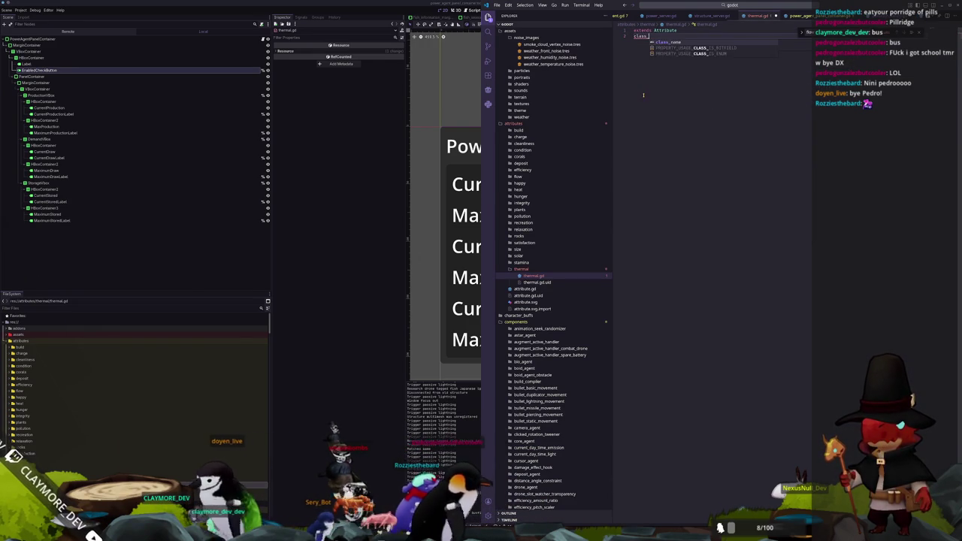
type("_name Thermal")
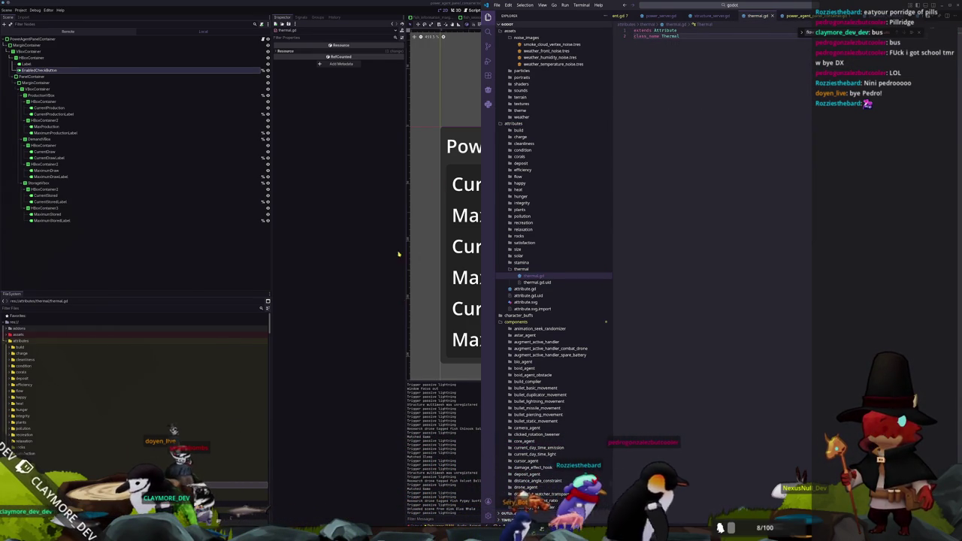
left_click(536, 270)
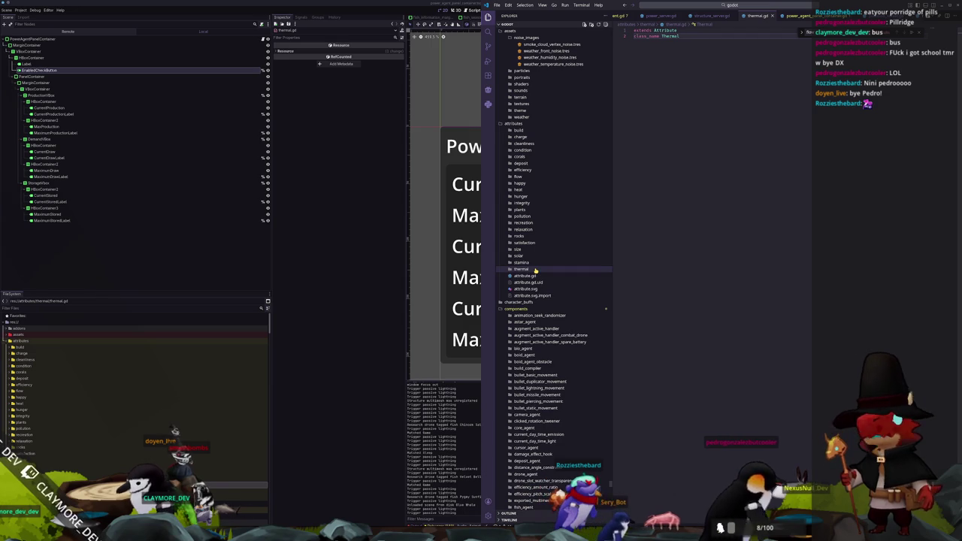
scroll(526, 301, "down", 10)
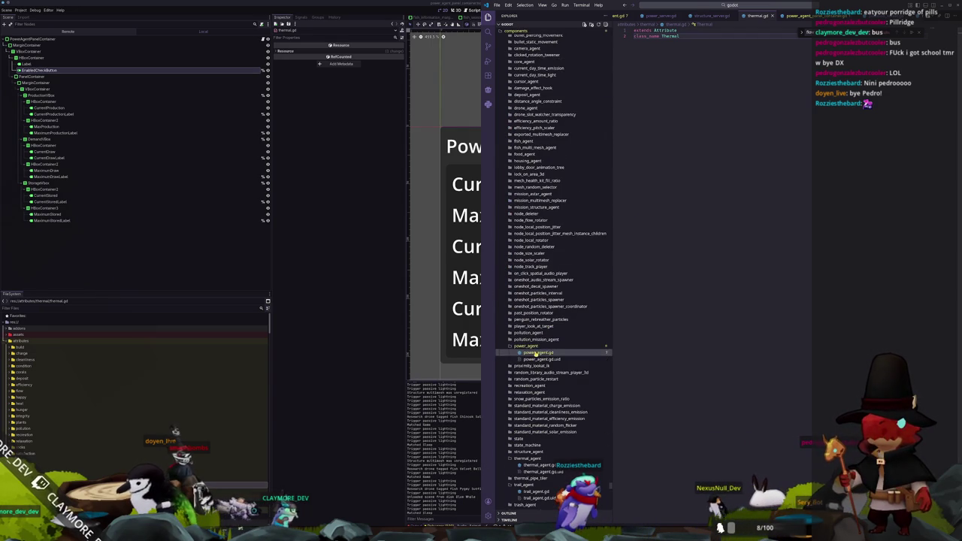
left_click(526, 345)
scroll(532, 345, "down", 3)
left_click(527, 356)
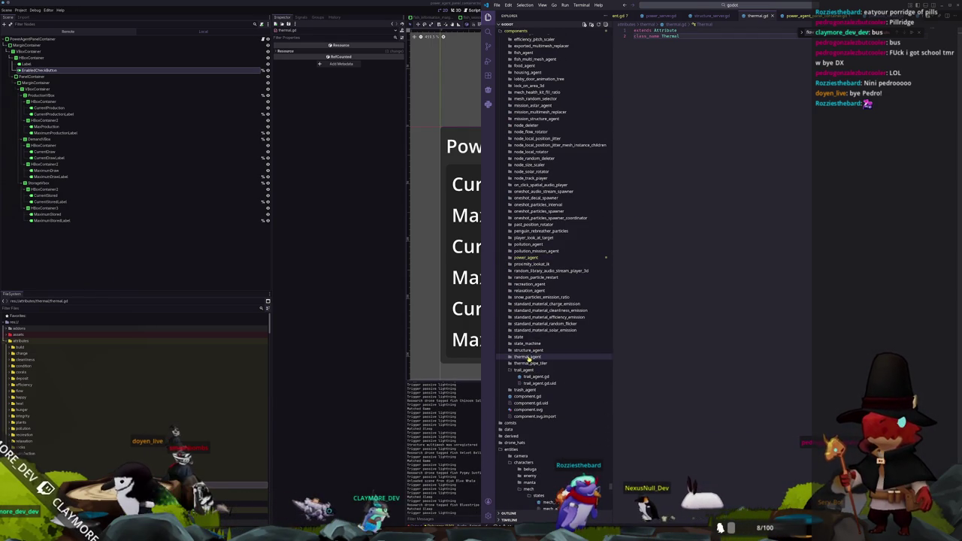
left_click(524, 369)
scroll(523, 371, "down", 3)
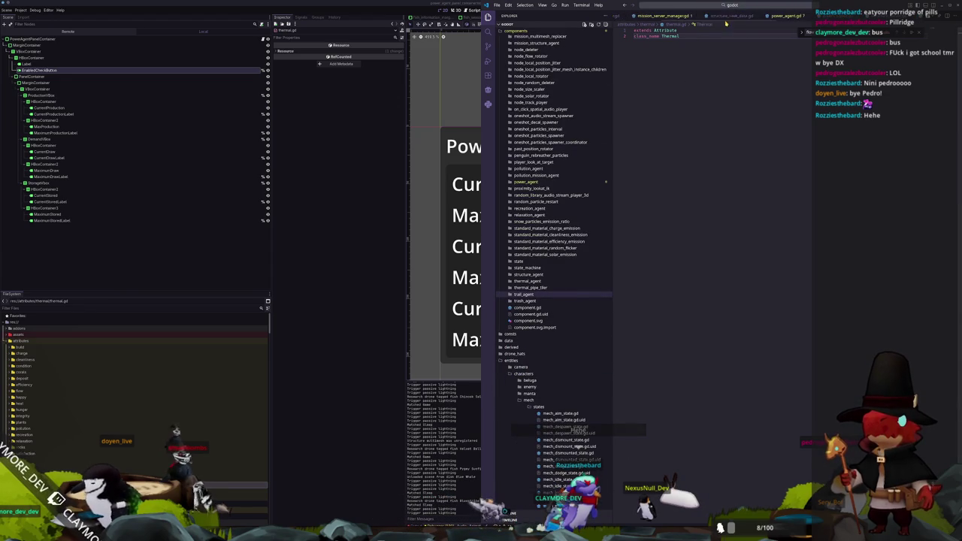
scroll(728, 17, "up", 5)
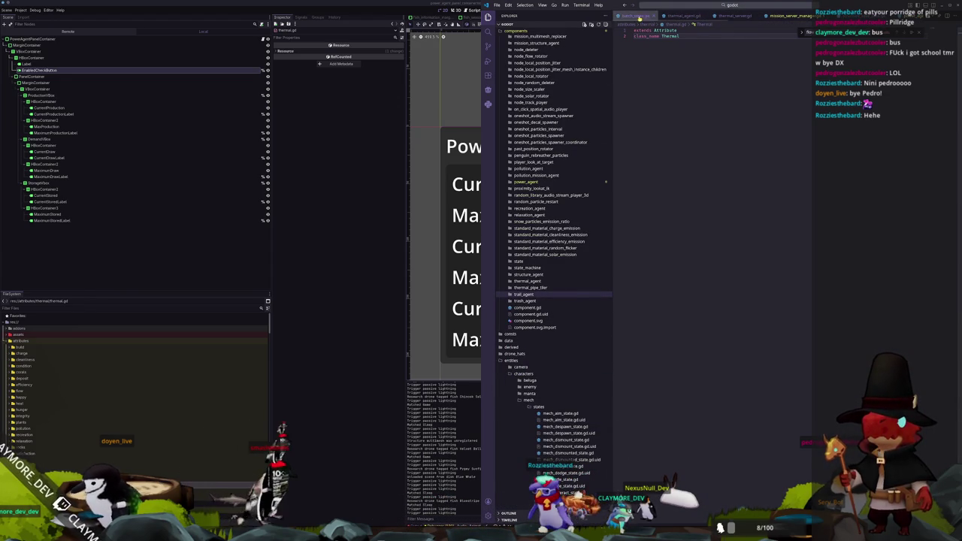
left_click(737, 5)
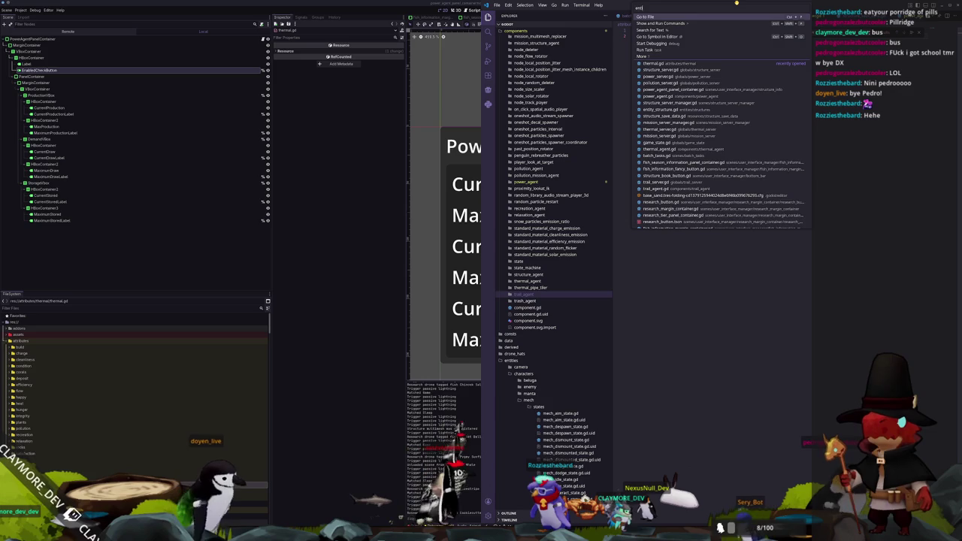
Quick-open entity_structure.gd and scroll up to the Status exports.
type("ity_structure")
key("Return")
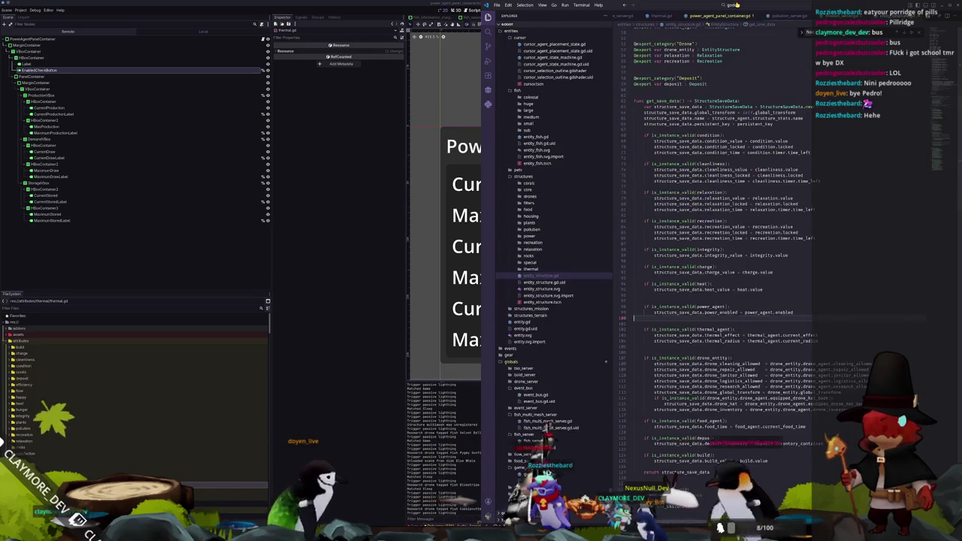
scroll(632, 428, "up", 10)
scroll(633, 429, "up", 2)
scroll(664, 295, "up", 1)
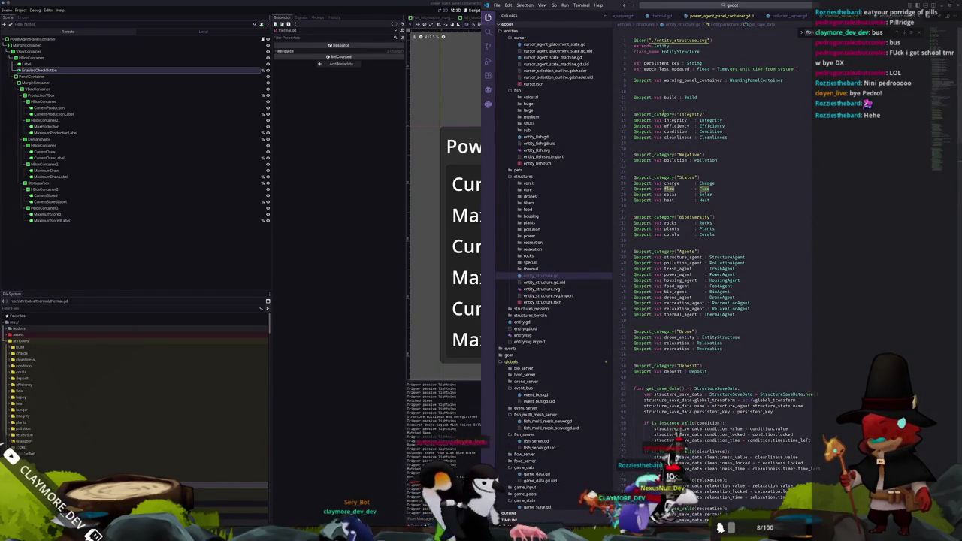
left_click(657, 205)
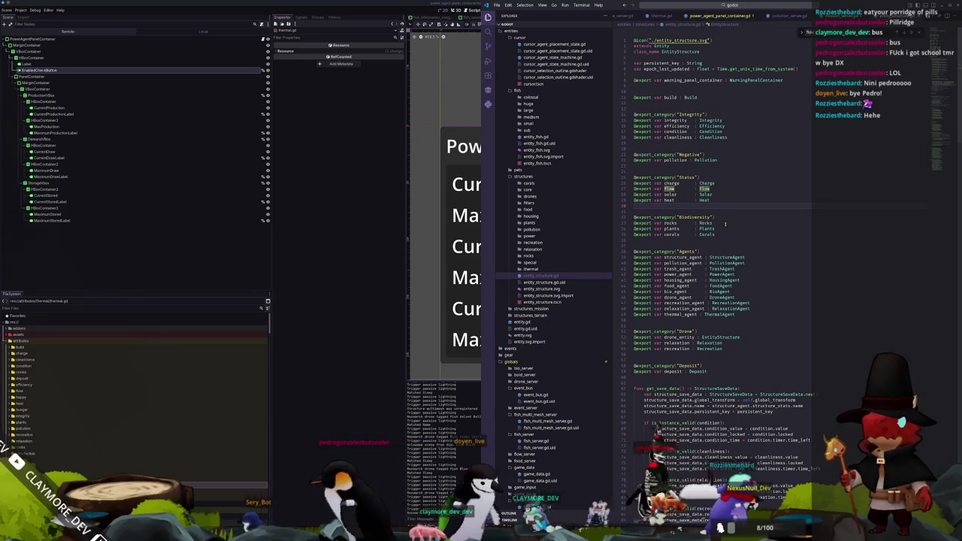
type("@expo")
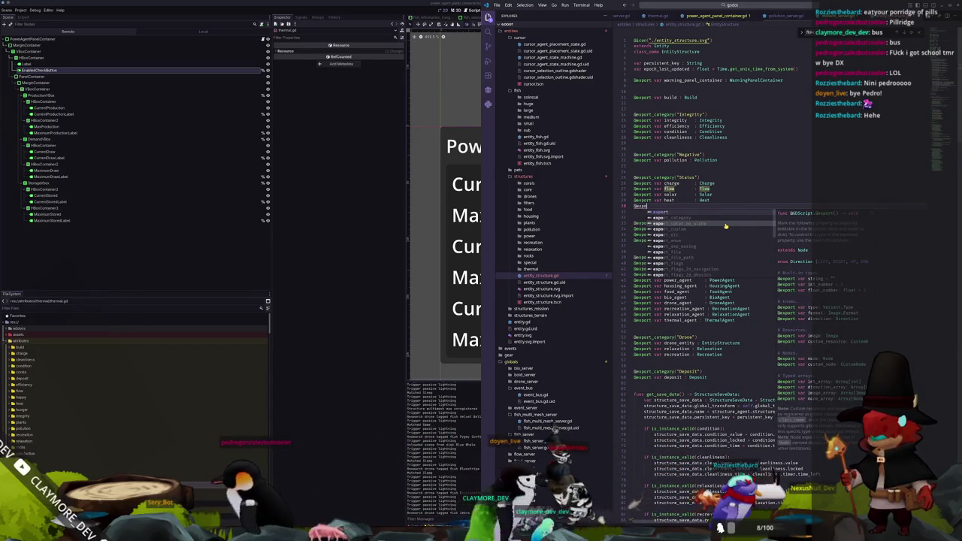
type("rt var the")
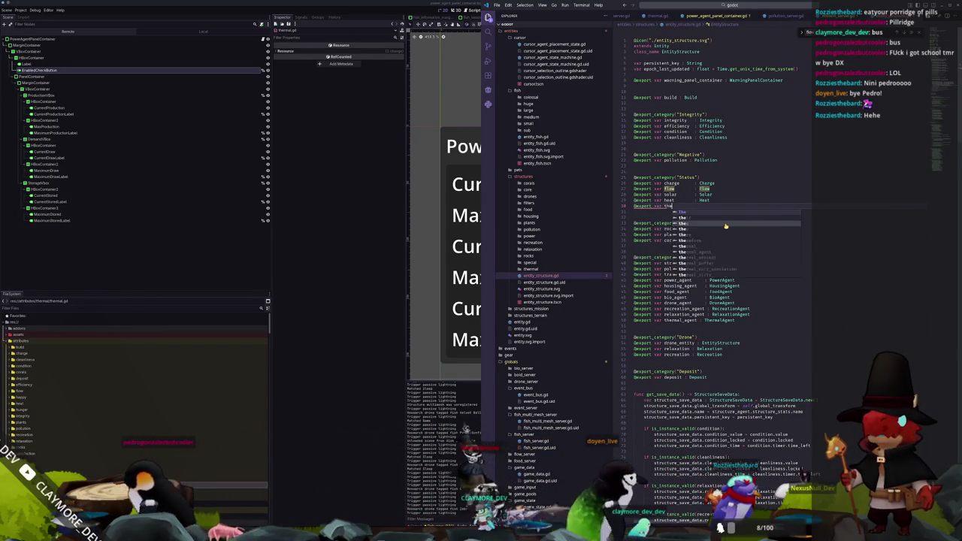
type("rmal     : Thermal")
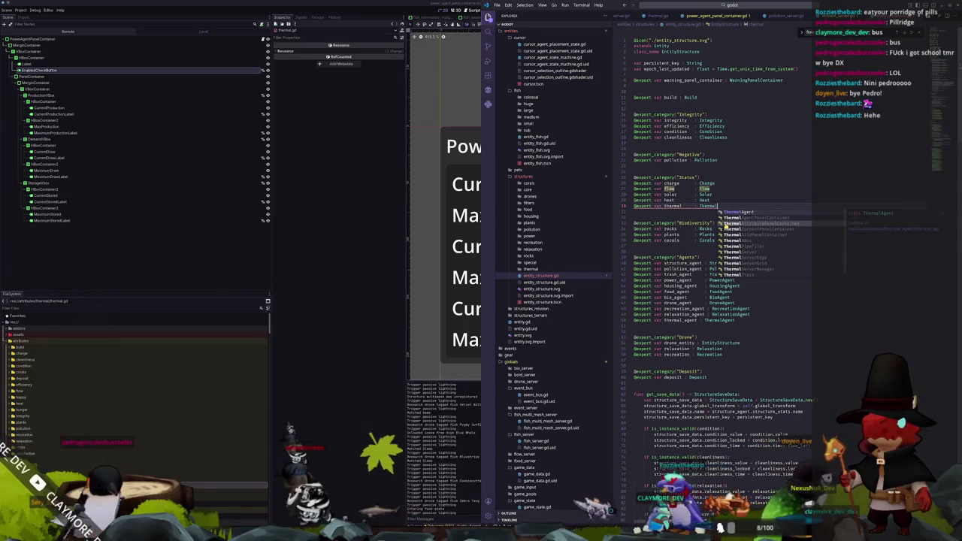
key("Escape")
key("Down")
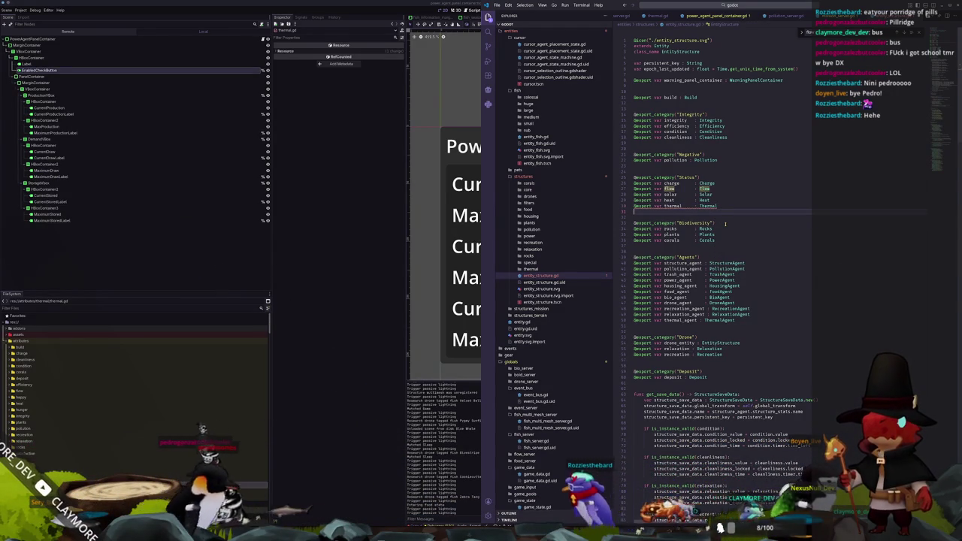
key("alt+Tab")
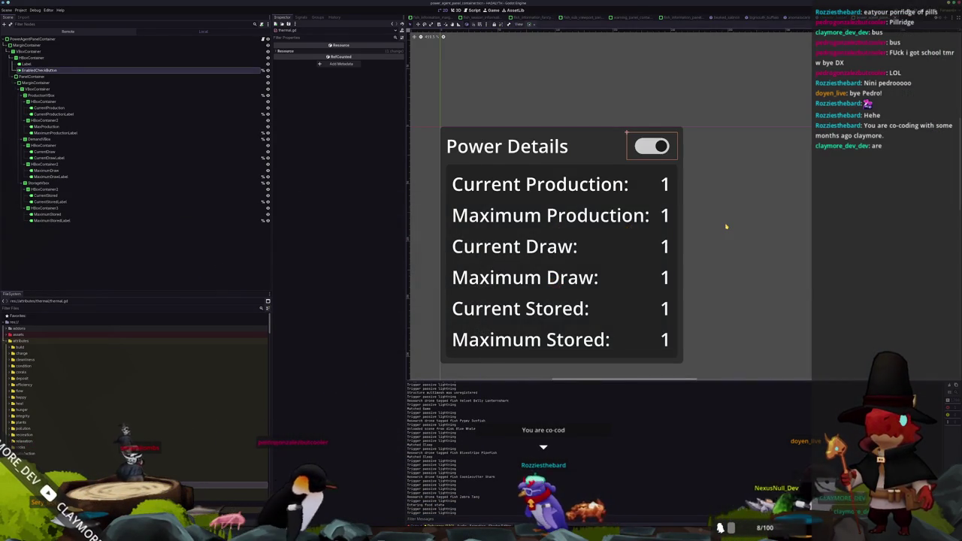
Run the game with F5, save the scene, and return to entity_structure.gd in VS Code.
key("alt+Tab")
key("F5")
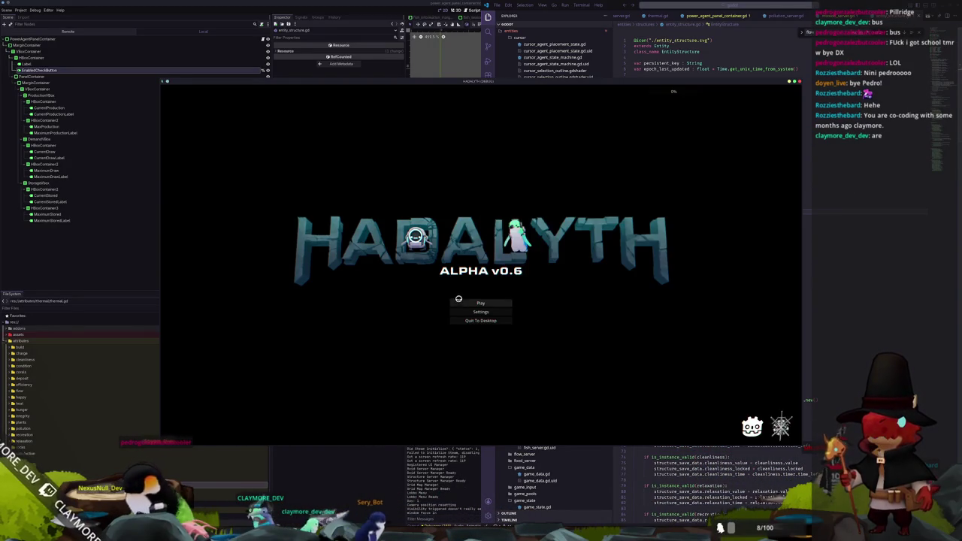
left_click(390, 471)
key("ctrl+s")
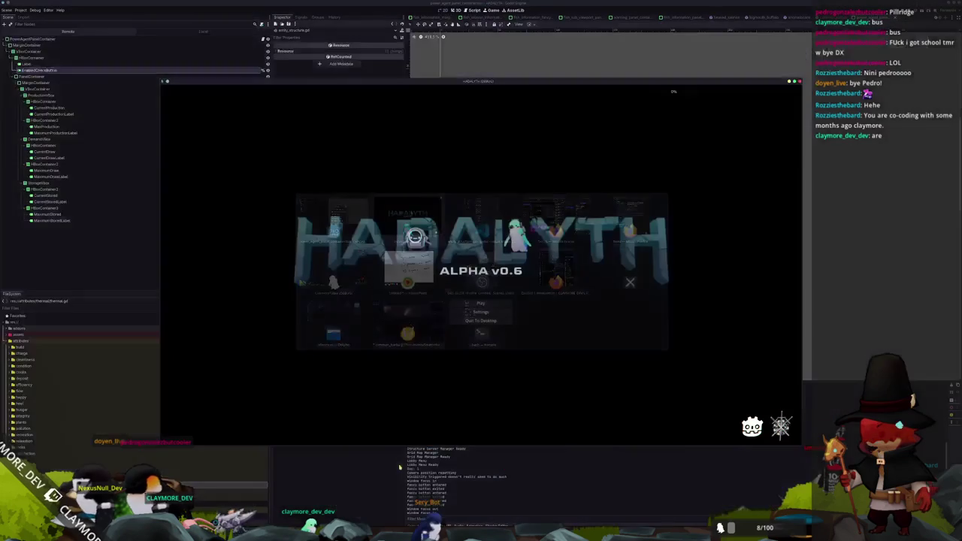
key("alt+Tab")
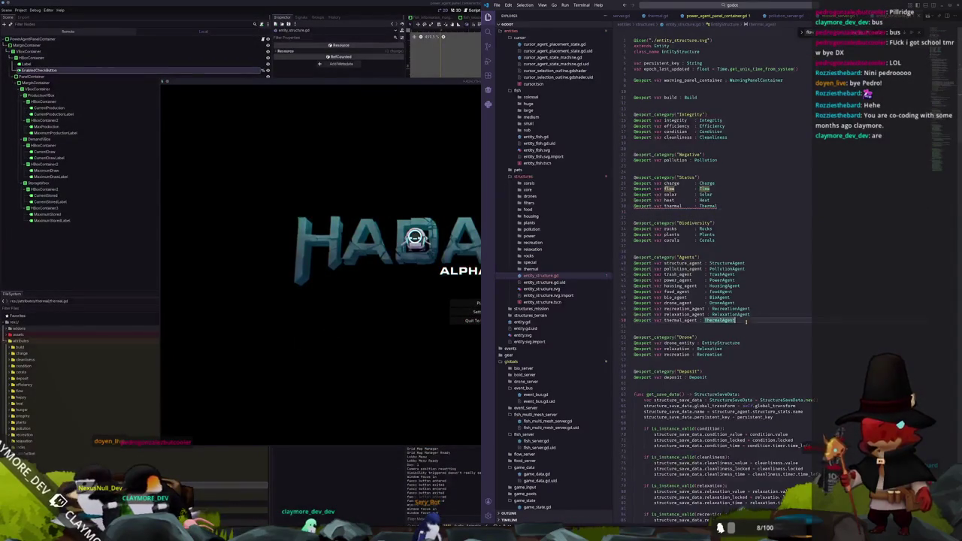
Collapse the thermal and components explorer folders and open thermal.gd.
left_click(529, 270)
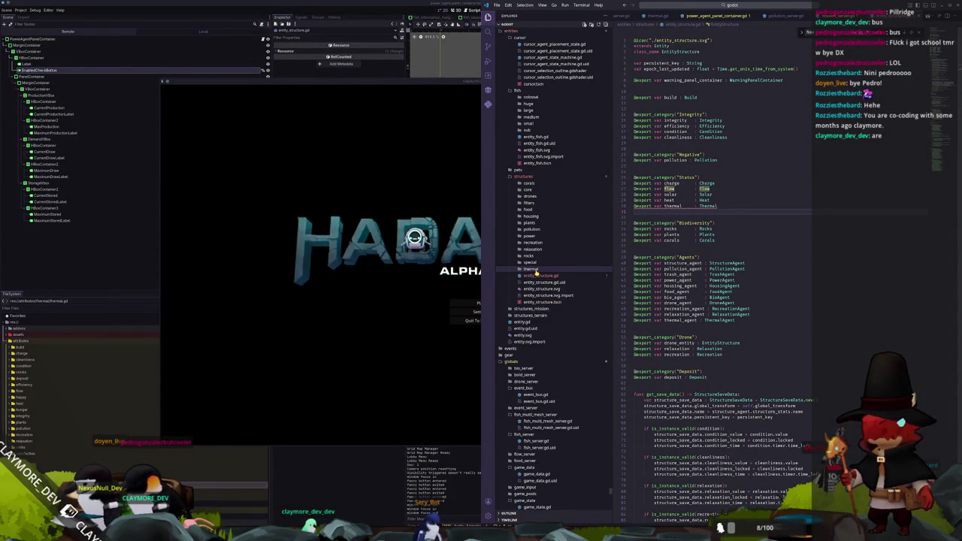
left_click(534, 271)
scroll(536, 274, "up", 3)
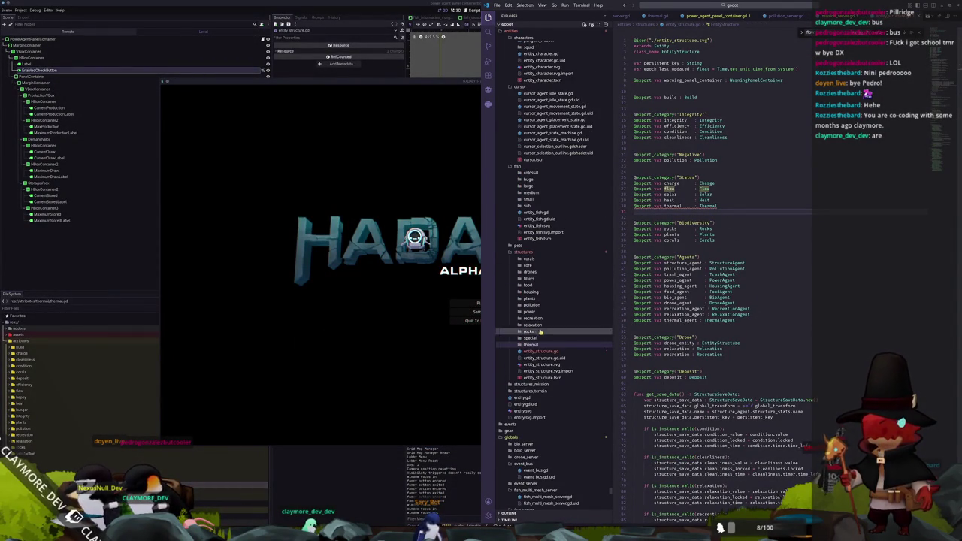
scroll(540, 343, "up", 15)
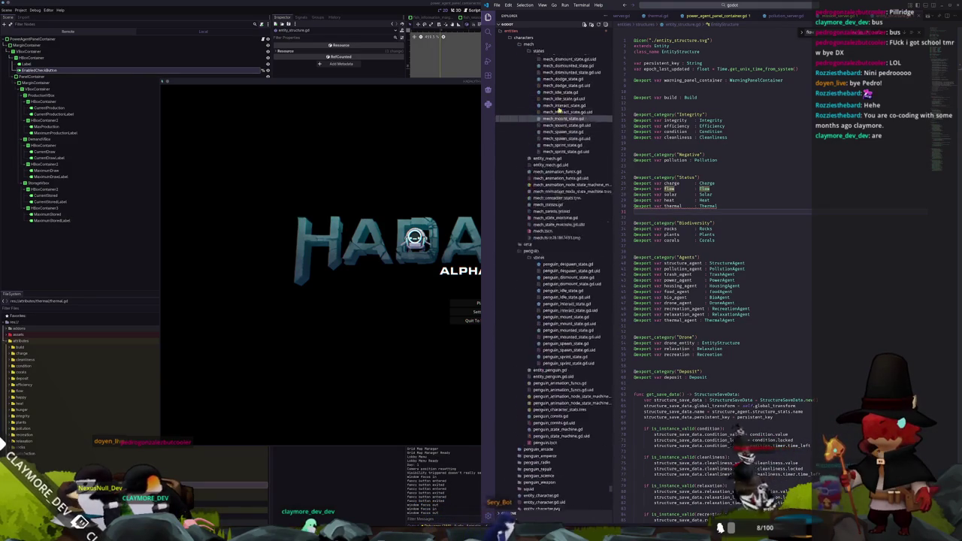
scroll(530, 77, "up", 10)
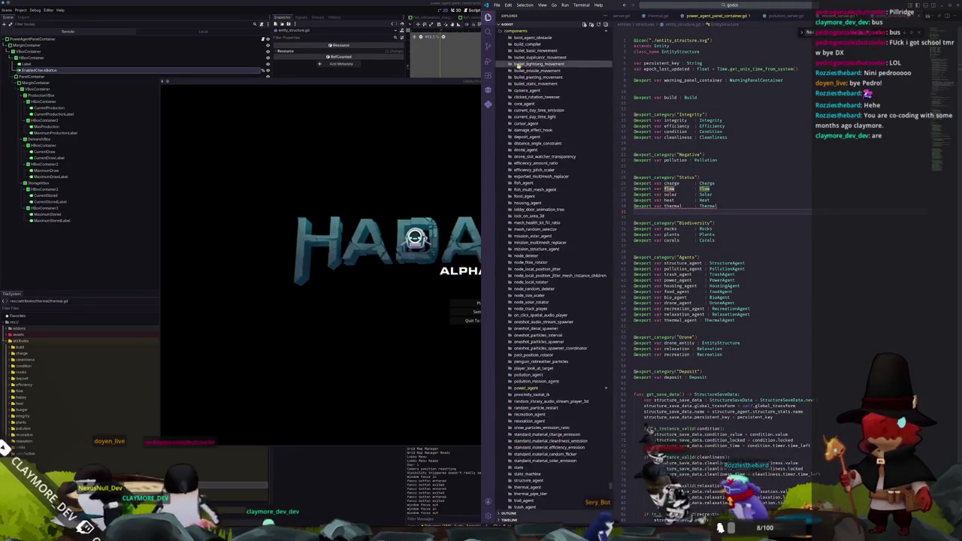
left_click(517, 46)
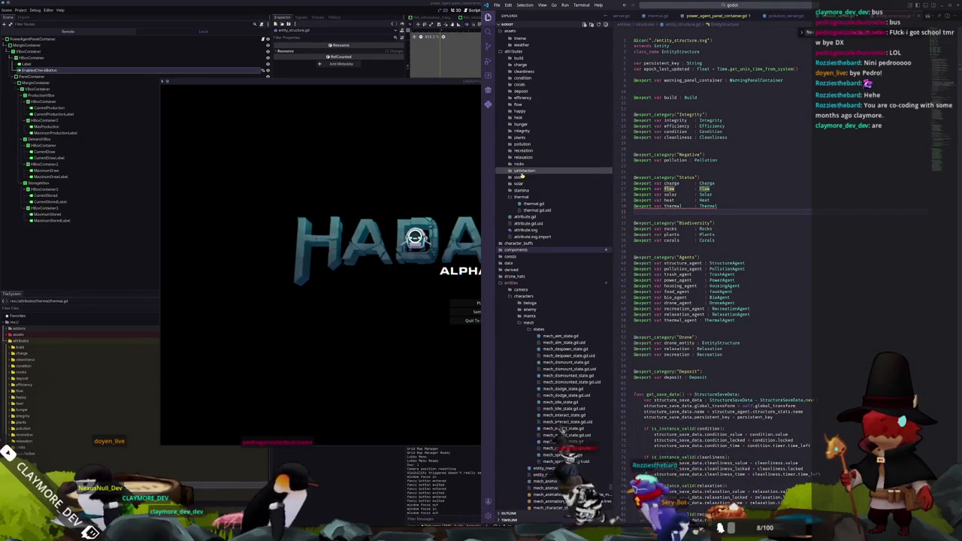
left_click(527, 203)
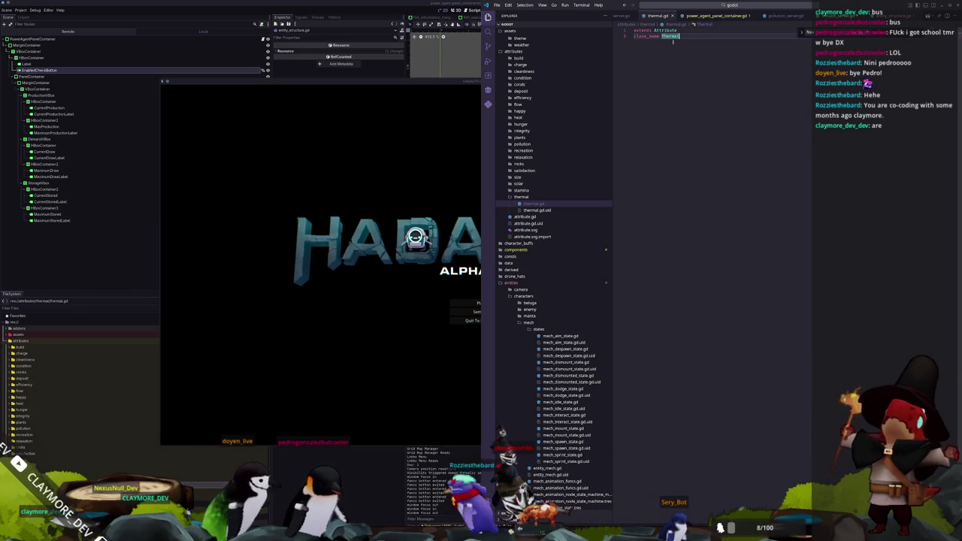
Search the project for '%Thermal' and step through the matches in entity_structure.gd.
left_click(726, 7)
type("%Th")
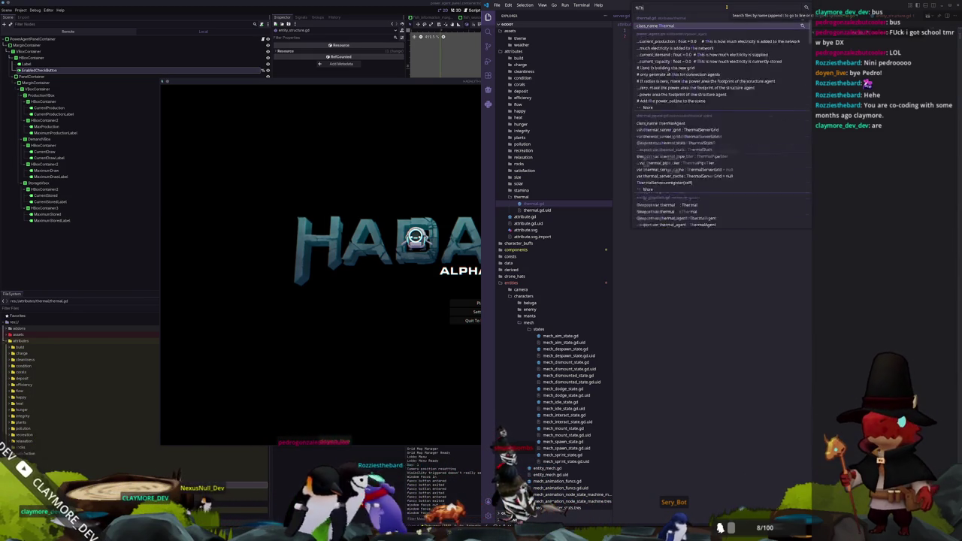
type("ermal")
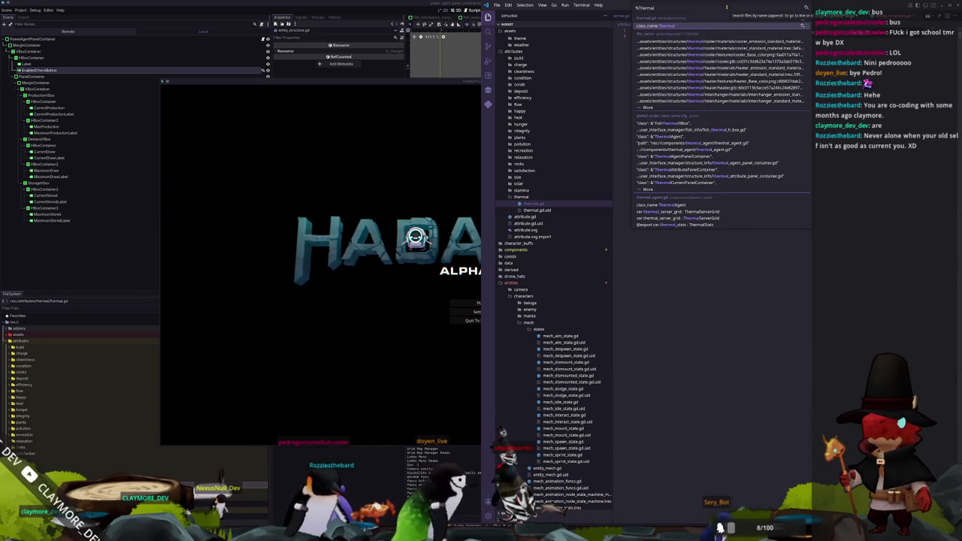
key("Down")
key("Down")
key("Down")
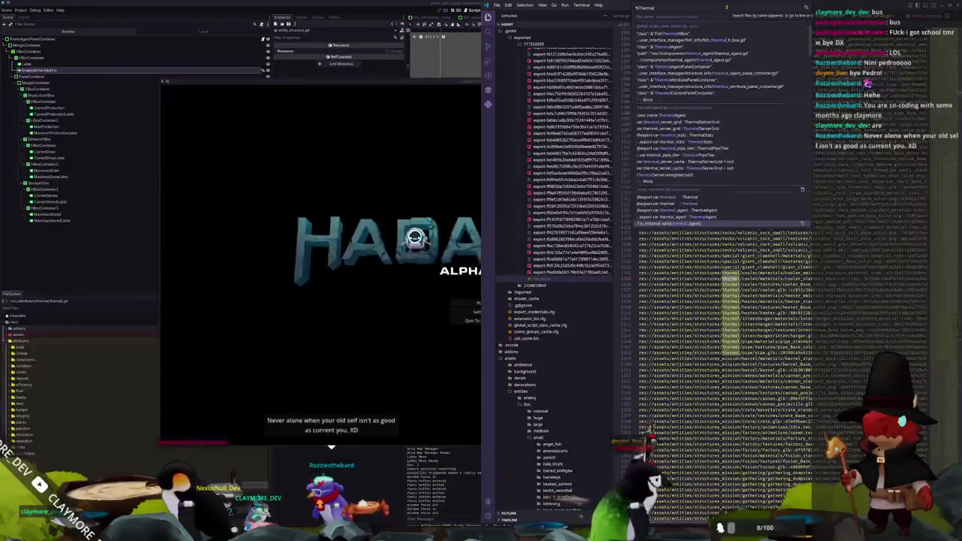
key("Down")
key("Up")
key("Up")
key("Up")
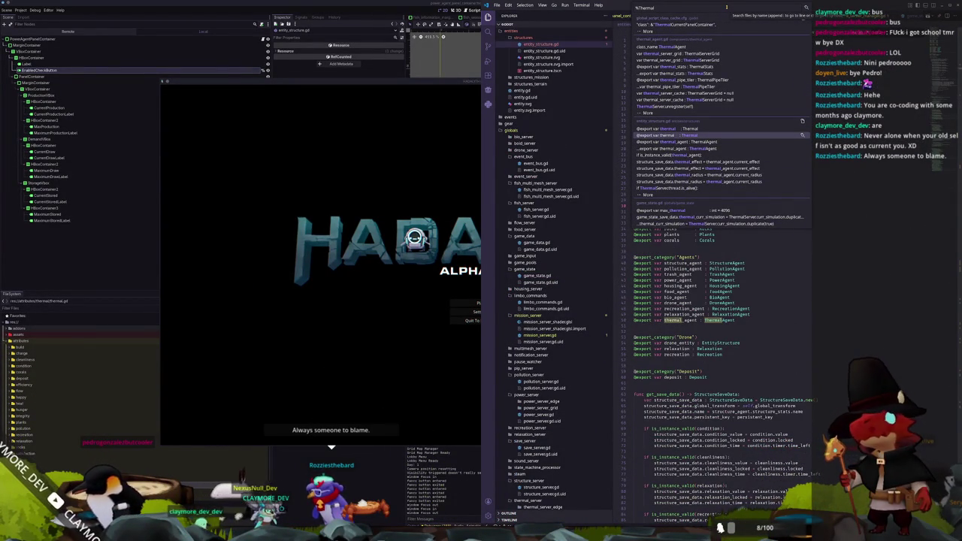
key("Down")
key("Down")
key("Down")
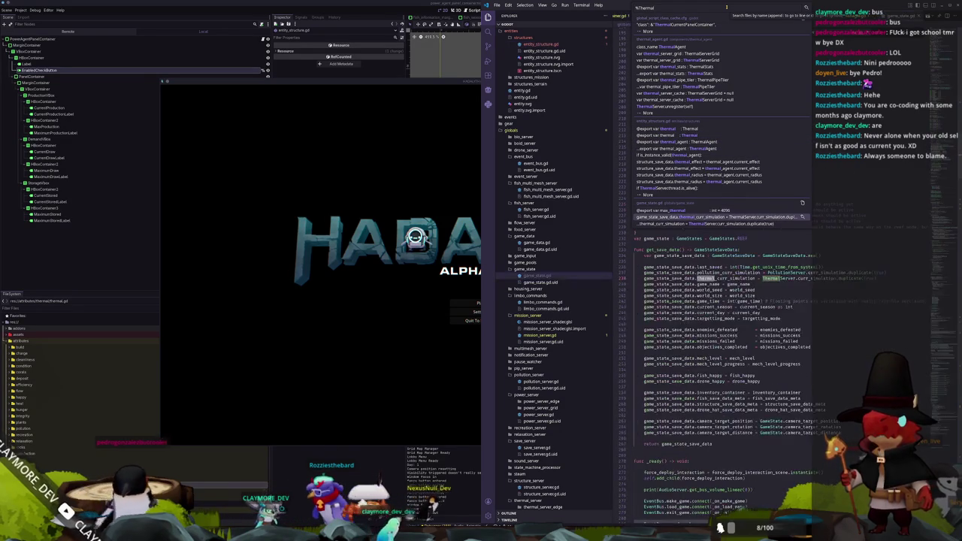
key("Return")
Select the Thermal class name, then go back to the thermal export line in entity_structure.gd.
left_click(697, 51)
key("ctrl+alt+minus")
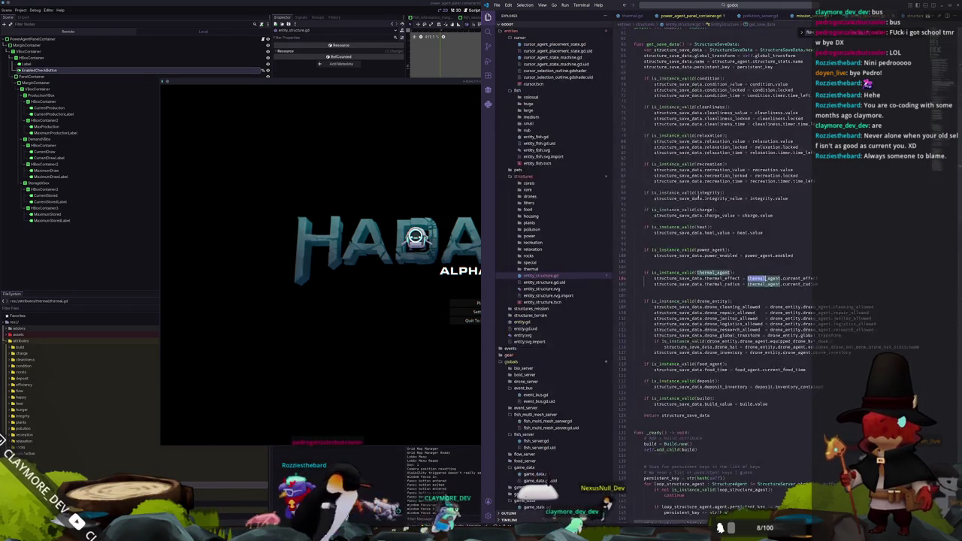
scroll(711, 300, "up", 5)
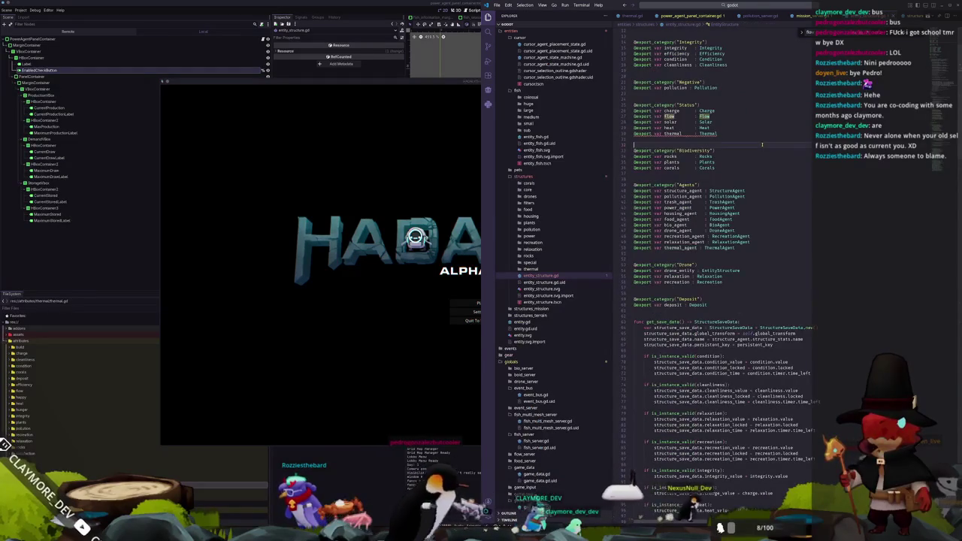
scroll(711, 197, "up", 4)
left_click(711, 197)
left_click(727, 185)
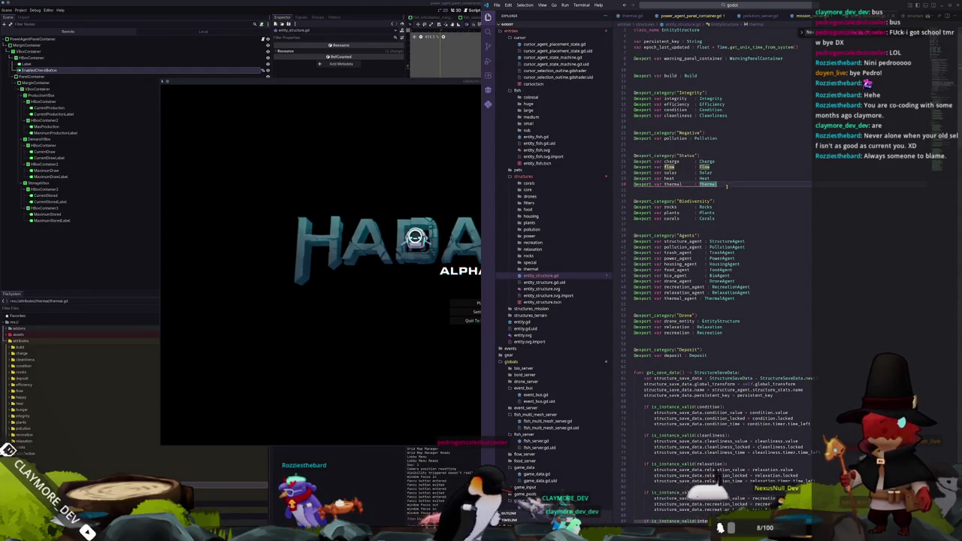
Look inside the thermal structures cooler subfolder, then switch back to the Godot editor.
left_click(531, 270)
left_click(537, 276)
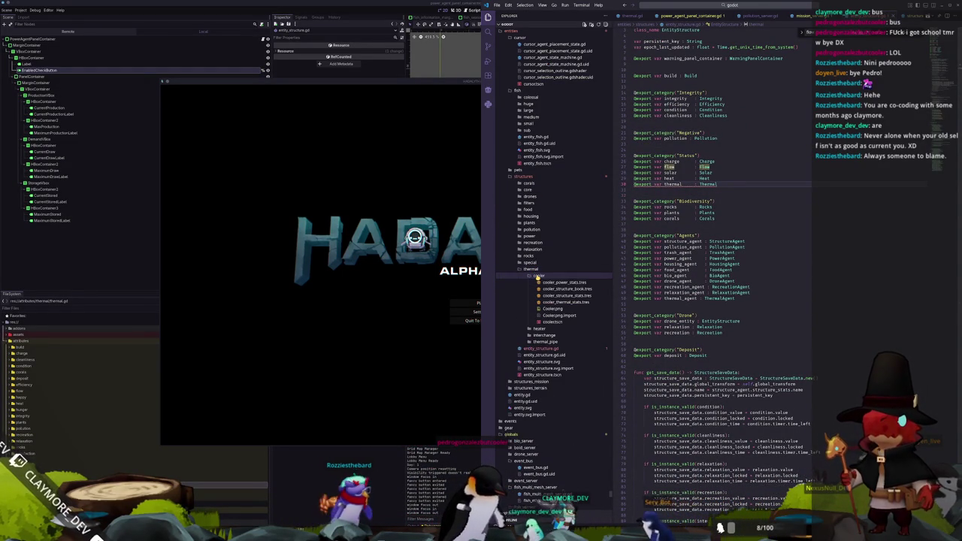
left_click(534, 269)
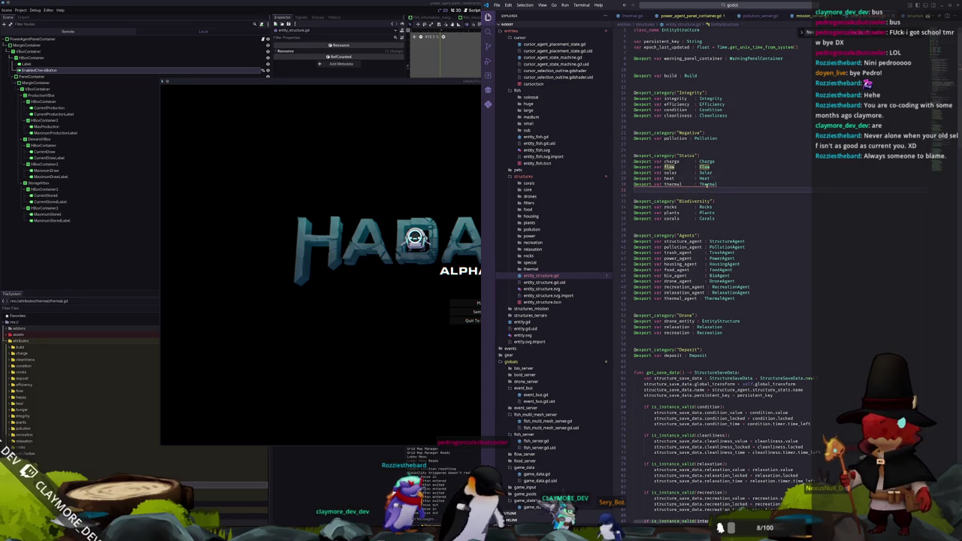
mouse_move(707, 186)
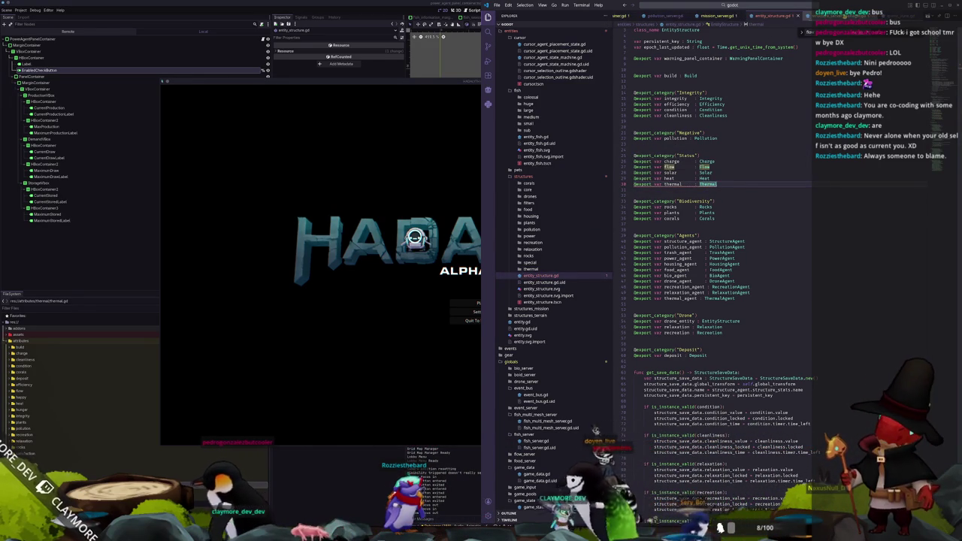
key("alt+Tab")
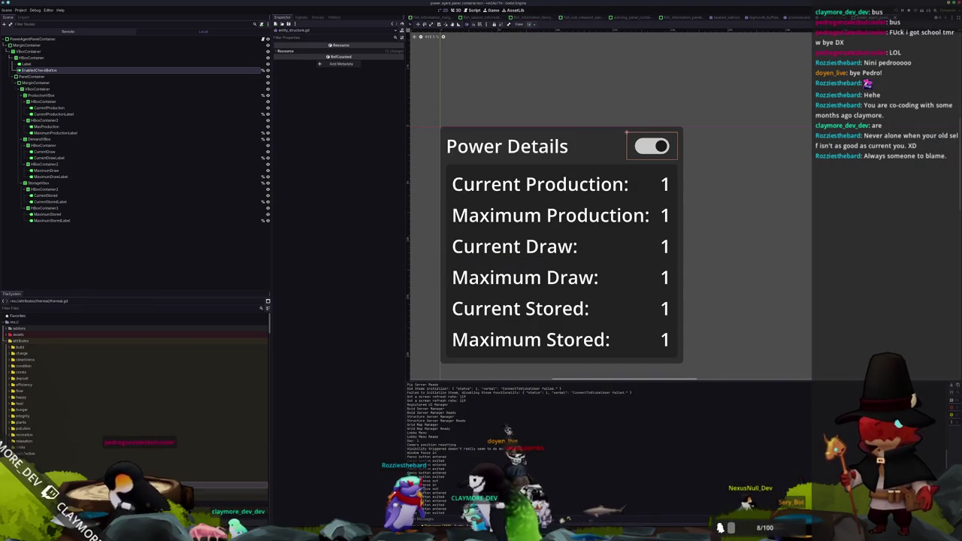
key("alt+Tab")
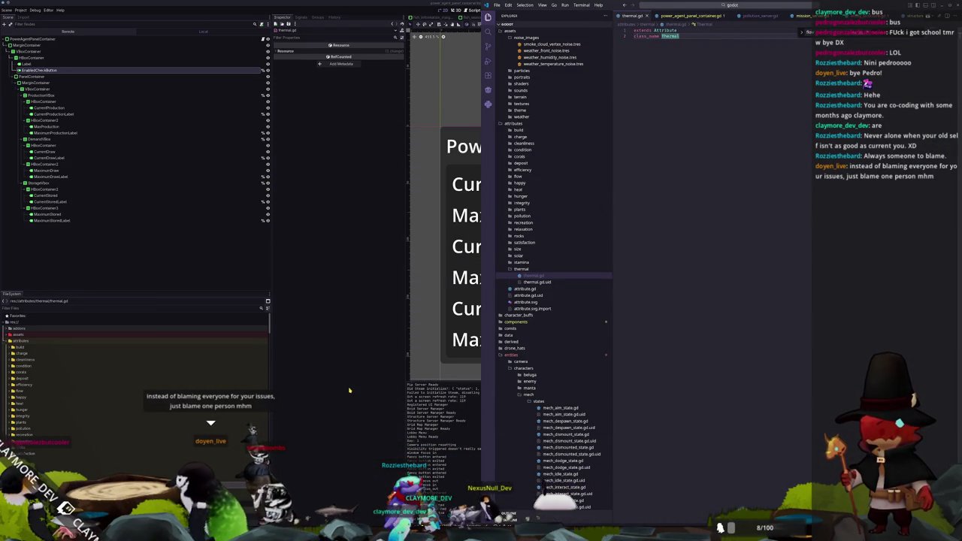
left_click(332, 396)
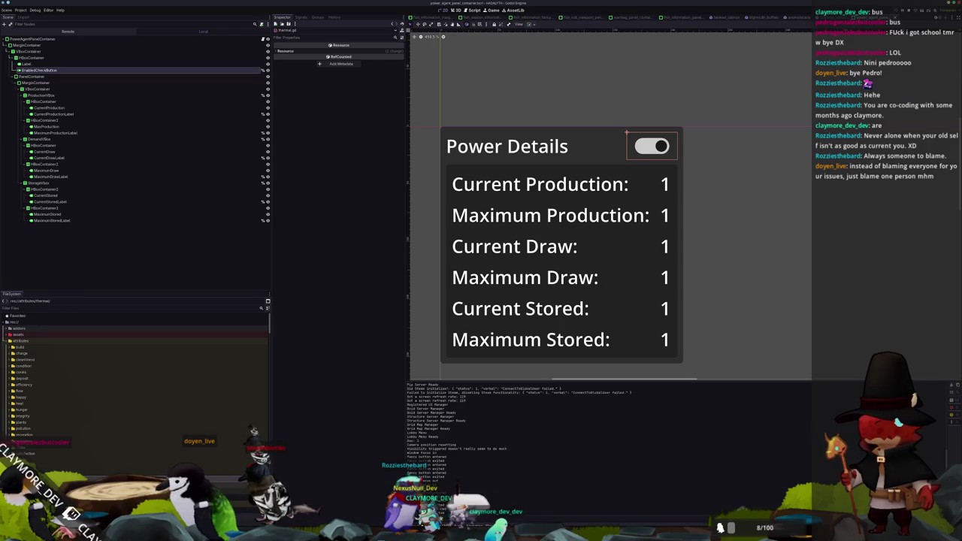
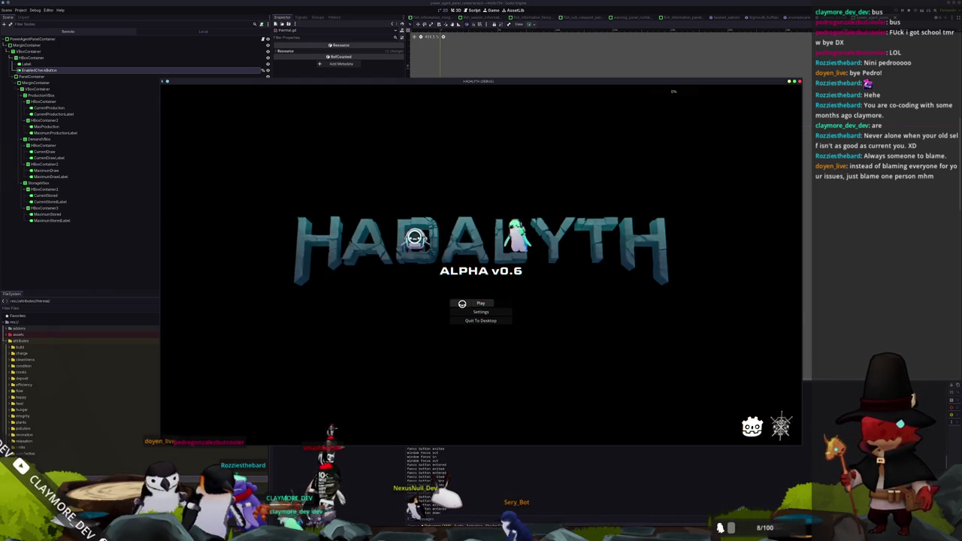
Load save slot 2 in the test run, close the game and return to the panel script.
left_click(462, 303)
left_click(468, 300)
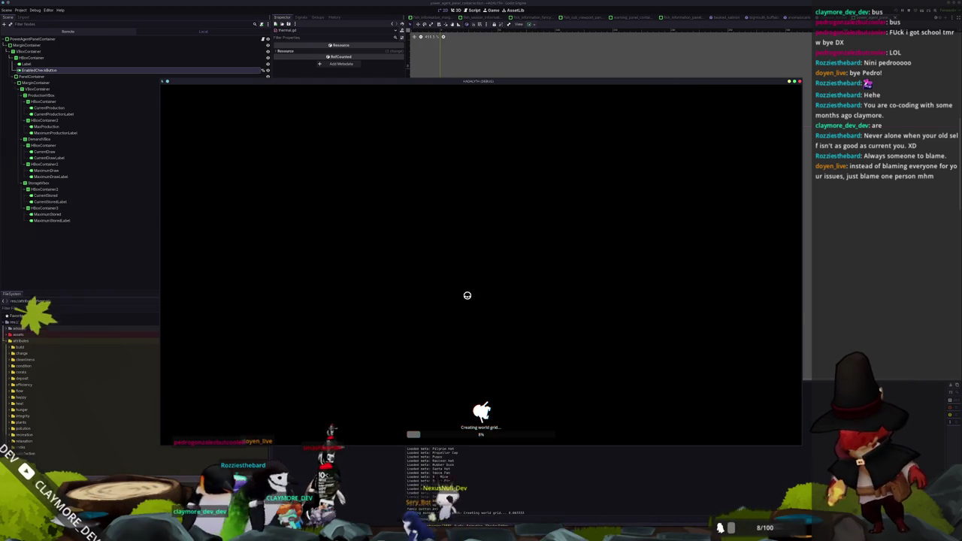
key("alt+Tab")
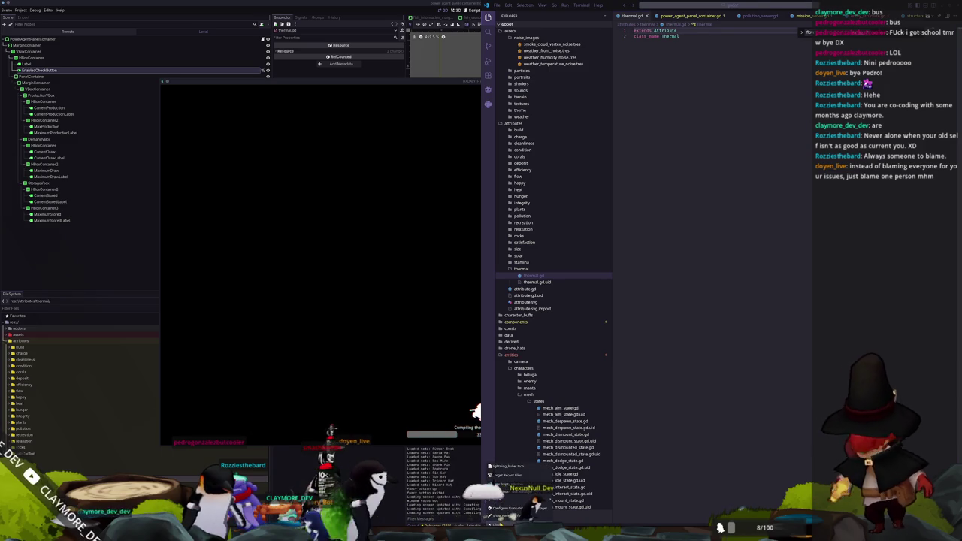
key("alt+Tab")
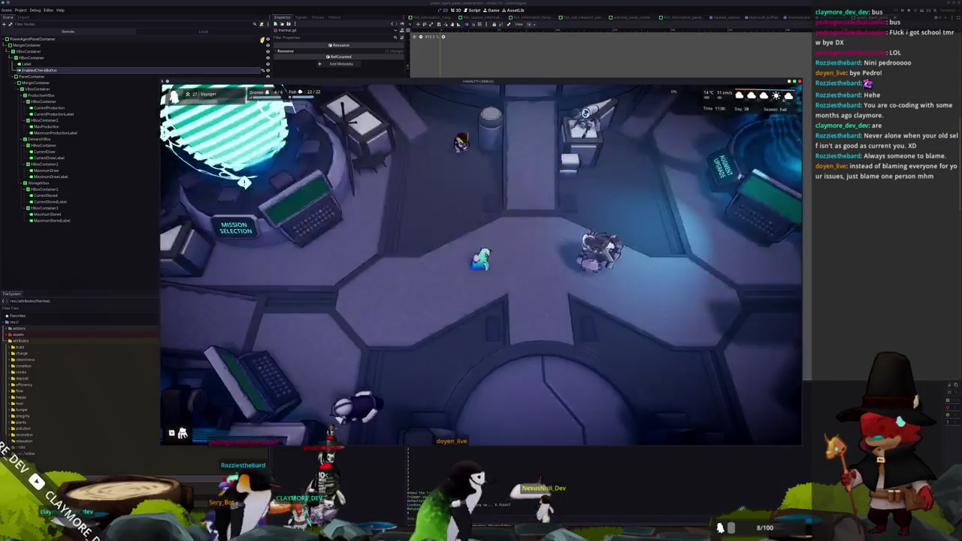
key("F8")
key("alt+Tab")
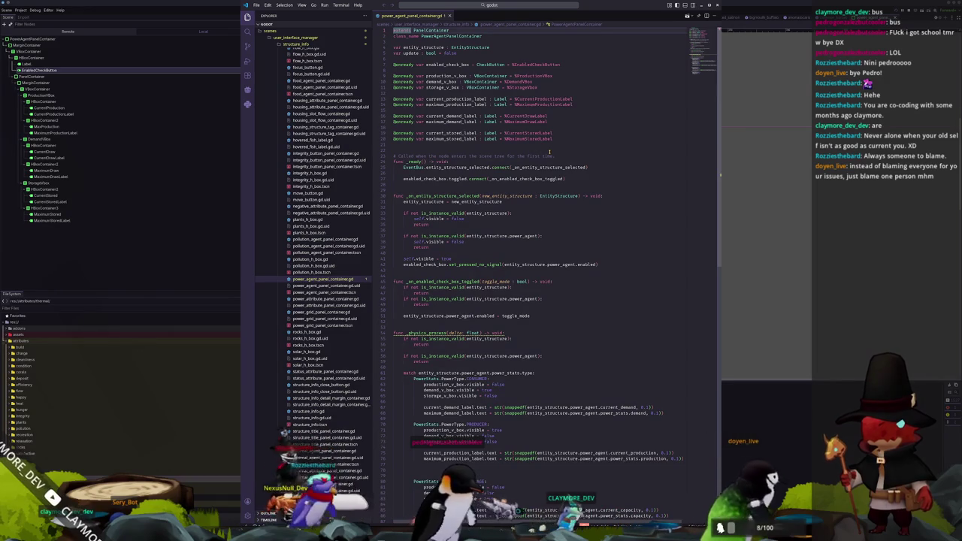
Open entity_structure.gd in VS Code with the file finder.
key("ctrl+p")
type("entity_st")
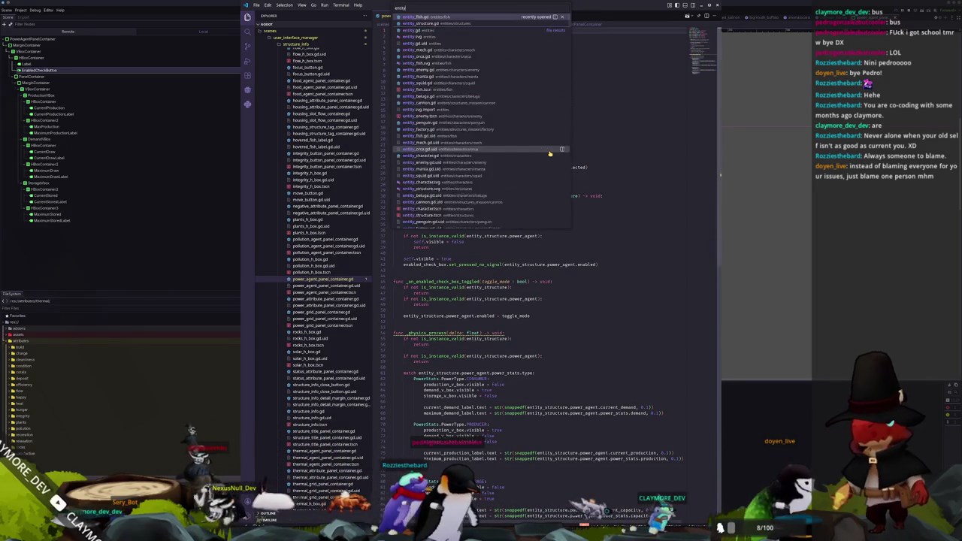
key("Return")
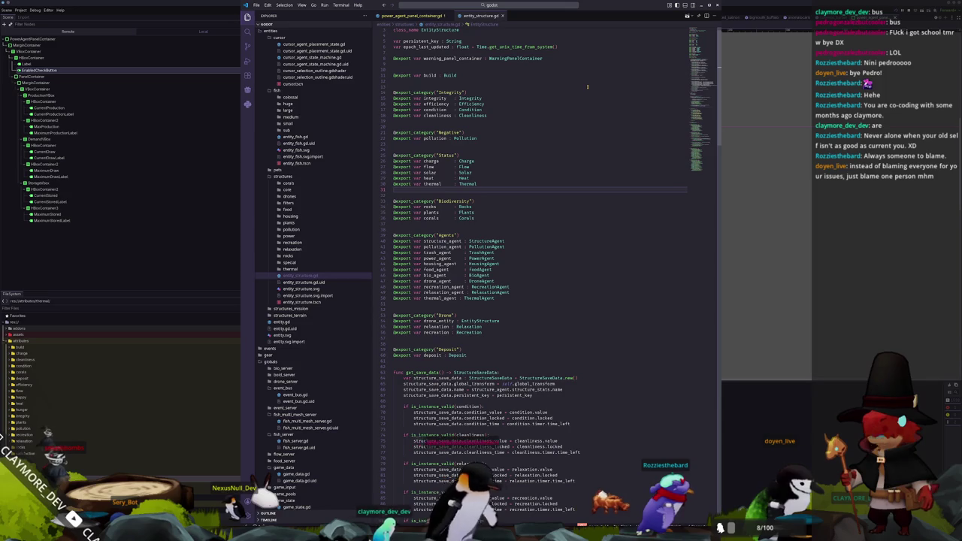
Tile VS Code and Godot side by side in a 25/50/25 three-column layout.
key("super+Right")
key("super+Left")
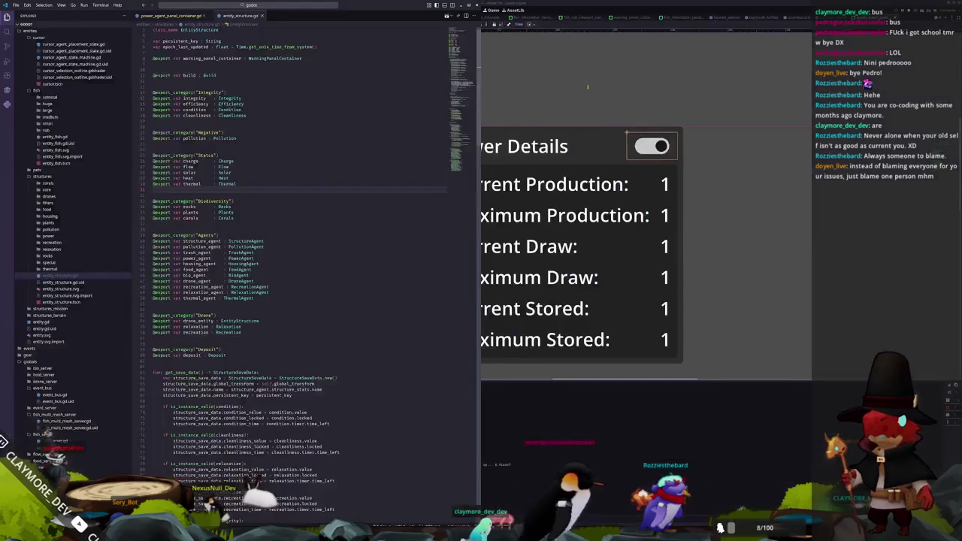
key("super+Right")
mouse_move(848, 6)
left_mouse_down()
mouse_move(586, 105)
mouse_move(463, 108)
mouse_move(489, 97)
mouse_move(430, 105)
left_mouse_up()
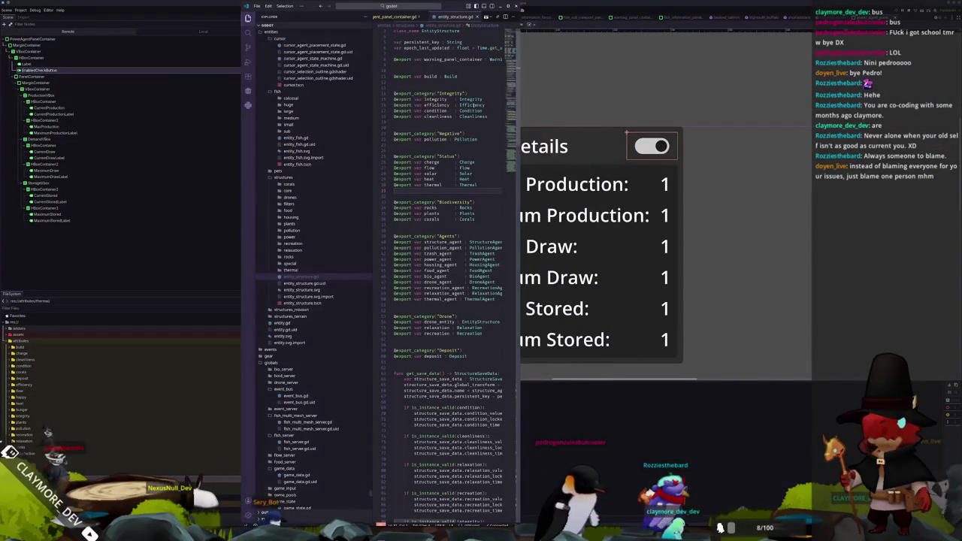
left_click_drag(456, 6, 500, 62)
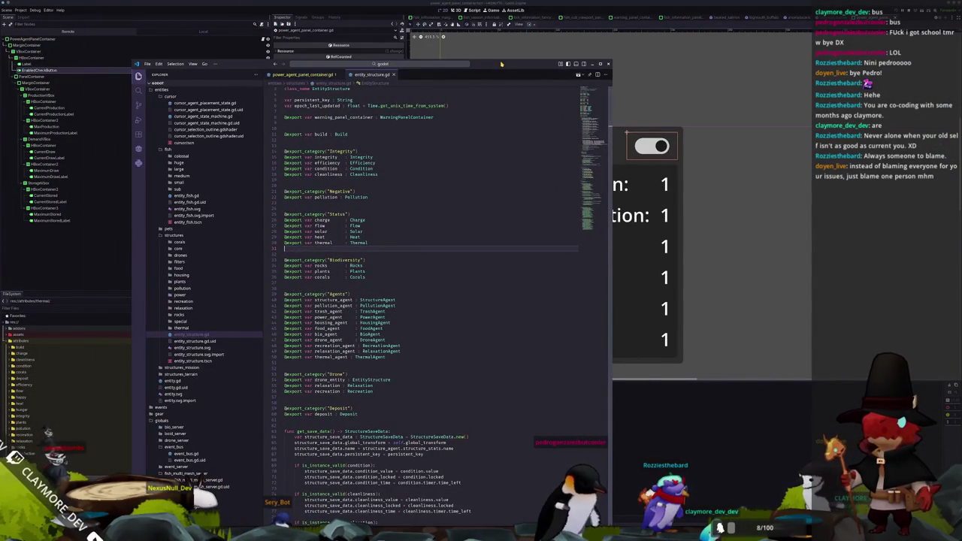
key("super+t")
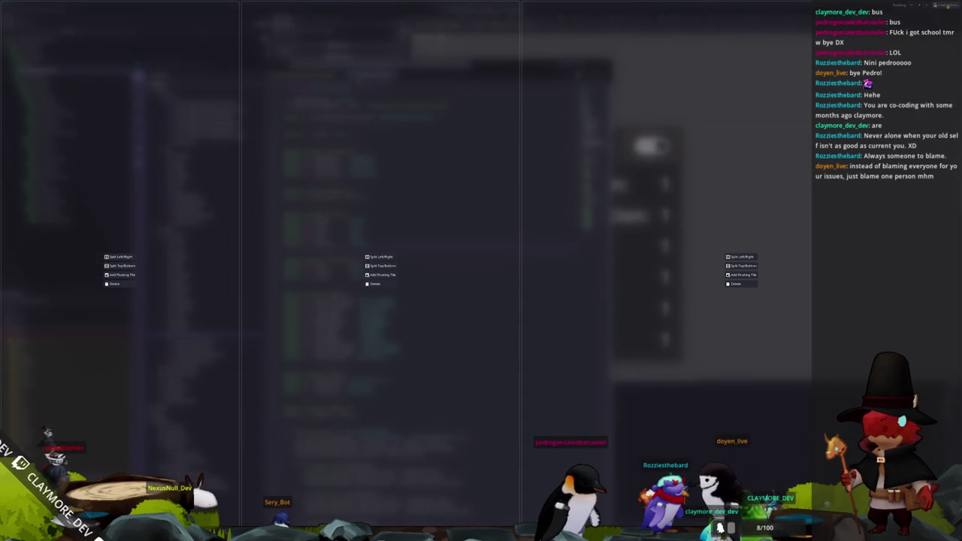
left_click(495, 266)
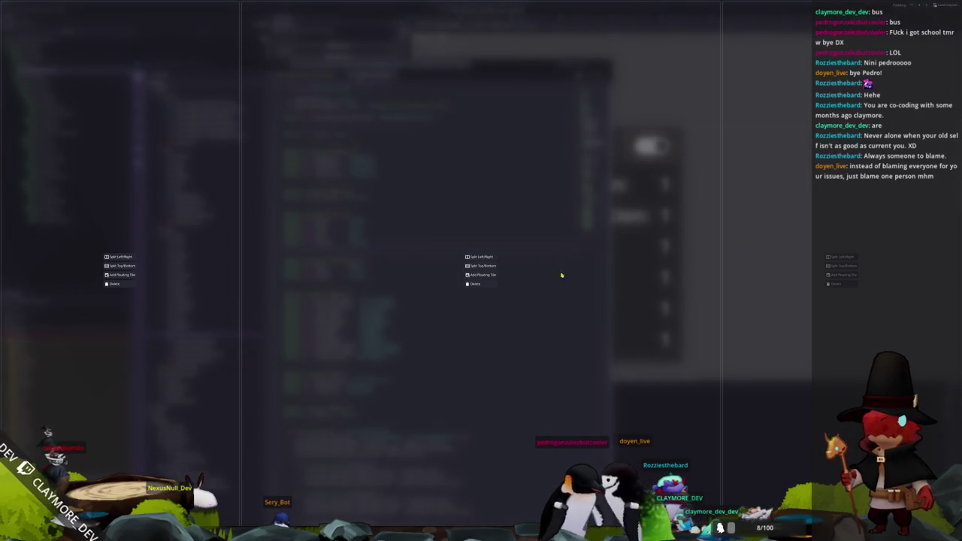
key("Escape")
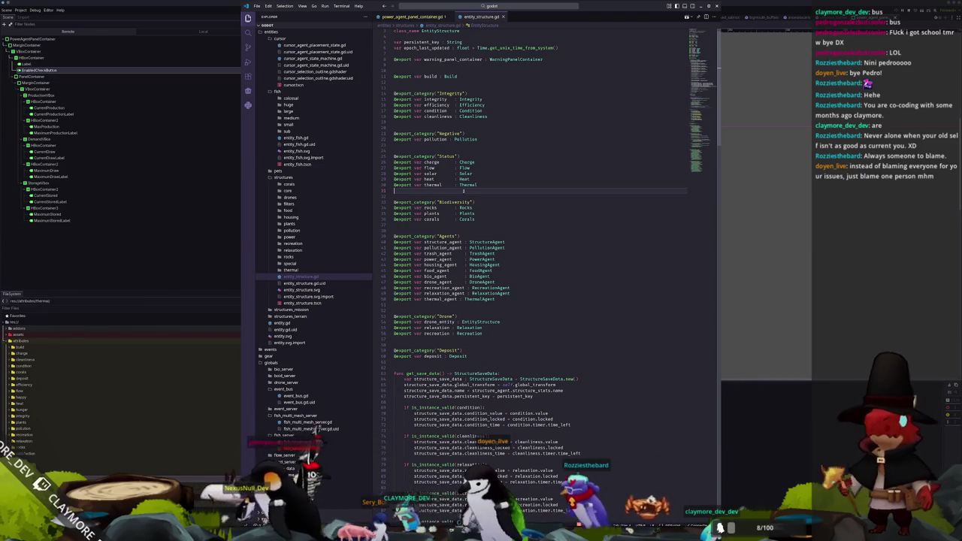
Highlight the thermal export in entity_structure.gd to see where it's used.
scroll(462, 191, "down", 10)
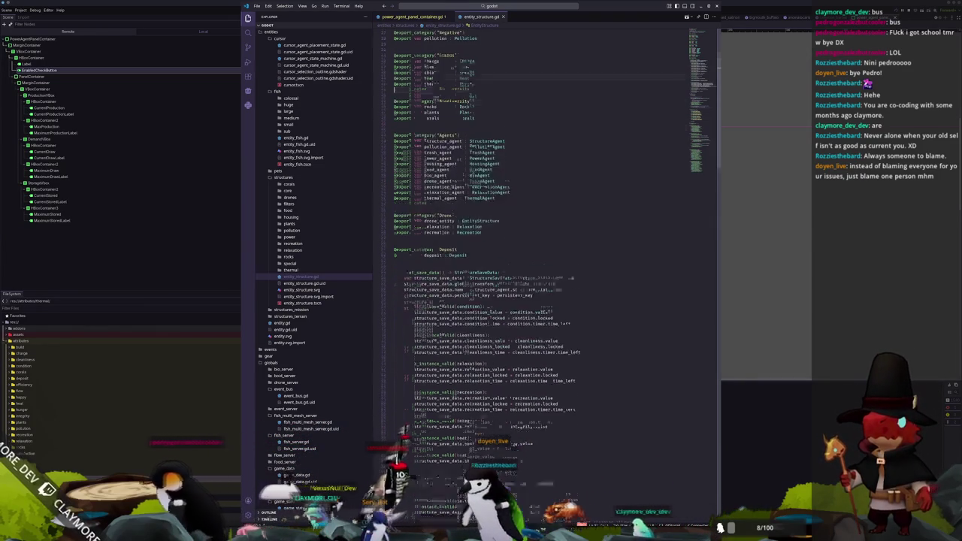
scroll(471, 193, "up", 10)
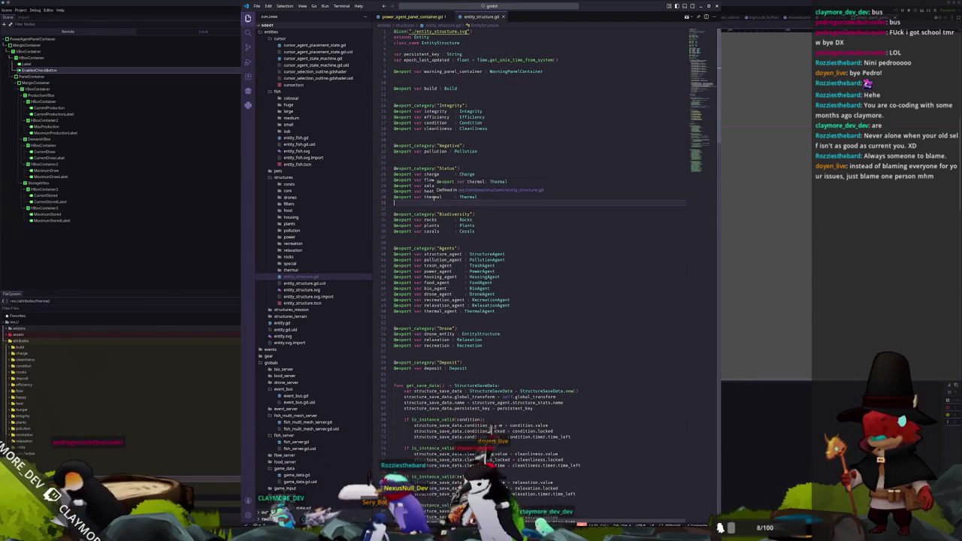
double_click(433, 197)
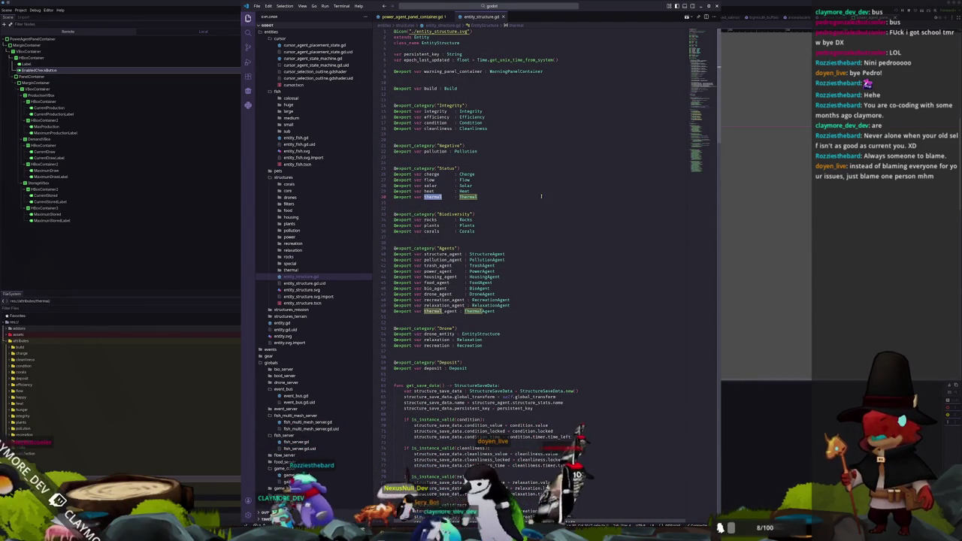
left_click(470, 7)
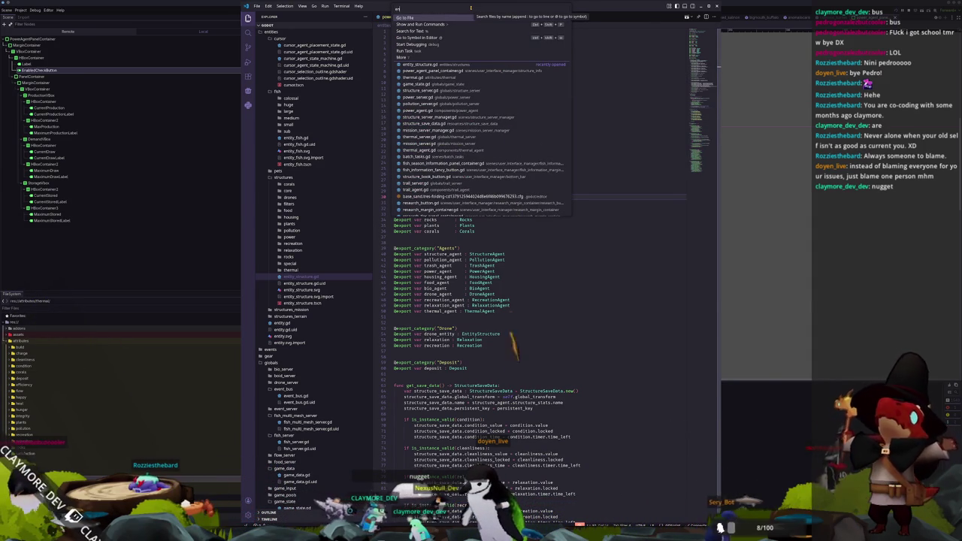
Open structure_server.gd from the file search.
type("entity")
key("BackSpace")
key("BackSpace")
key("BackSpace")
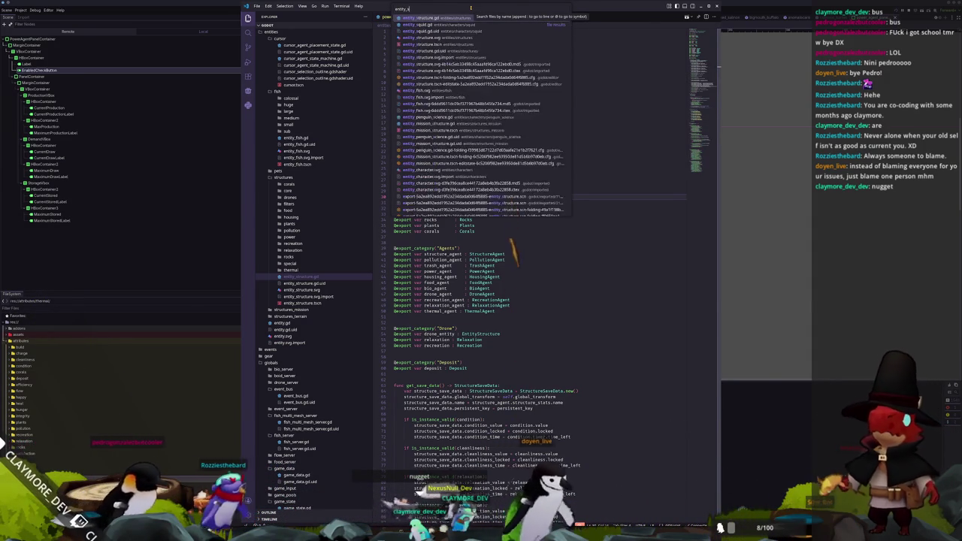
type("_server")
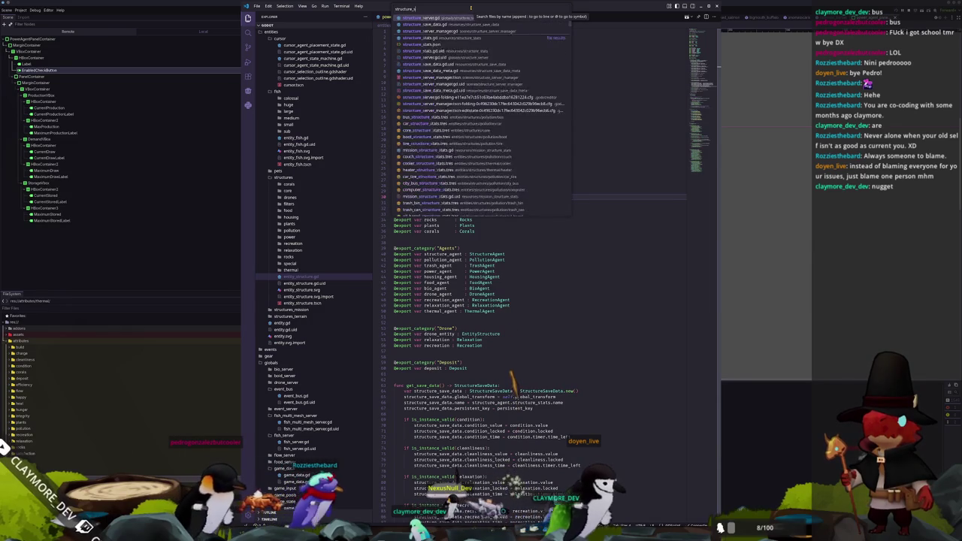
key("Return")
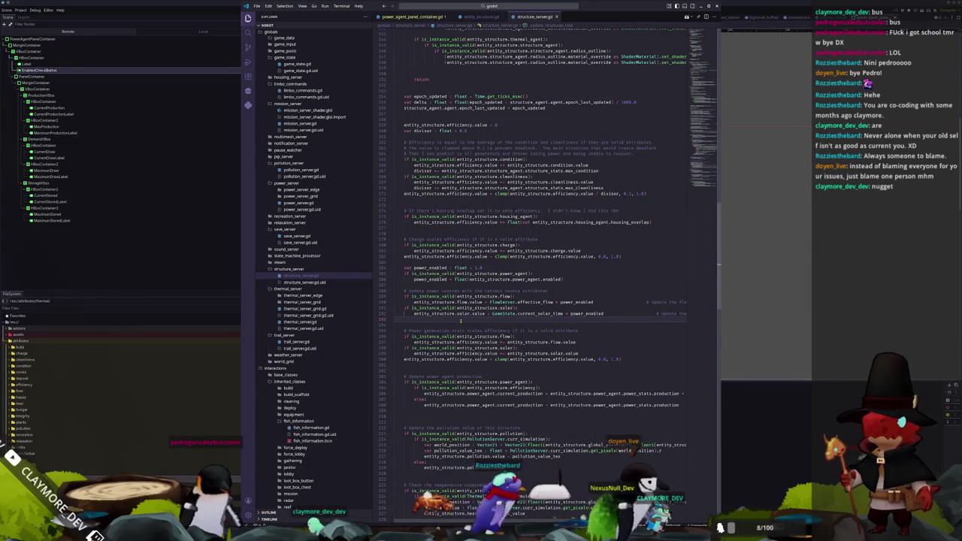
Add a thermal check setting entity_structure.thermal.value = 1.0 * power_enabled.
key("Tab")
type("if is")
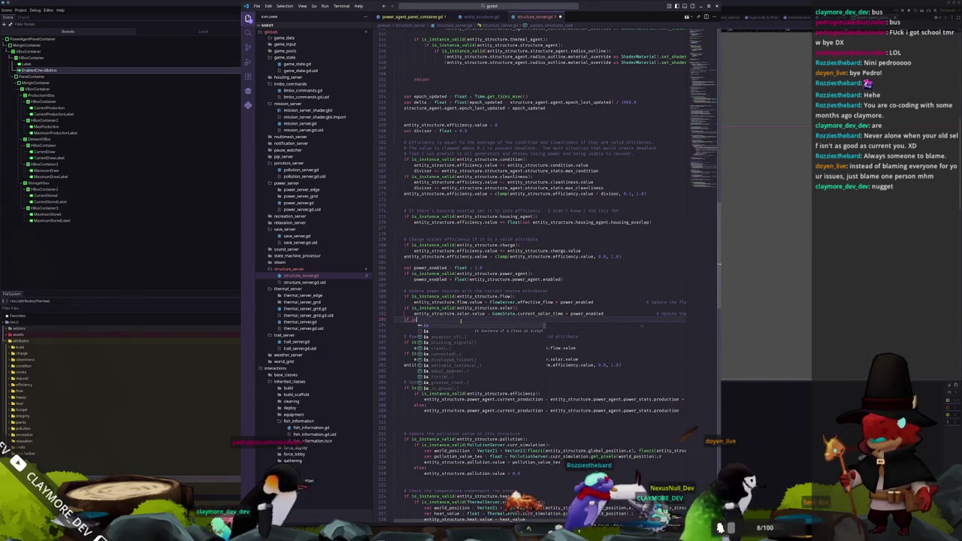
type("_instance_valid")
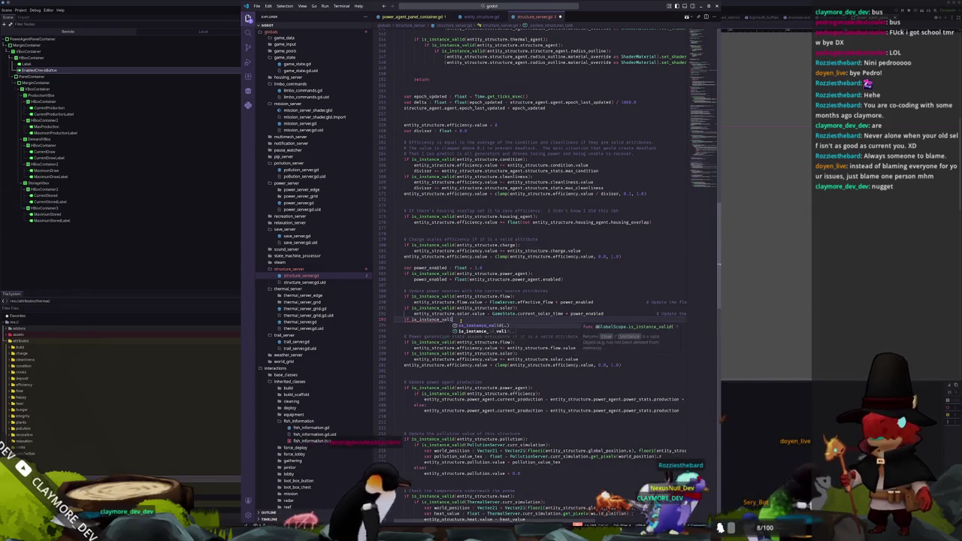
type("(entity_struc")
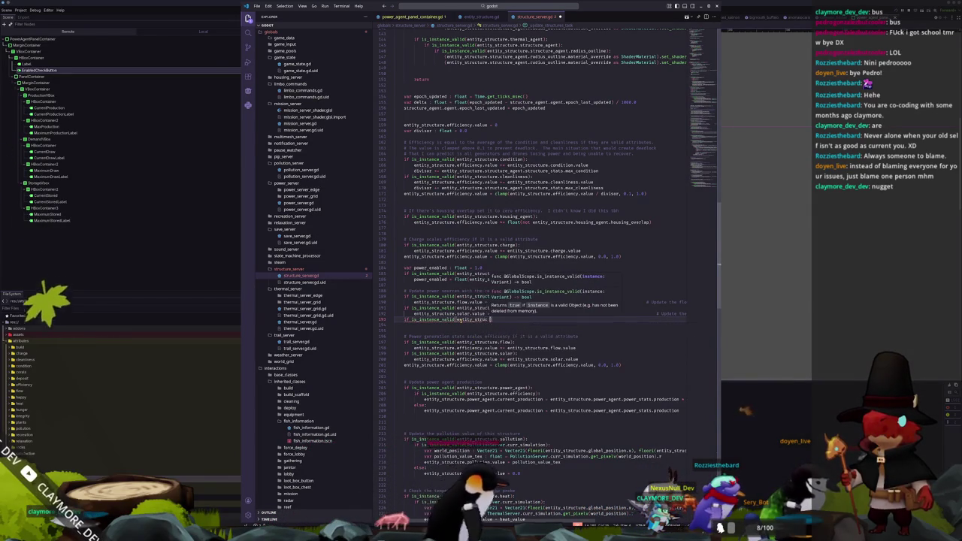
type("ture.thermal)")
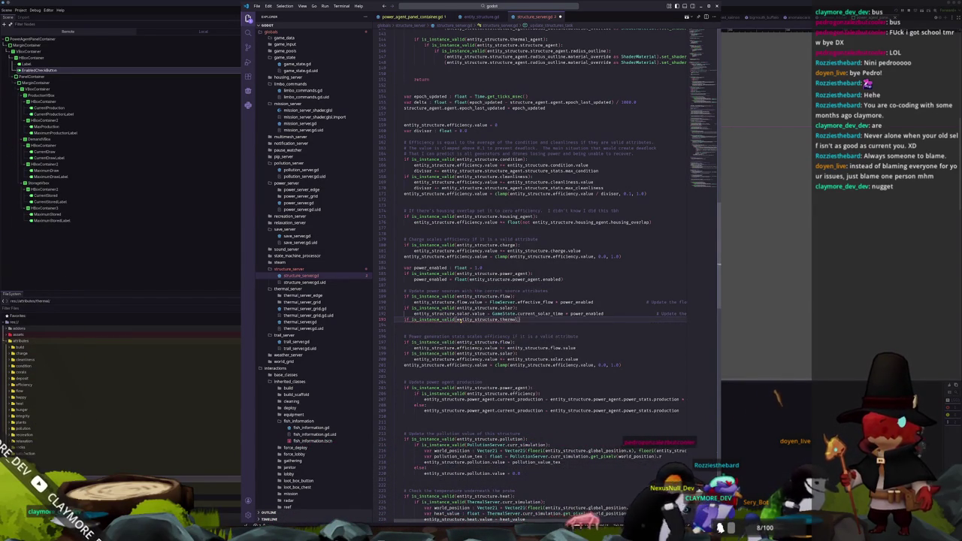
type(":")
key("Return")
type("entity_")
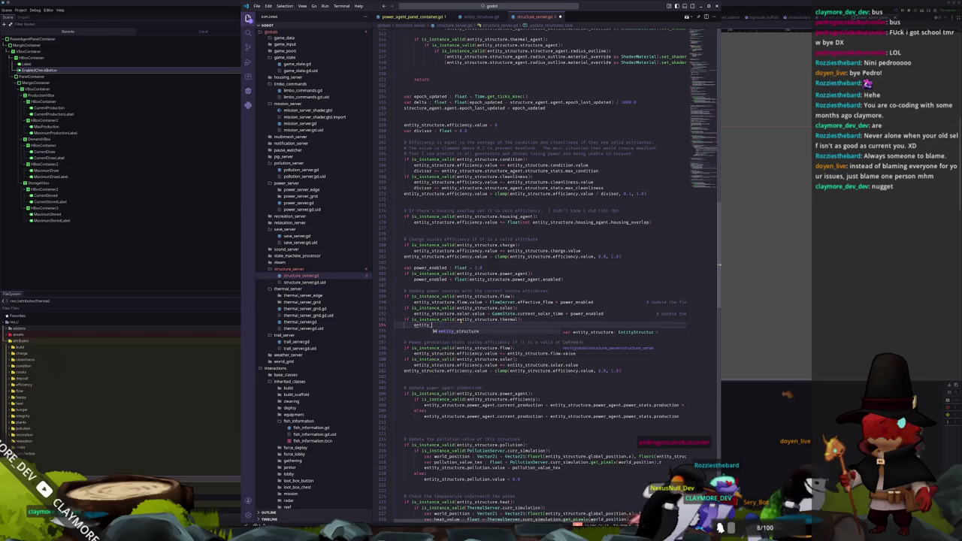
type("structure.thermal")
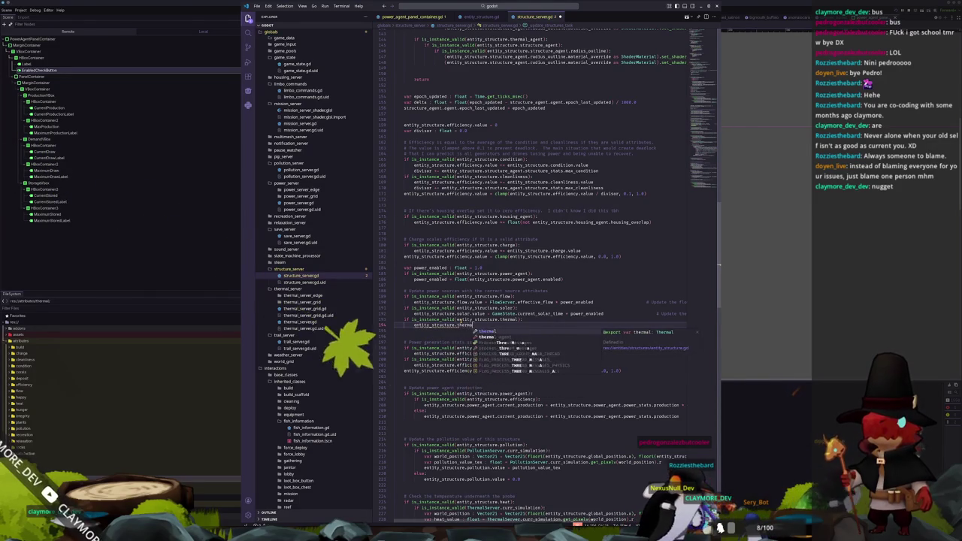
type(".value = ")
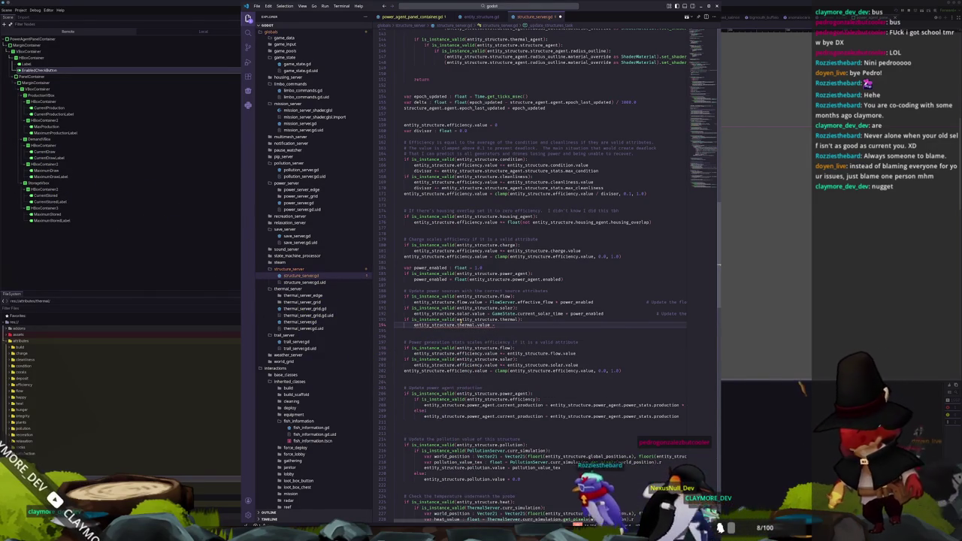
type("1.0 * power_enabled")
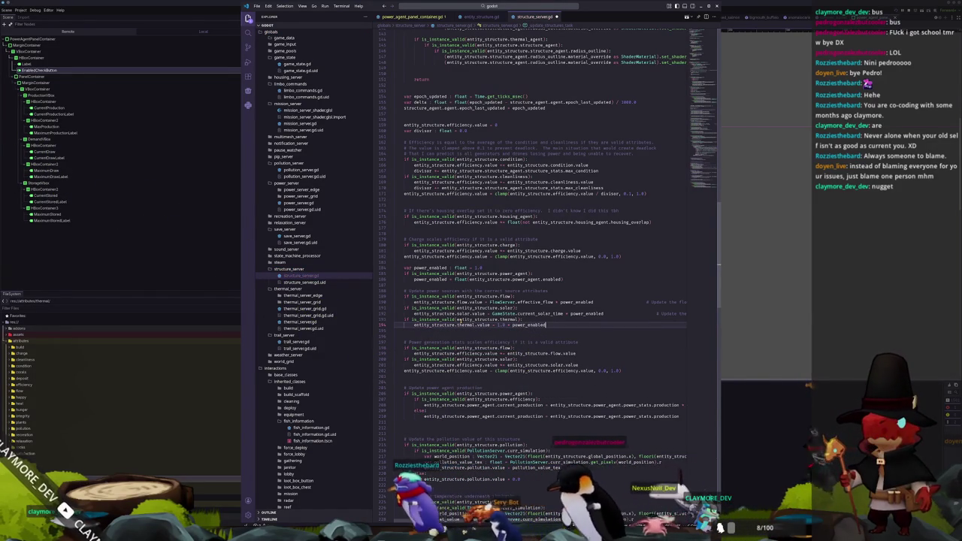
After the efficiency line, add the valid-thermal check adding thermal.value to efficiency.
key("Down")
key("Down")
key("Down")
key("Down")
key("End")
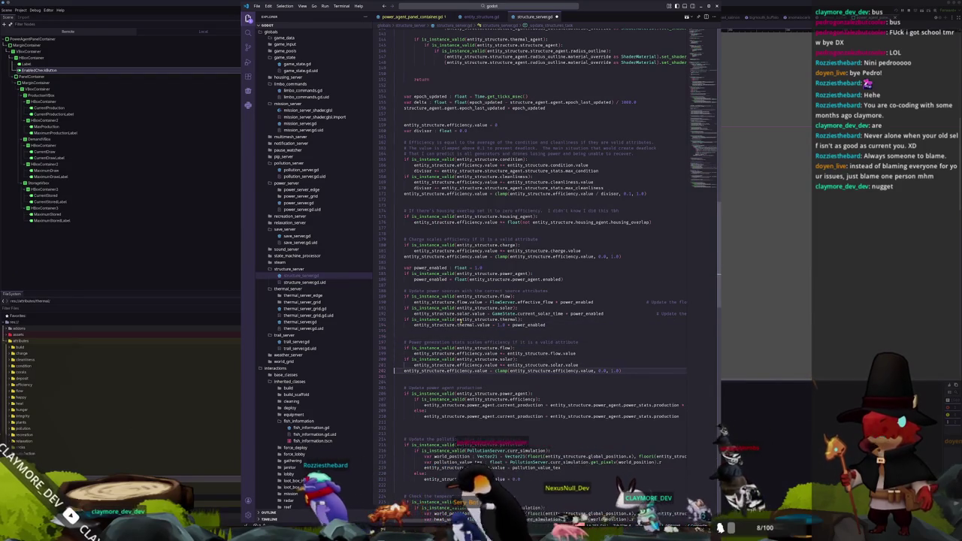
key("Return")
key("BackSpace")
type("if is_instance_val")
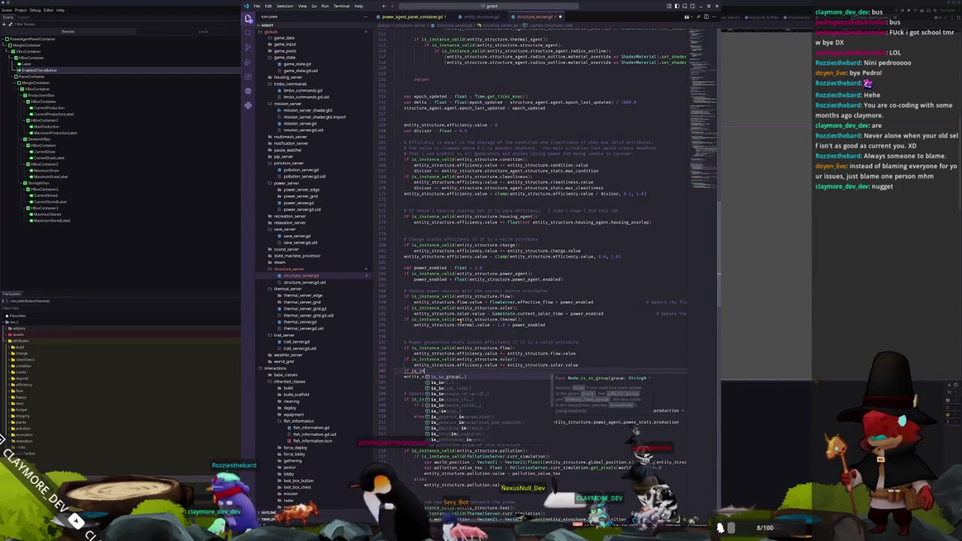
key("Tab")
type("entity_structure.thermal)")
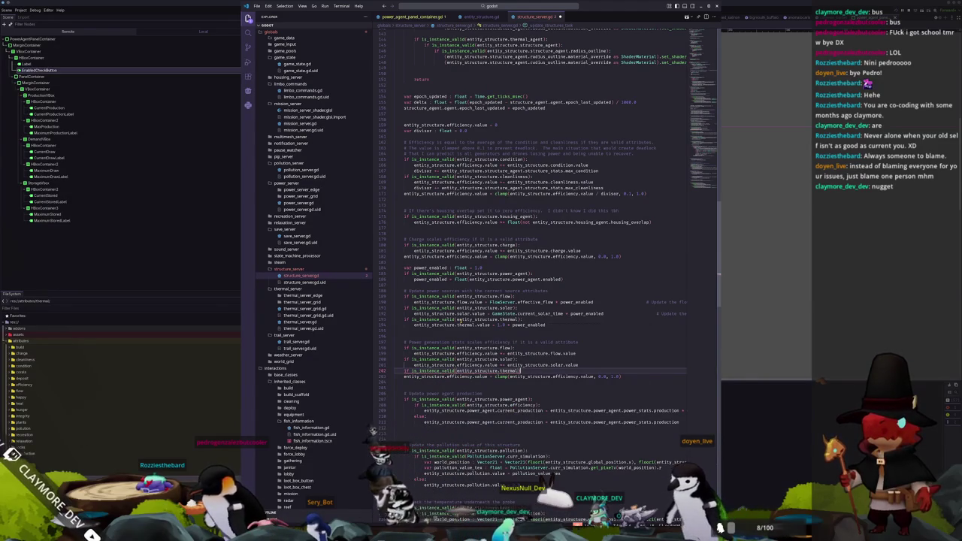
type(":")
key("Return")
type("entity_structure.efficiency.value")
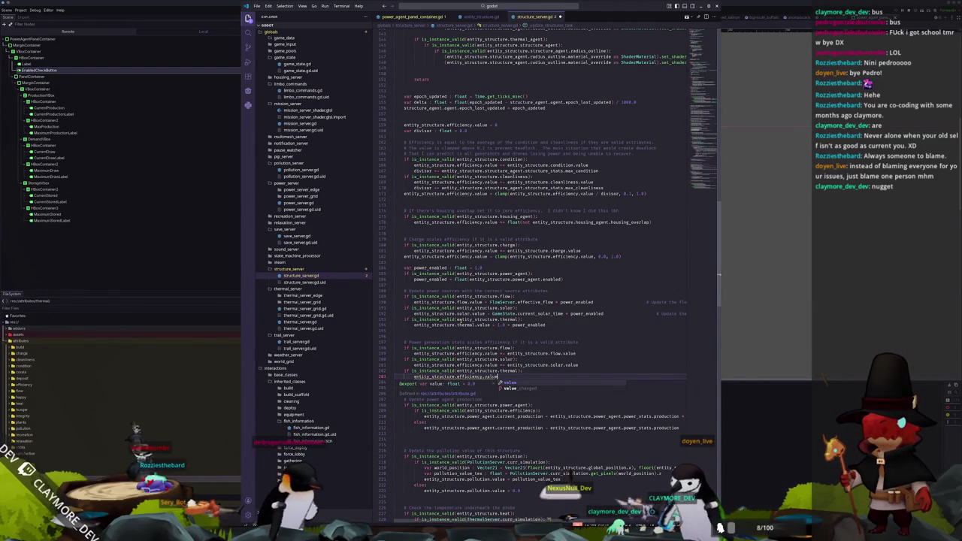
key("Return")
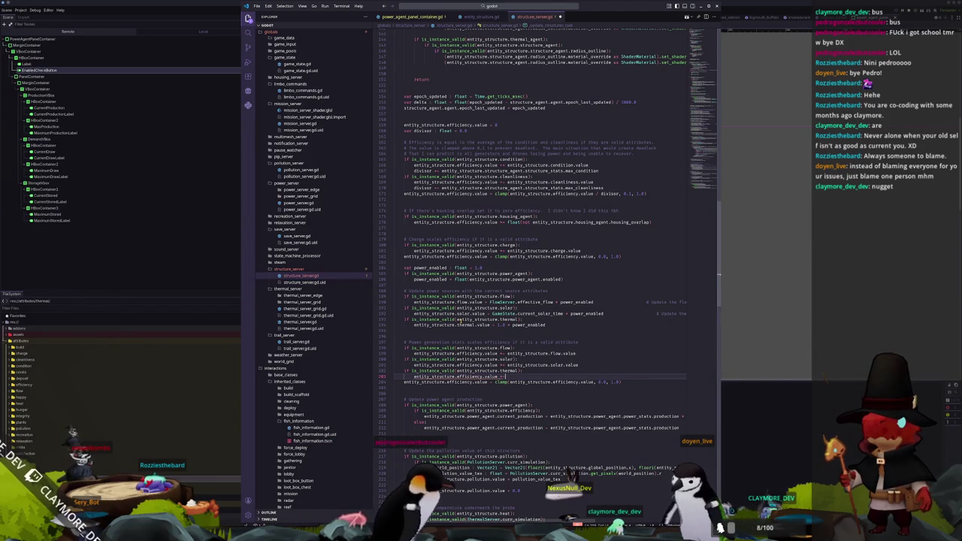
type("entity_structure.")
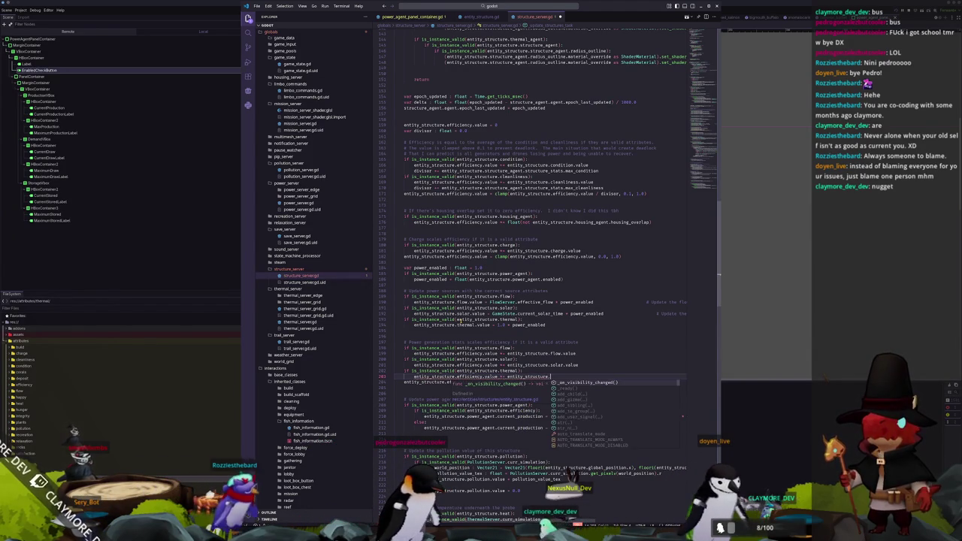
type("thermal.value")
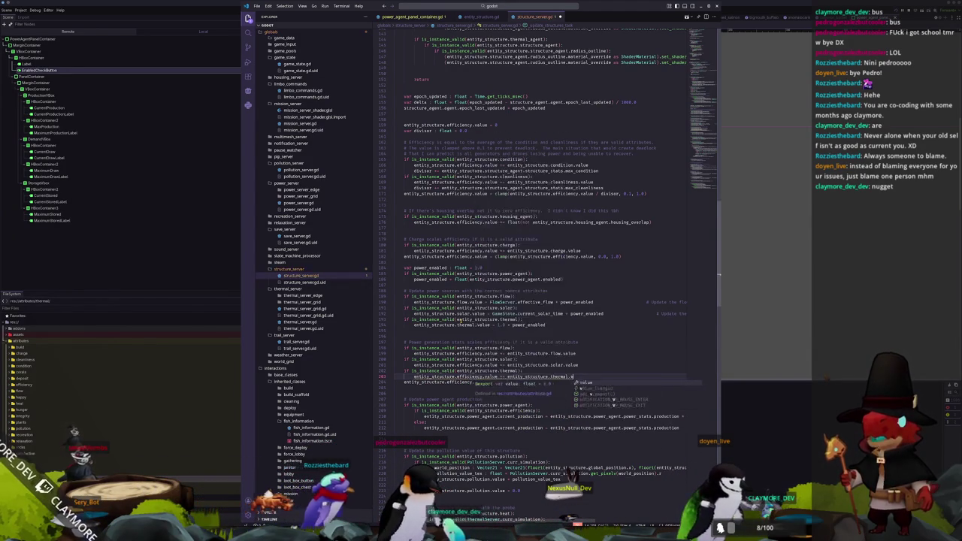
key("Down")
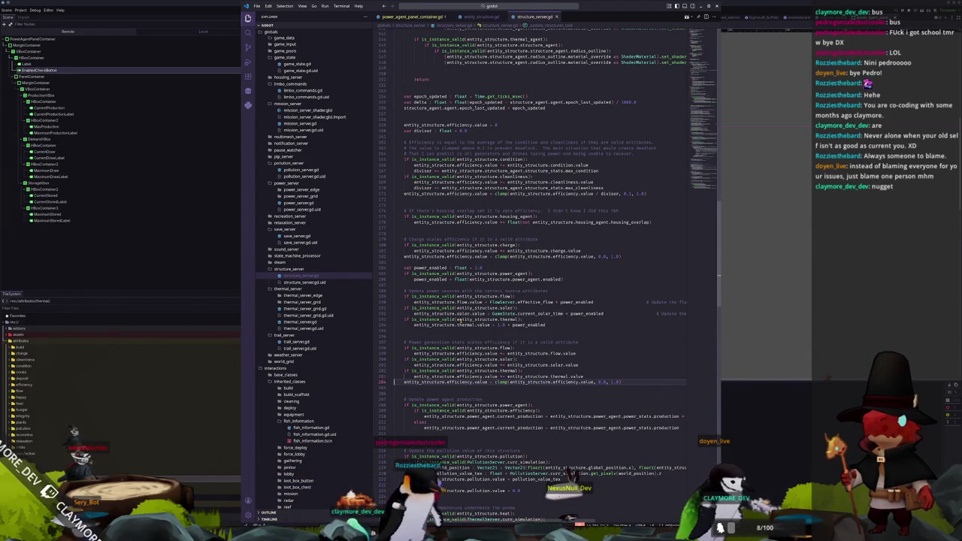
left_click(781, 204)
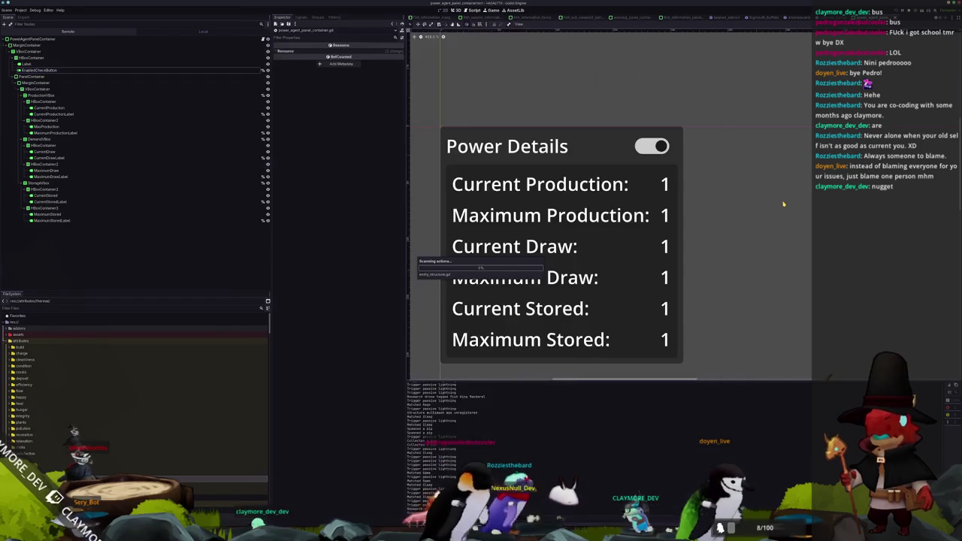
Open the thermal_generator.tscn scene via quick resource search.
key("shift+alt+o")
type("thermal_generator")
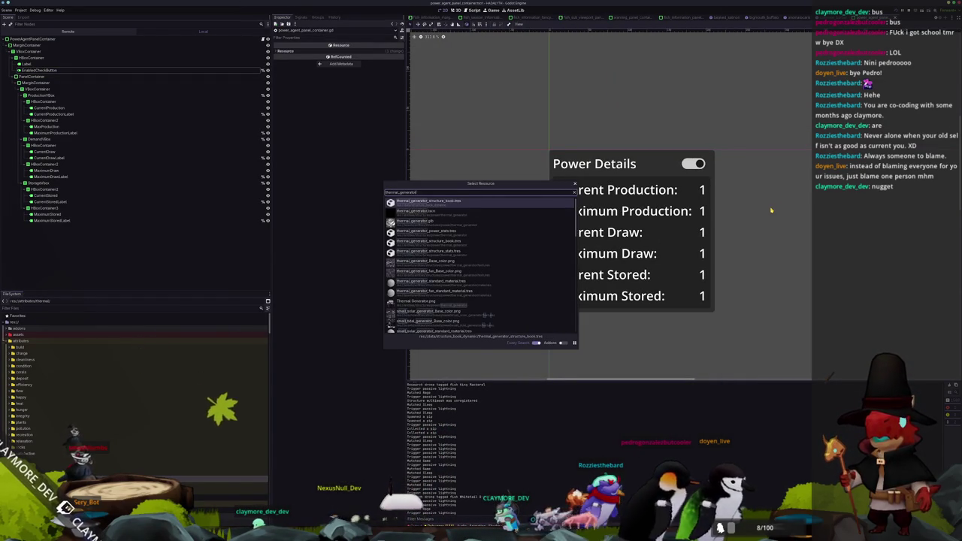
key("Down")
key("Return")
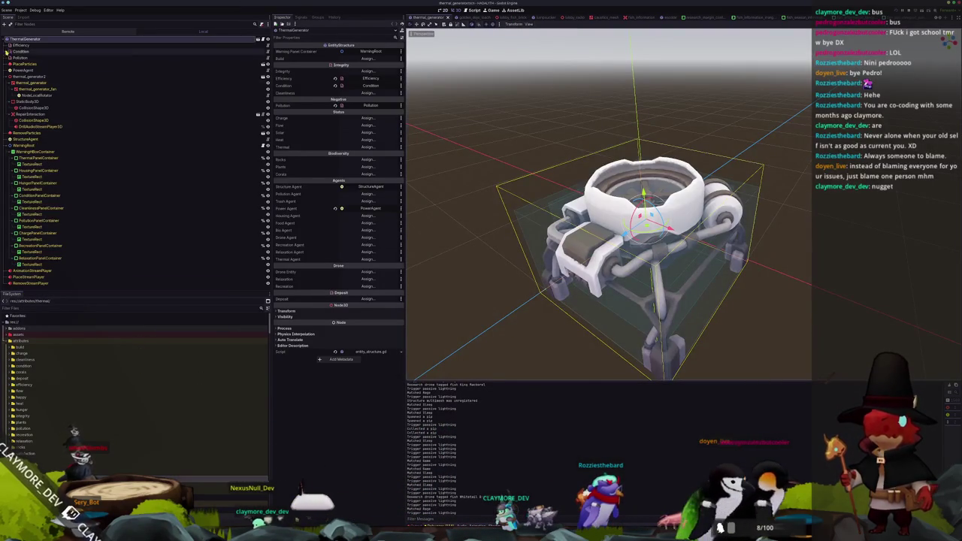
Add a Thermal child node to ThermalGenerator and move it up under Efficiency.
right_click(43, 39)
left_click(64, 51)
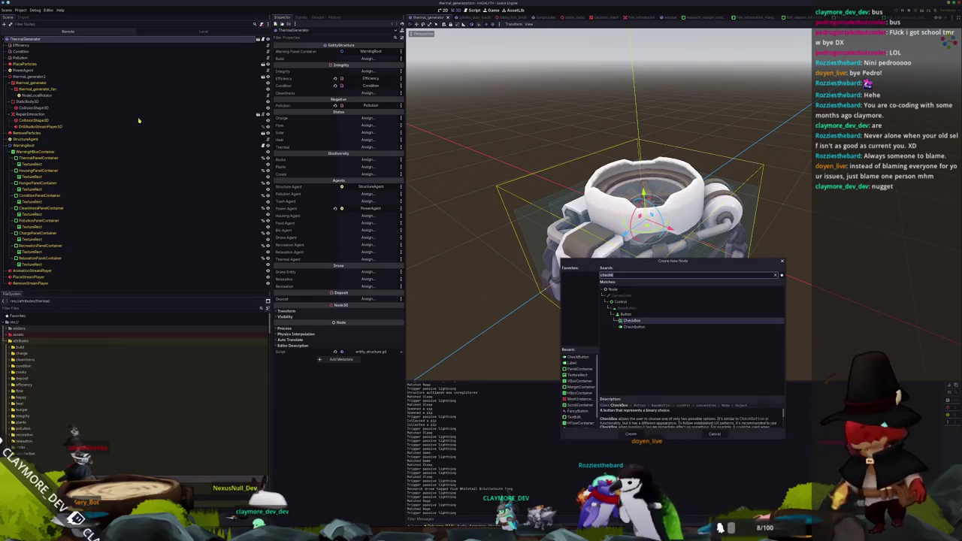
type("therm")
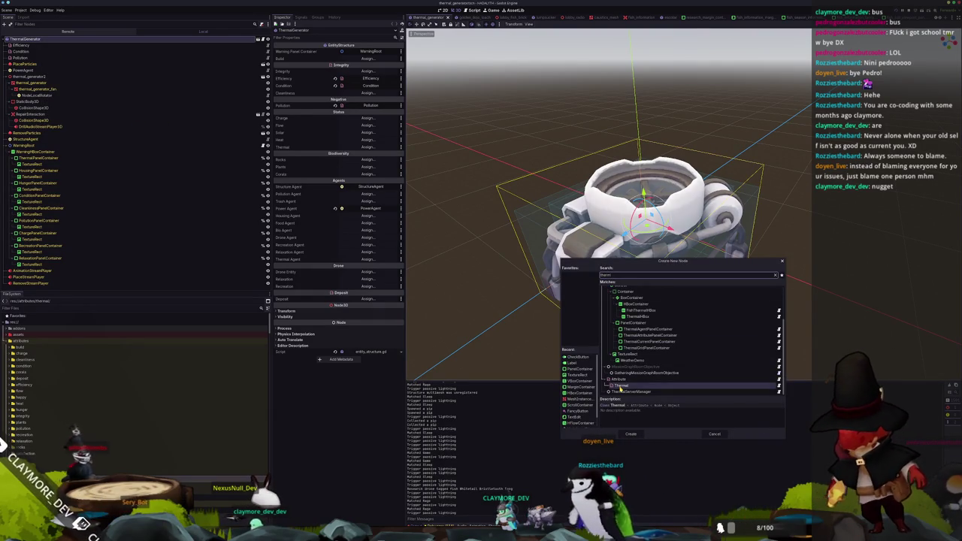
double_click(619, 385)
left_click_drag(29, 290, 46, 49)
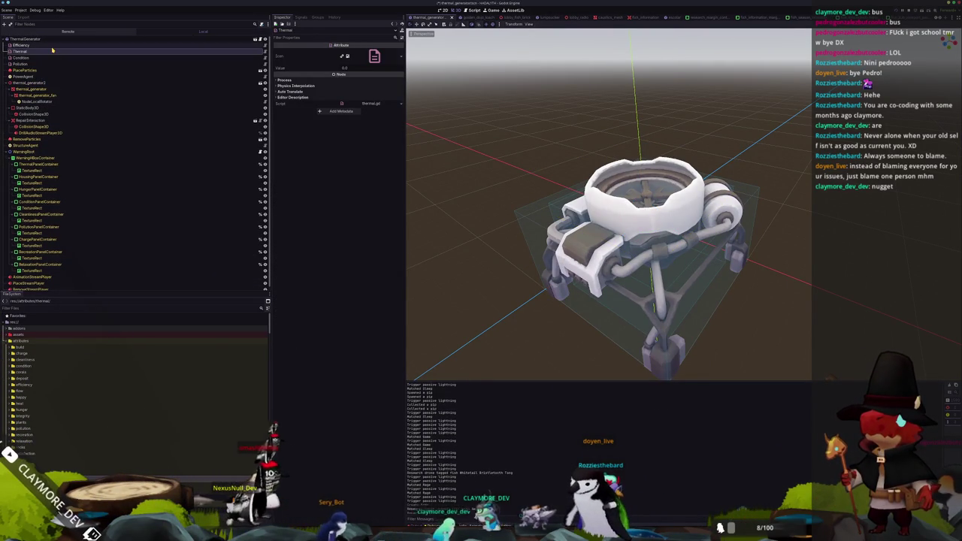
Assign the Thermal node to the ThermalGenerator's Thermal property in the Inspector.
left_click(195, 40)
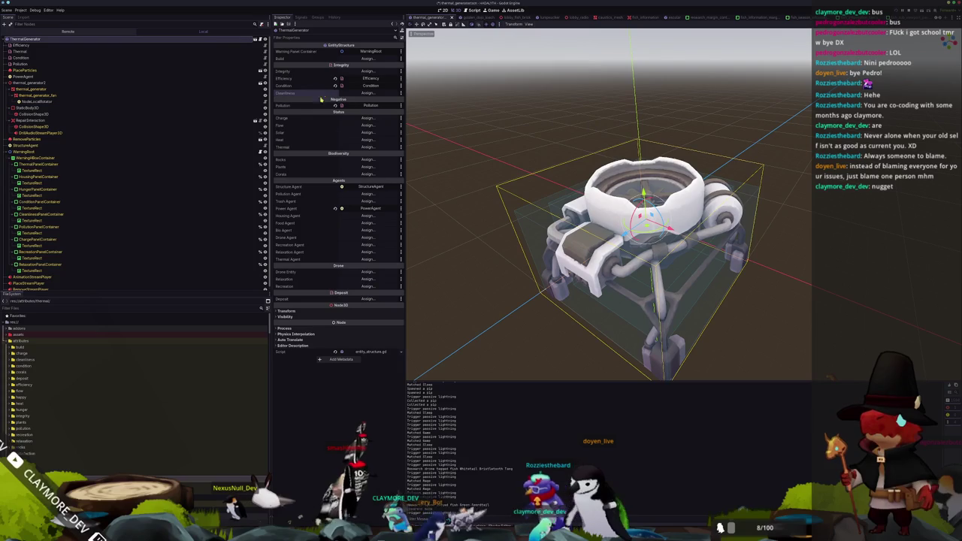
left_click(367, 146)
left_click(458, 205)
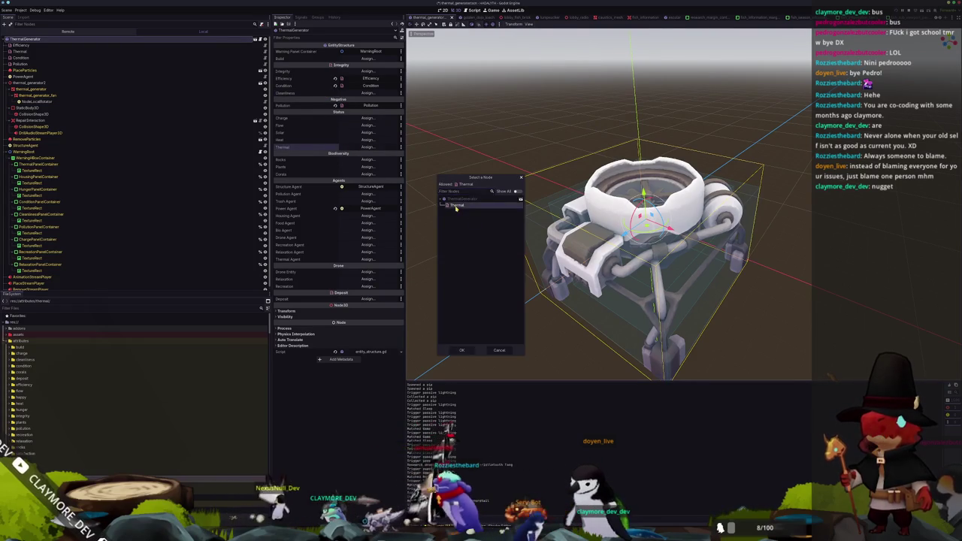
key("Return")
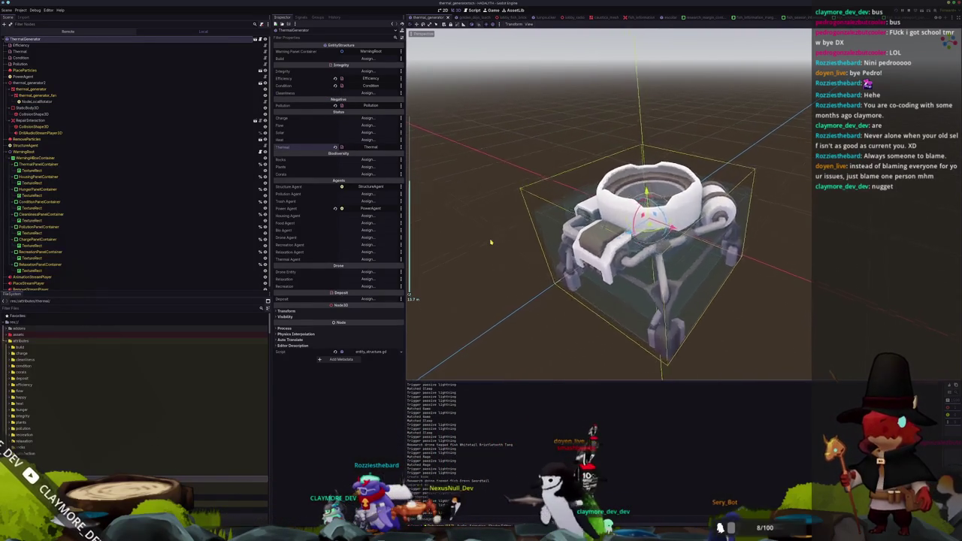
Walk the character down through the base in the relaunched game.
scroll(490, 242, "up", 5)
scroll(489, 241, "down", 8)
scroll(490, 241, "up", 8)
scroll(489, 241, "down", 8)
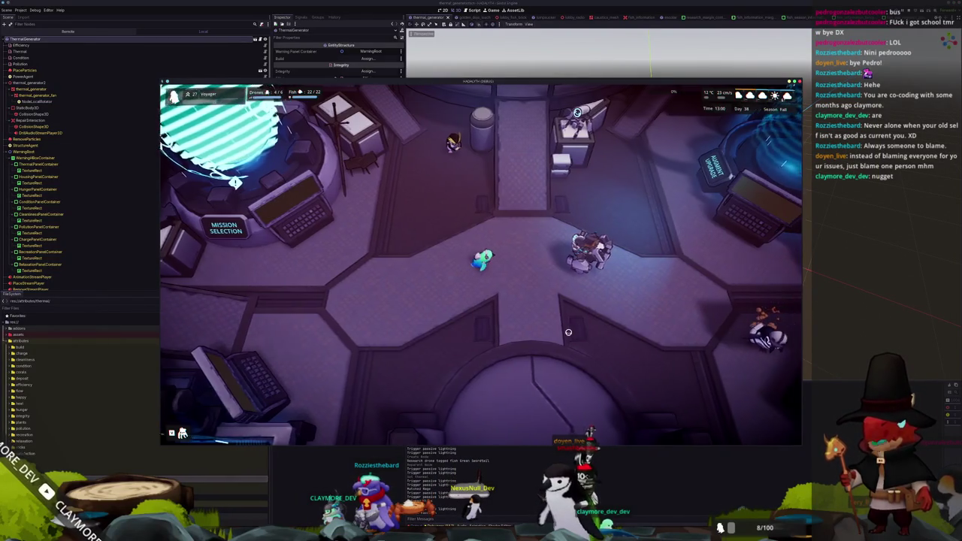
key("s")
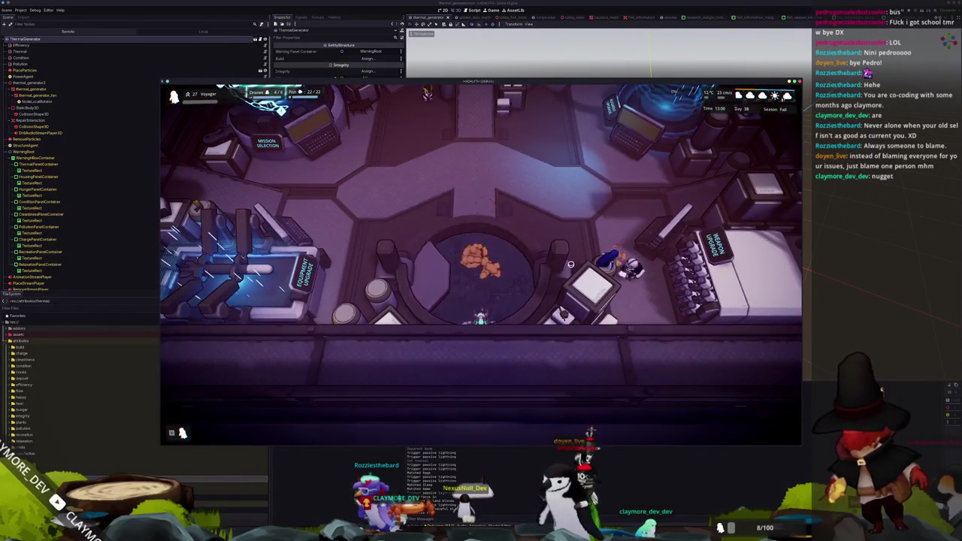
In build mode, inspect the Small Filter and Small Tidal Generator and drag a two-tile placement.
key("b")
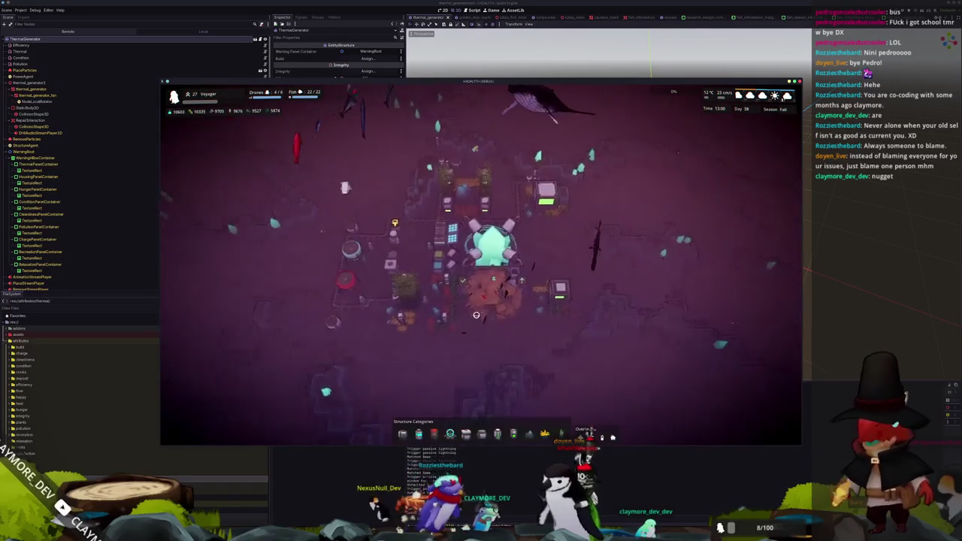
scroll(452, 254, "up", 3)
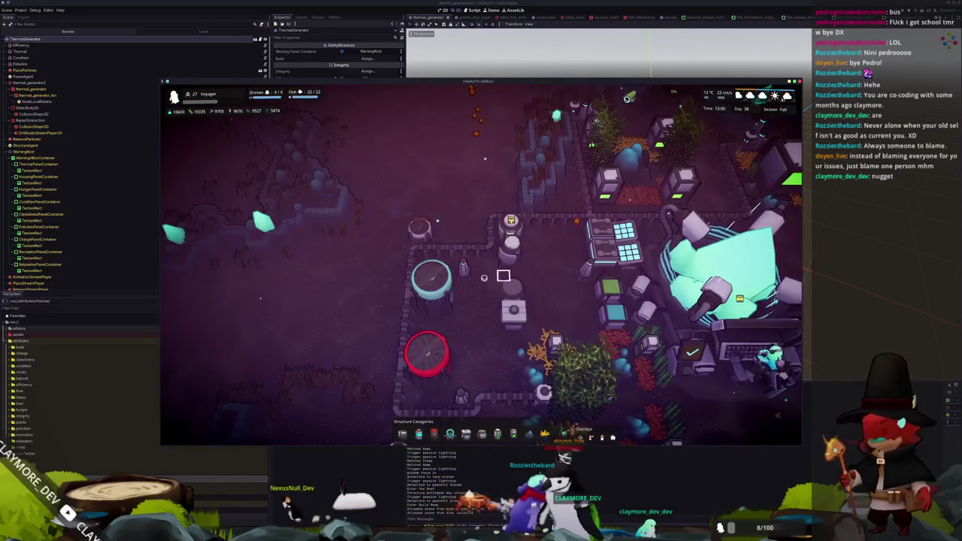
left_click(420, 229)
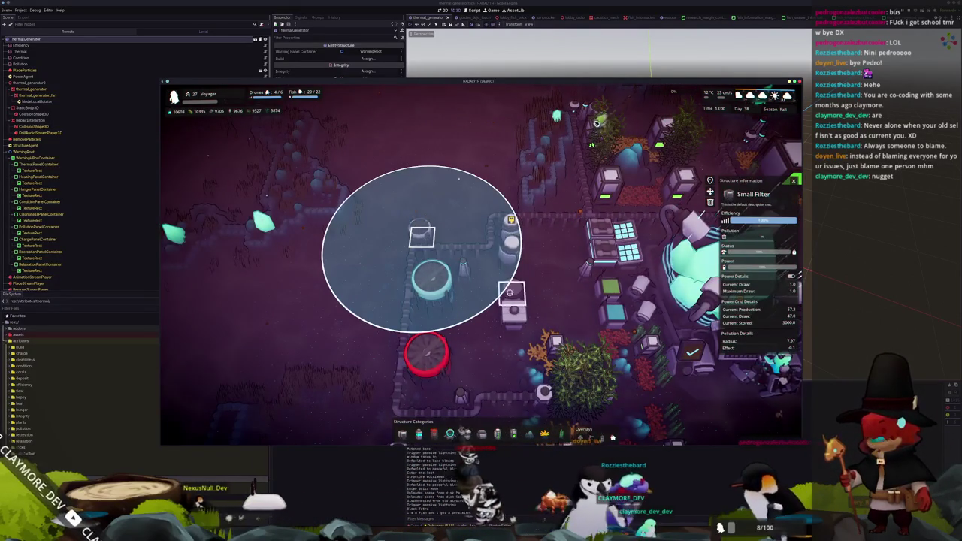
left_click(644, 259)
scroll(649, 240, "up", 3)
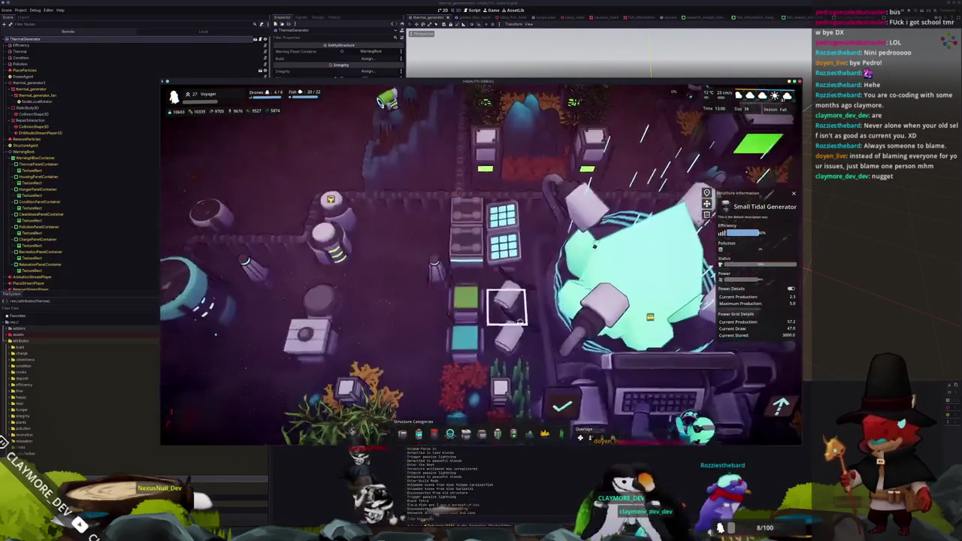
left_click_drag(521, 321, 519, 346)
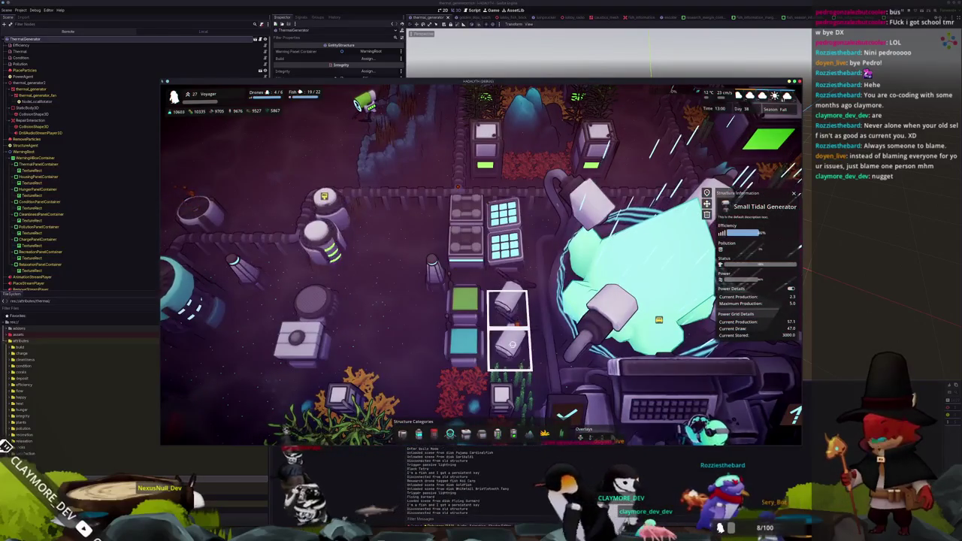
scroll(508, 307, "down", 2)
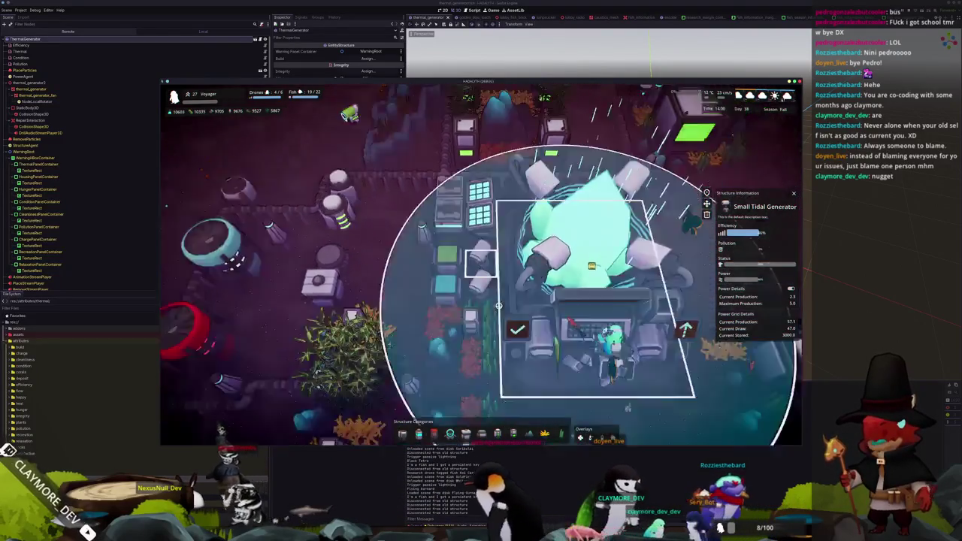
scroll(498, 305, "down", 3)
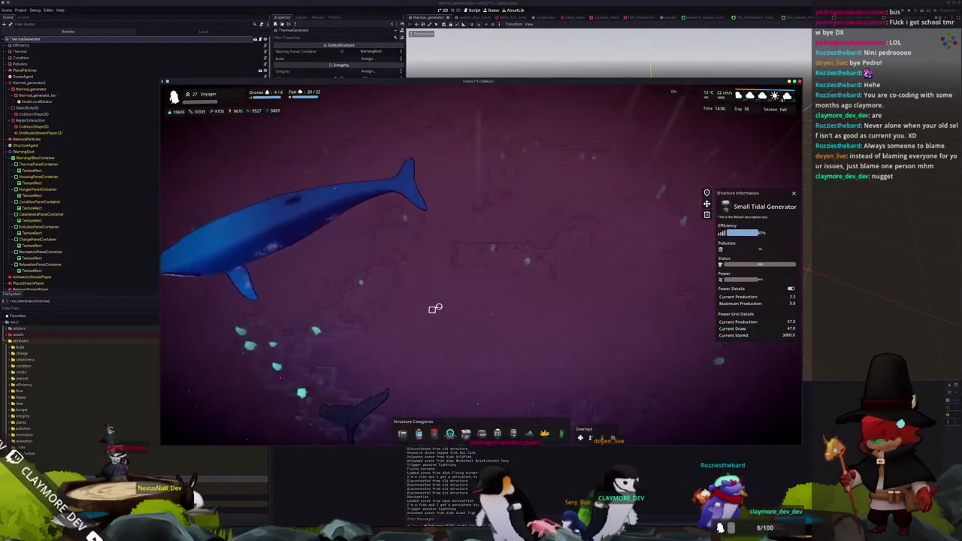
scroll(472, 286, "up", 5)
Inspect the Thermal Generator, Logistics Drone Hub, Small Filter and Research Drone Hub.
left_click(422, 233)
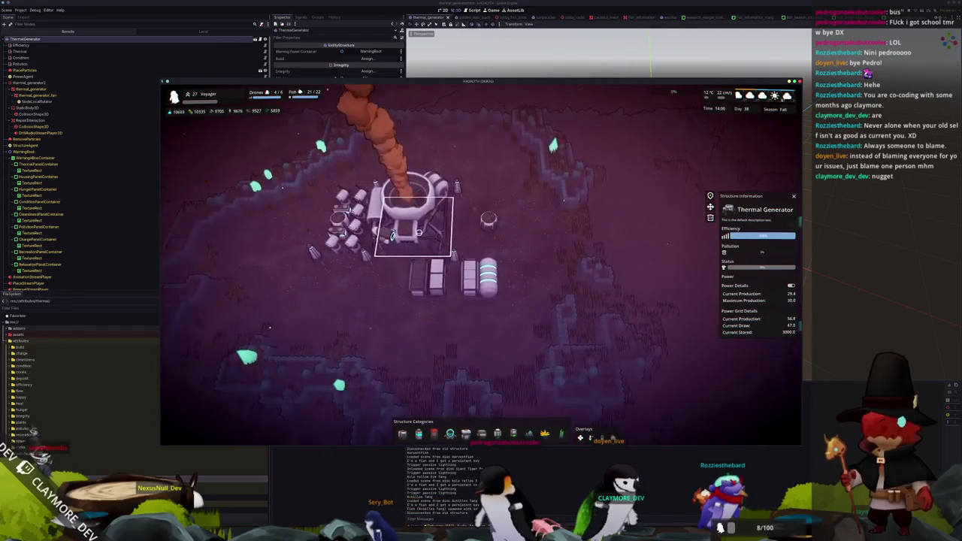
scroll(481, 293, "up", 3)
left_click(550, 302)
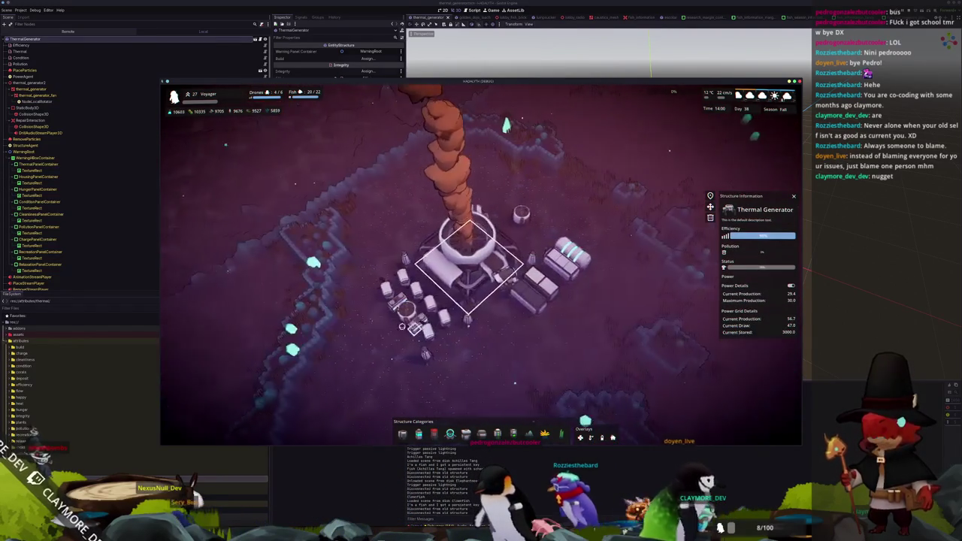
left_click(421, 312)
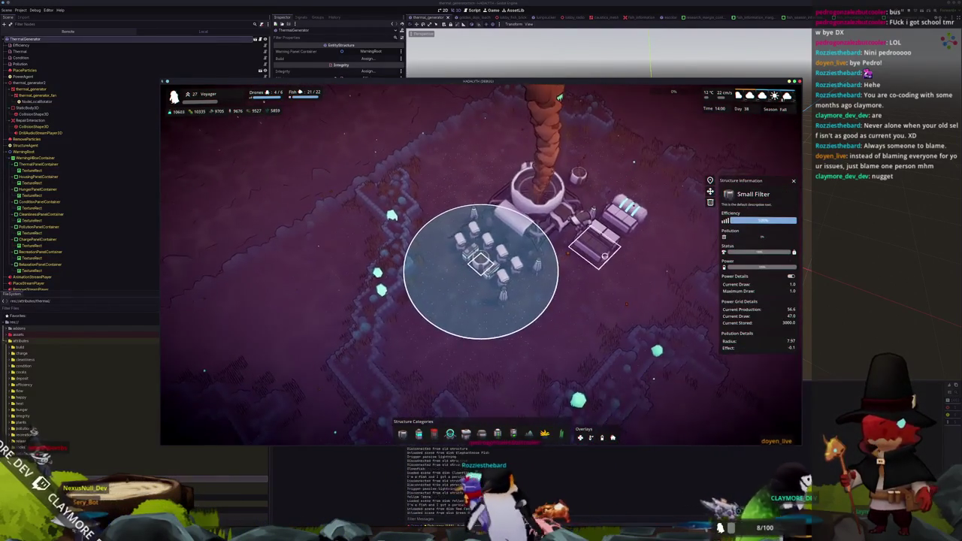
left_click(508, 239)
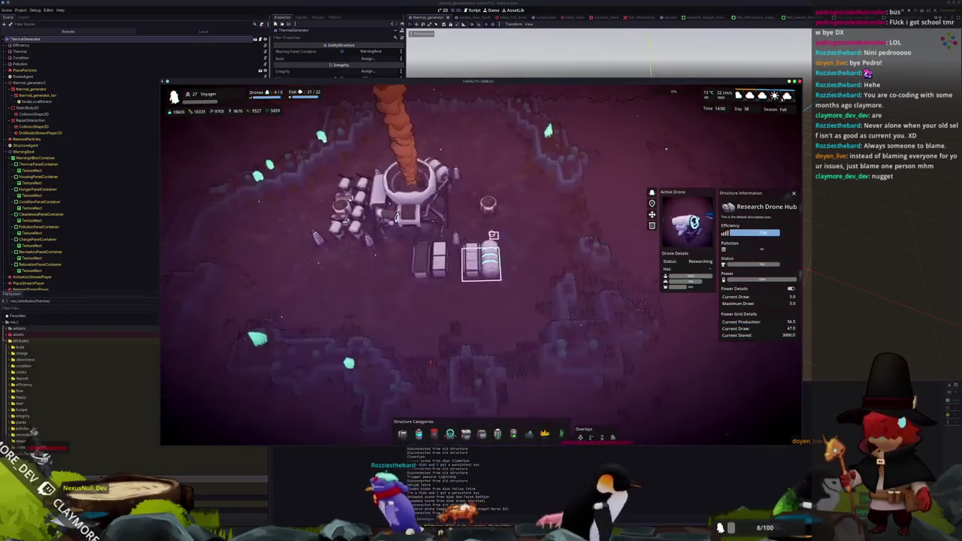
left_click(489, 209)
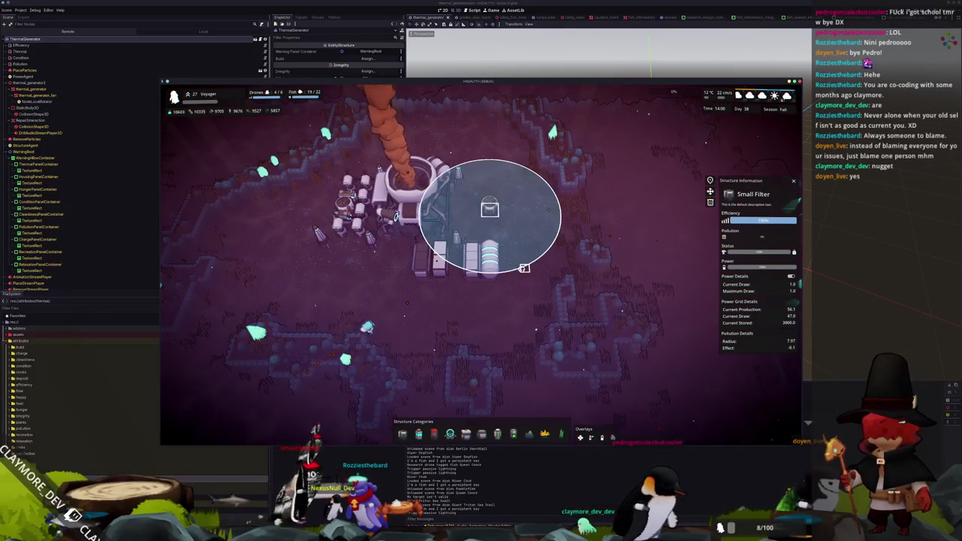
scroll(523, 268, "up", 5)
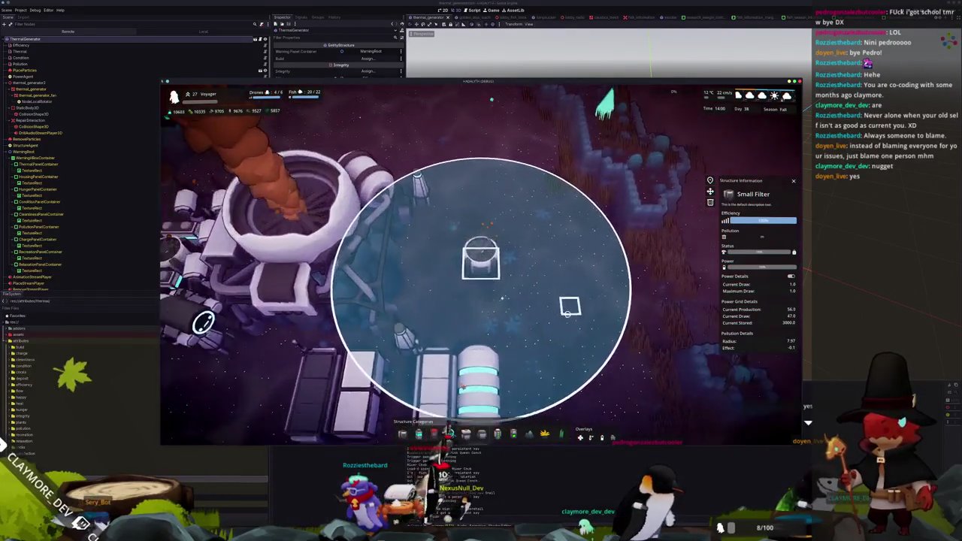
scroll(480, 263, "down", 5)
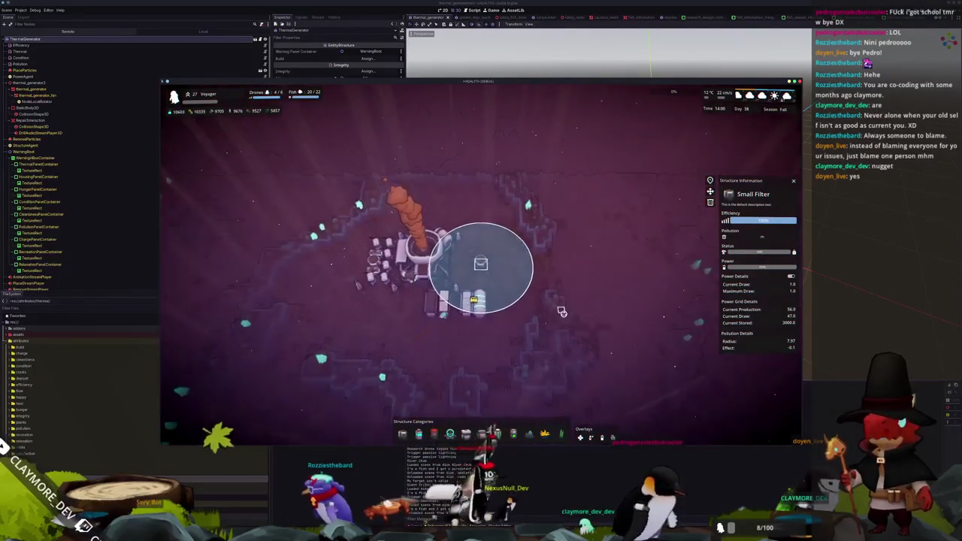
Settle on the Thermal Generator panel showing 29.2 of 30.0 max power, then switch to code.
left_click(450, 232)
left_click(480, 263)
left_click(451, 233)
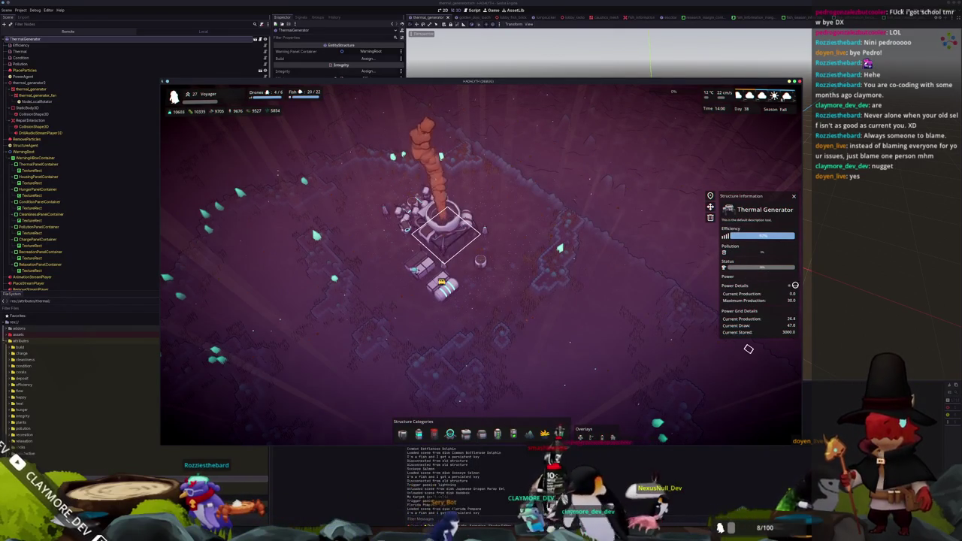
scroll(748, 348, "up", 5)
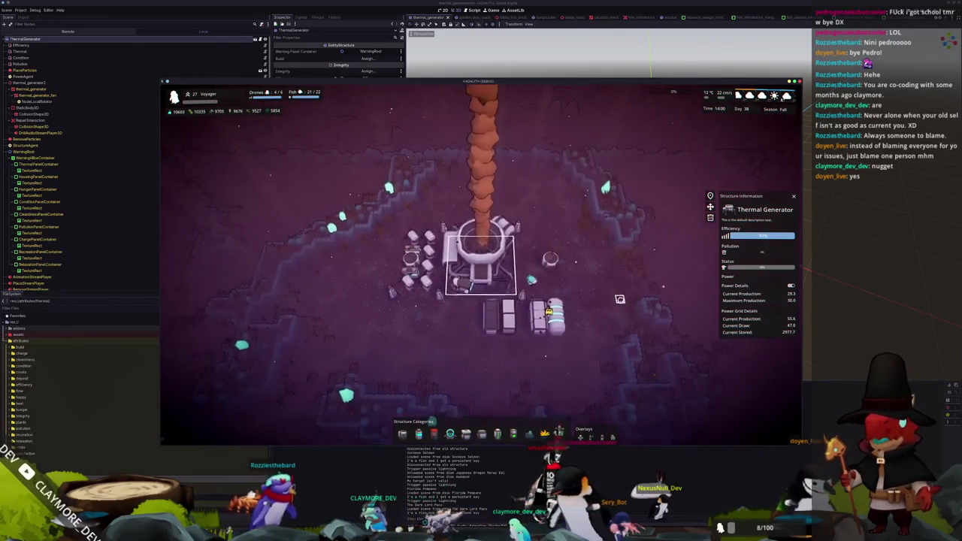
scroll(619, 299, "down", 2)
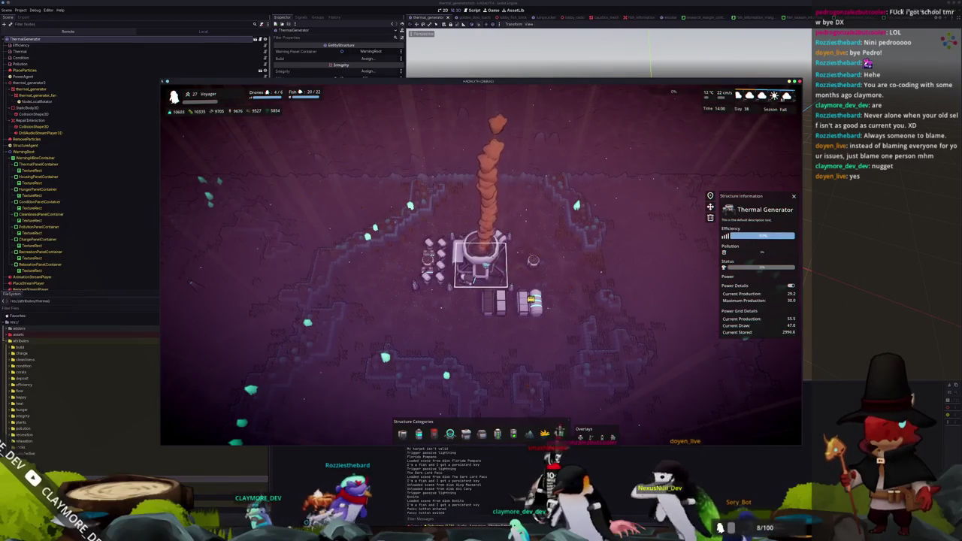
key("alt+Tab")
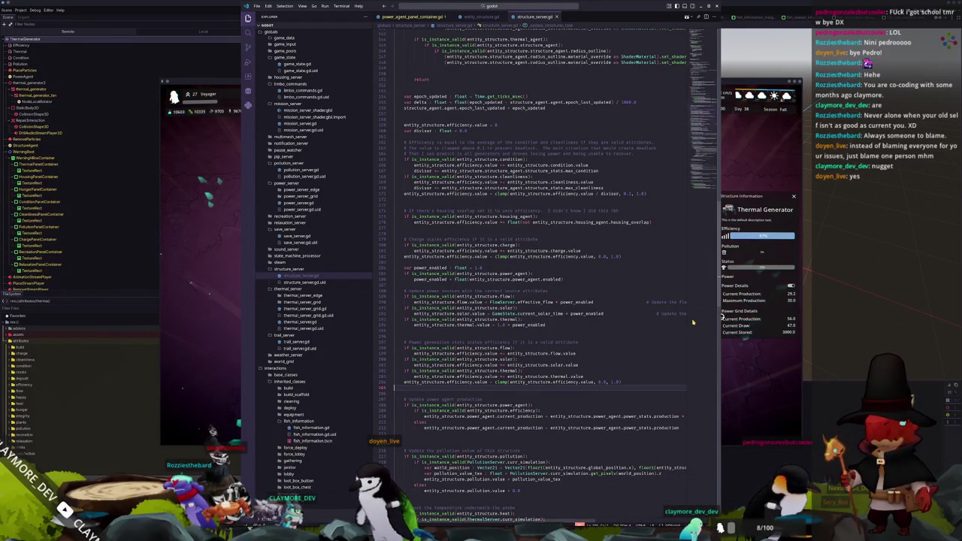
Back in Godot, open structure_info.tscn through the quick resource search.
left_click(864, 288)
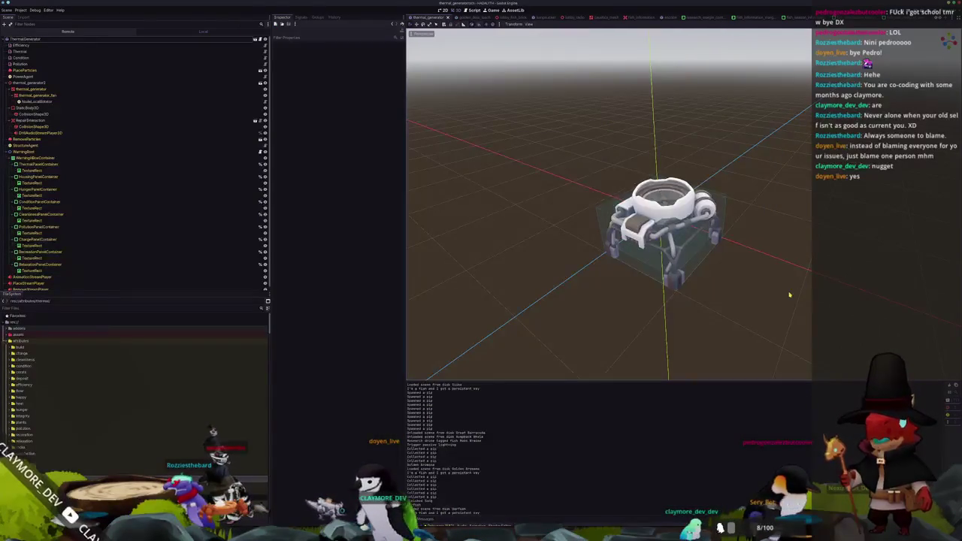
key("shift+alt+o")
type("structure_")
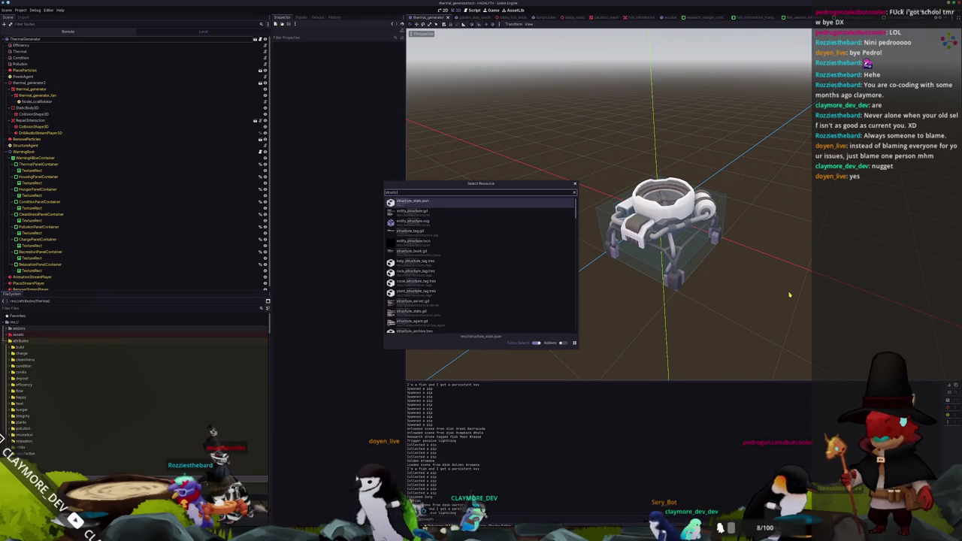
type("info")
key("Down")
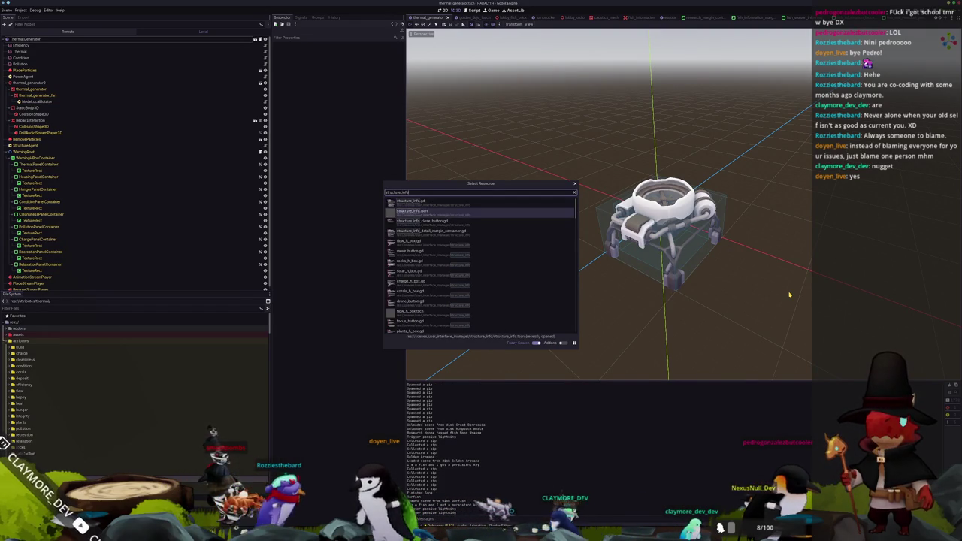
key("Return")
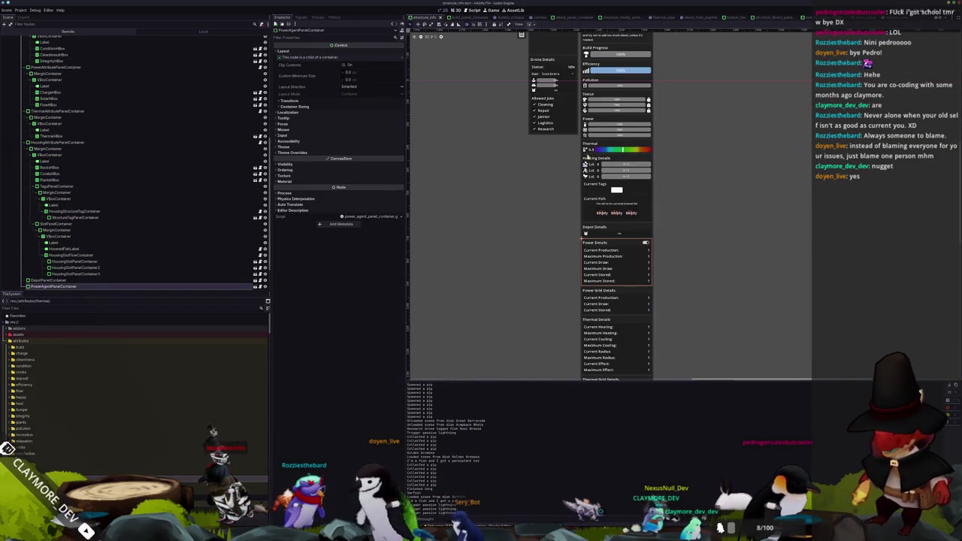
Duplicate the FlowHBox power row and name the copy ThermalHBox.
left_click(601, 136)
scroll(602, 113, "up", 5)
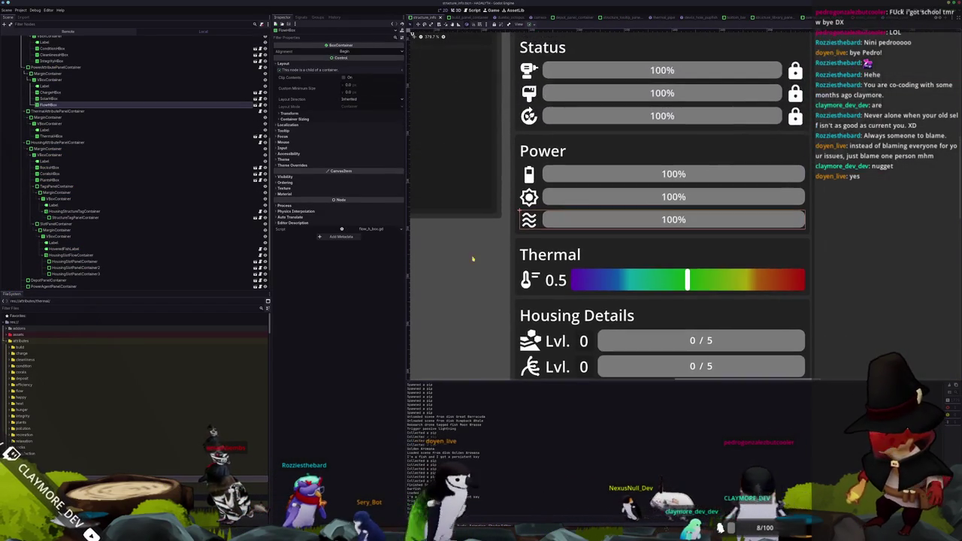
key("ctrl+d")
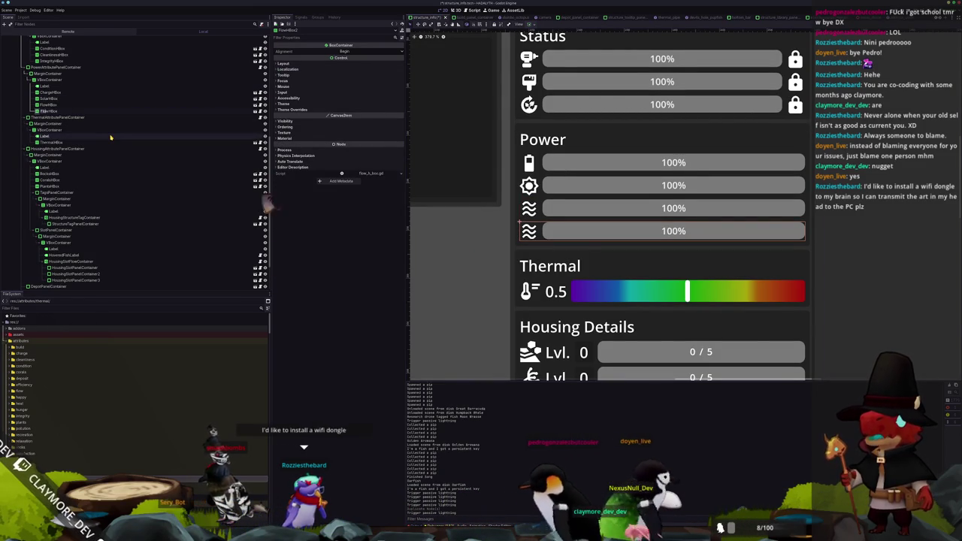
type("Therma")
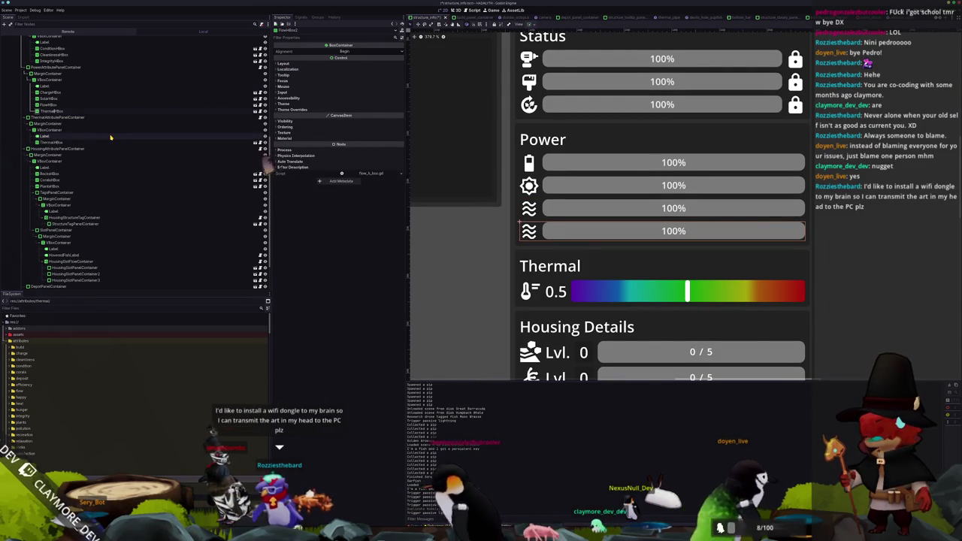
key("Return")
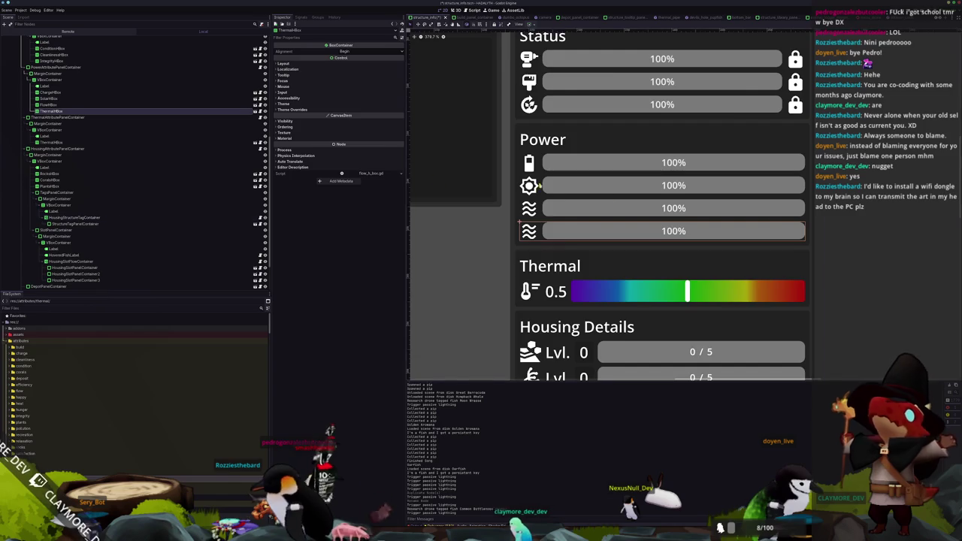
Select the new ThermalHBox row and bring the Power and Thermal sections into view.
scroll(575, 283, "down", 3)
left_click(601, 282)
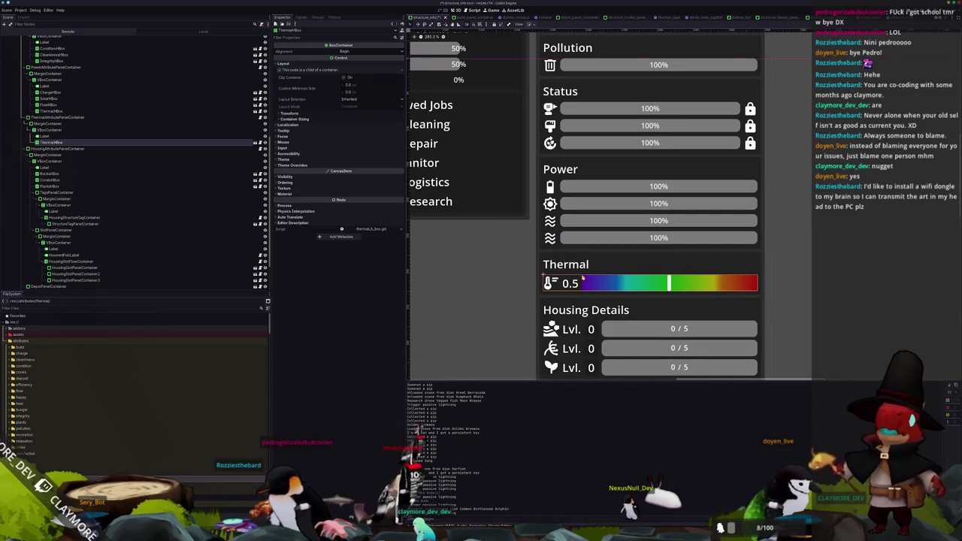
left_click(51, 111)
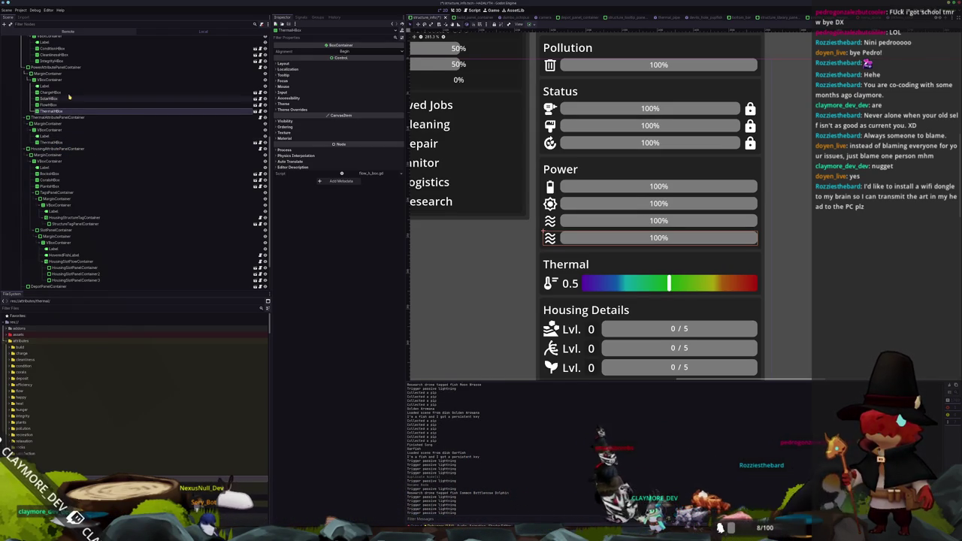
scroll(469, 161, "up", 1)
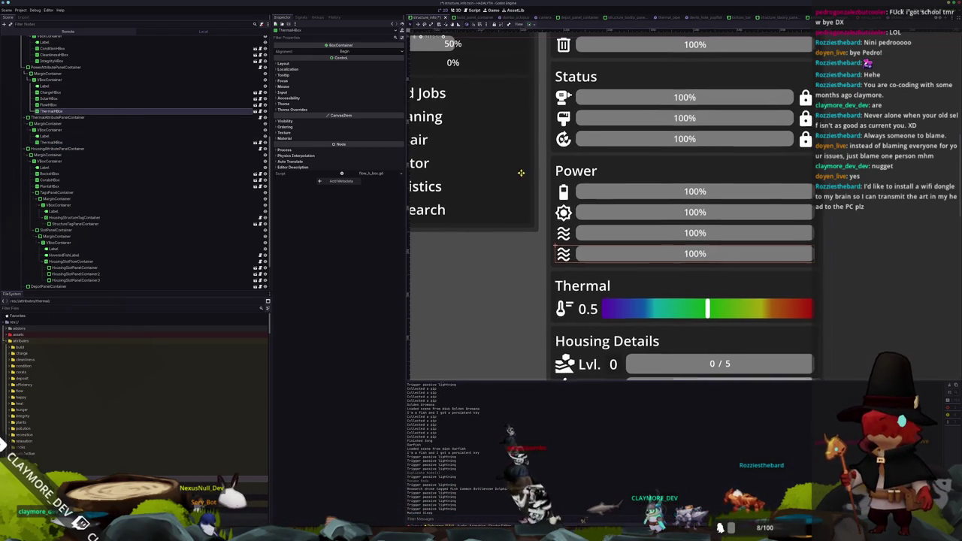
scroll(527, 176, "up", 1)
left_click_drag(537, 182, 497, 168)
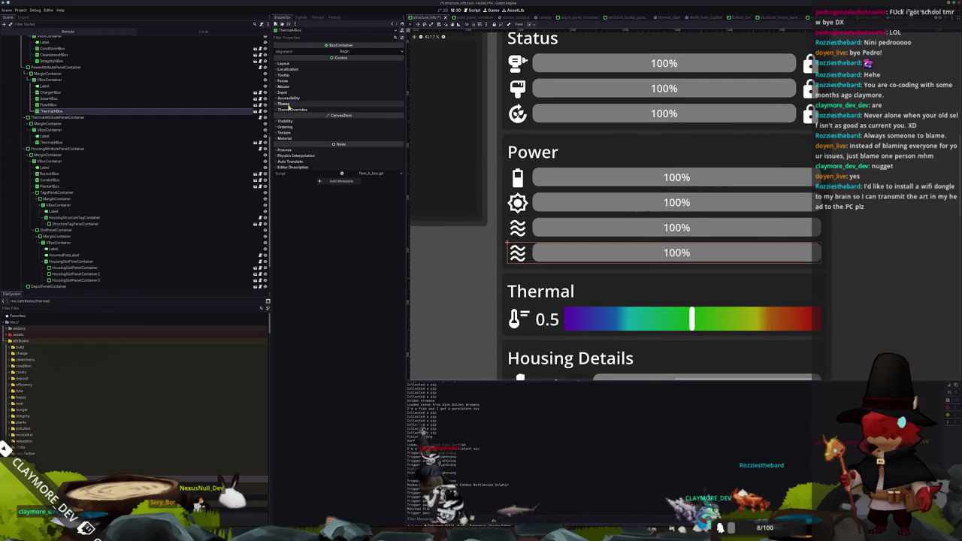
right_click(241, 111)
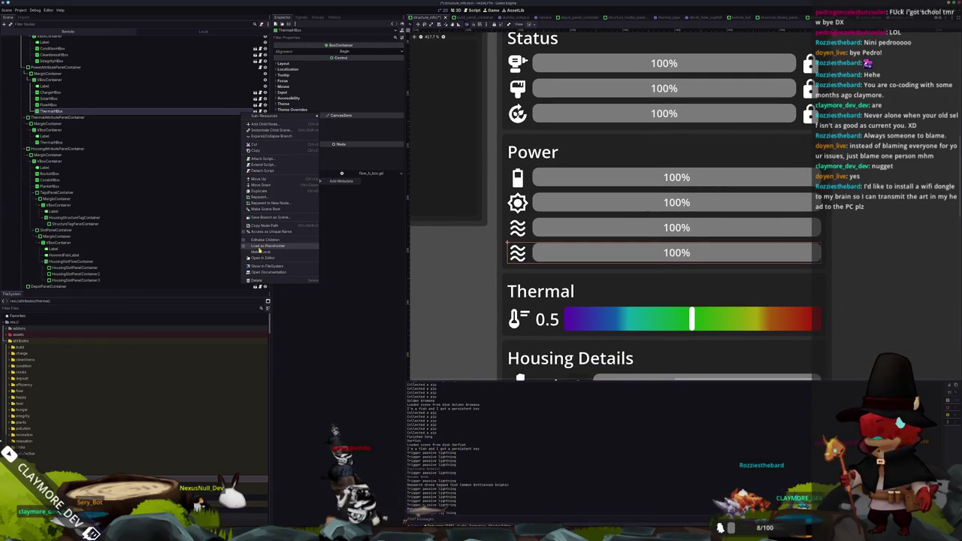
Make ThermalHBox local to expose its children and rename it ThermalPowerHBox.
left_click(260, 252)
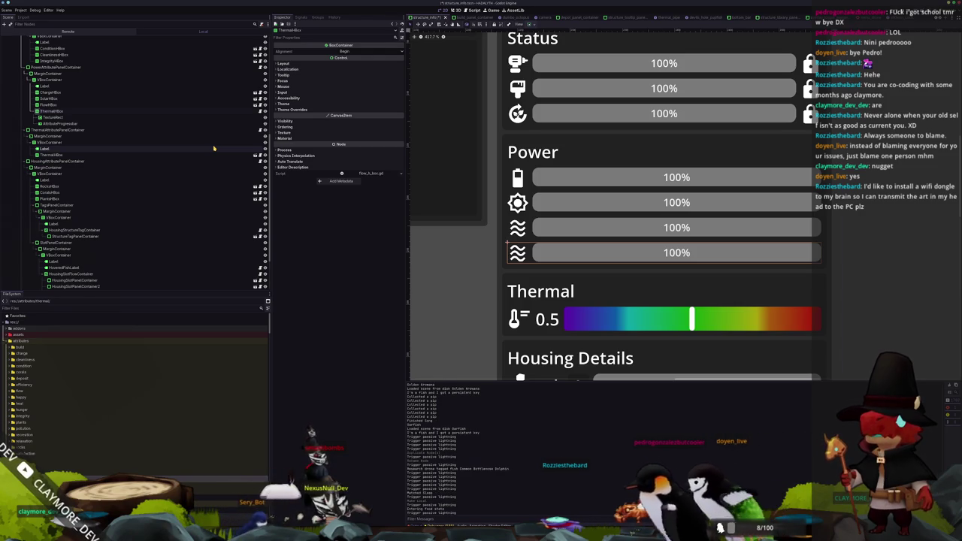
type("HBox")
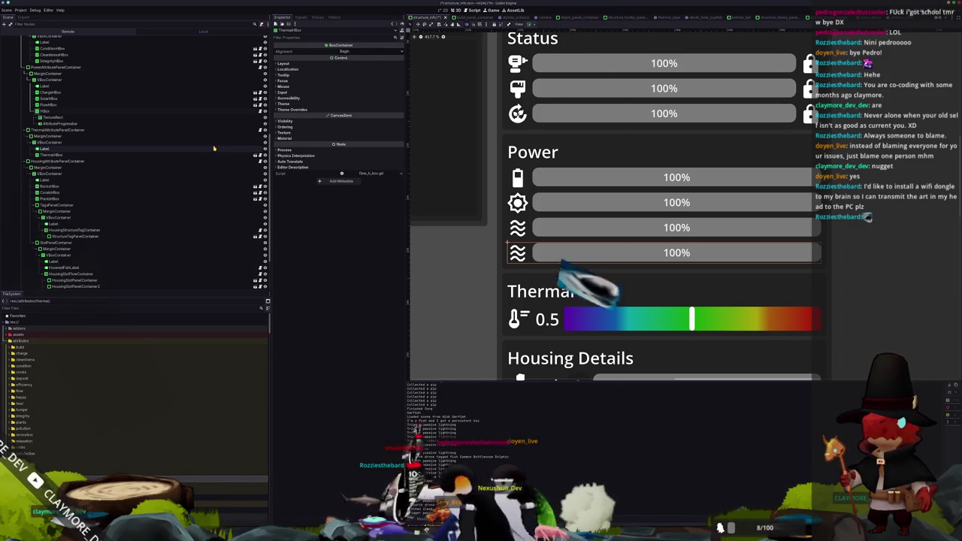
key("Escape")
type("ThermalPower")
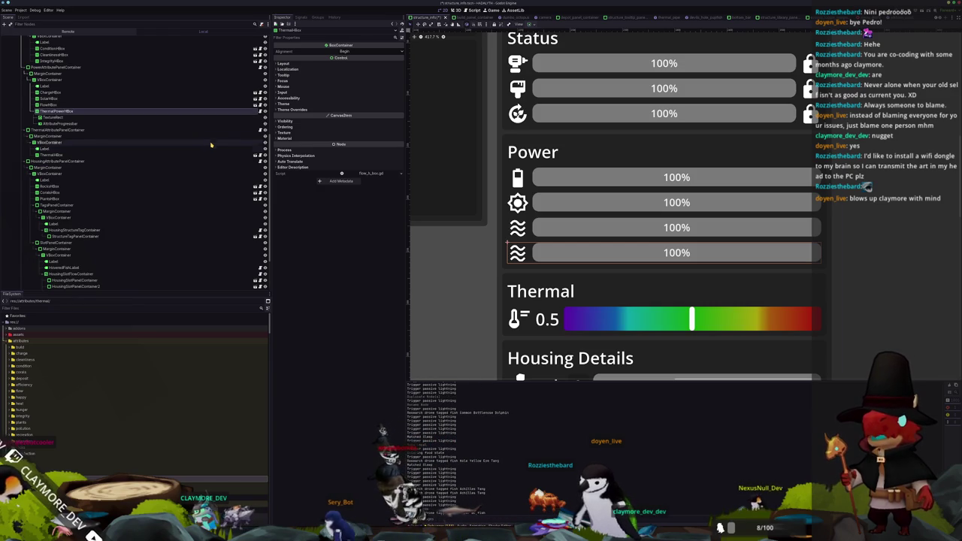
right_click(236, 112)
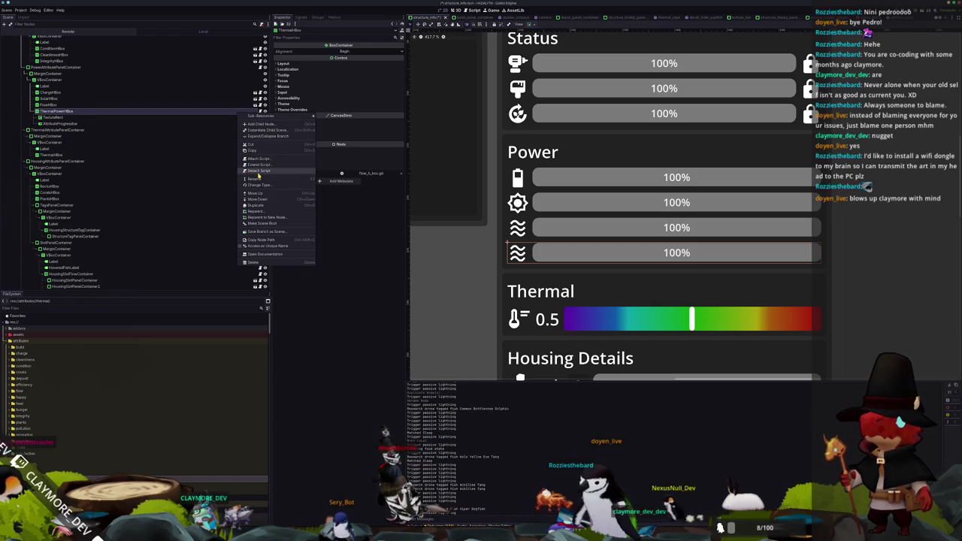
Detach flow_h_box.gd from ThermalPowerHBox and save the branch as thermal_power_h_box.tscn.
left_click(258, 171)
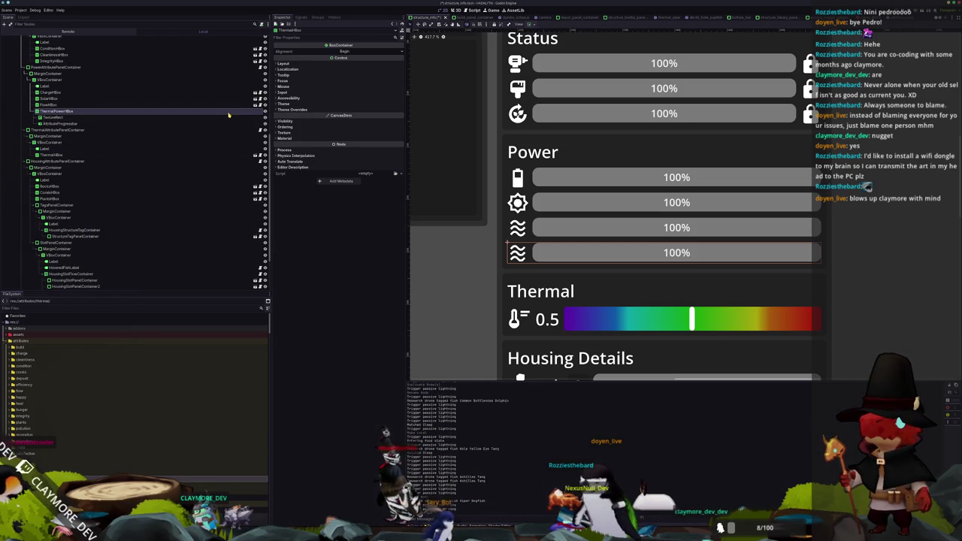
right_click(227, 114)
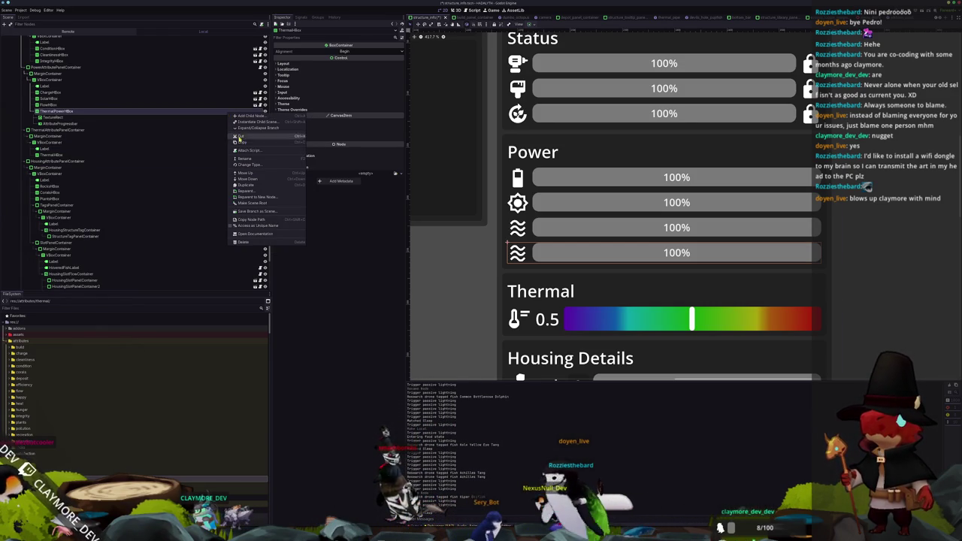
left_click(251, 211)
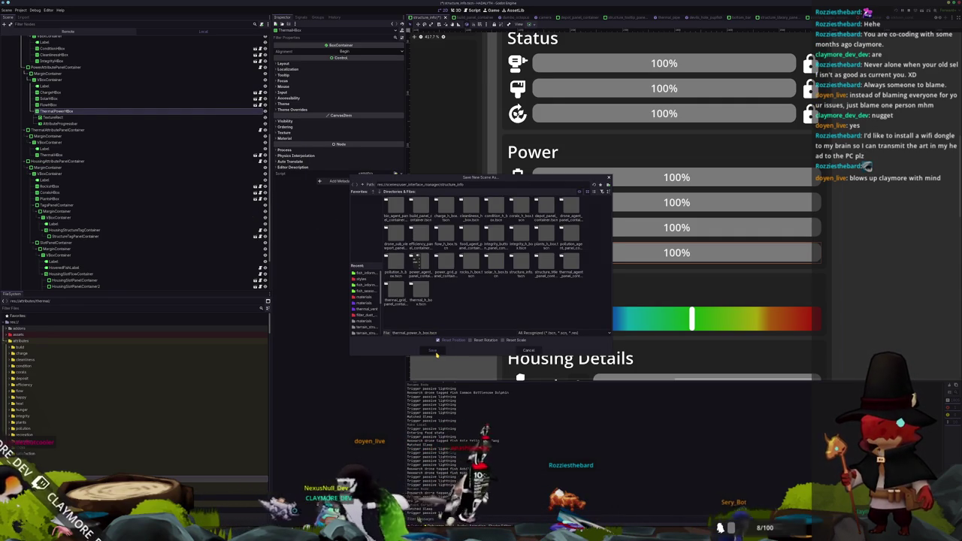
left_click(434, 351)
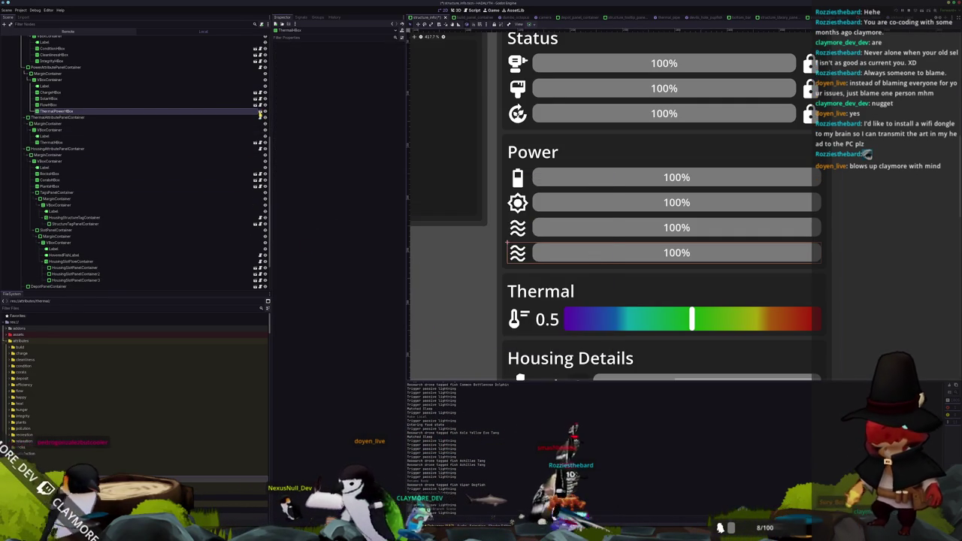
Open the new scene and attach a new thermal_power_h_box.gd script to its root.
left_click(259, 113)
right_click(82, 38)
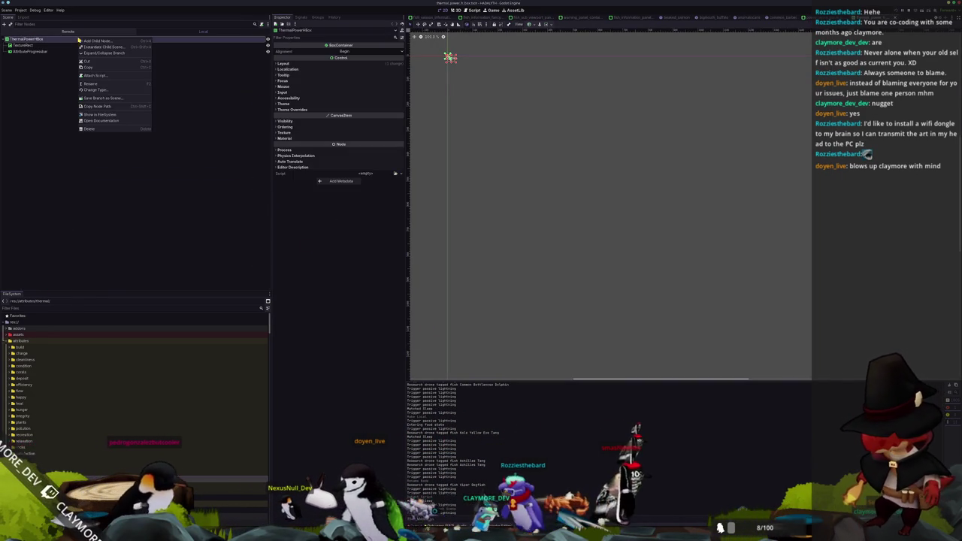
left_click(101, 76)
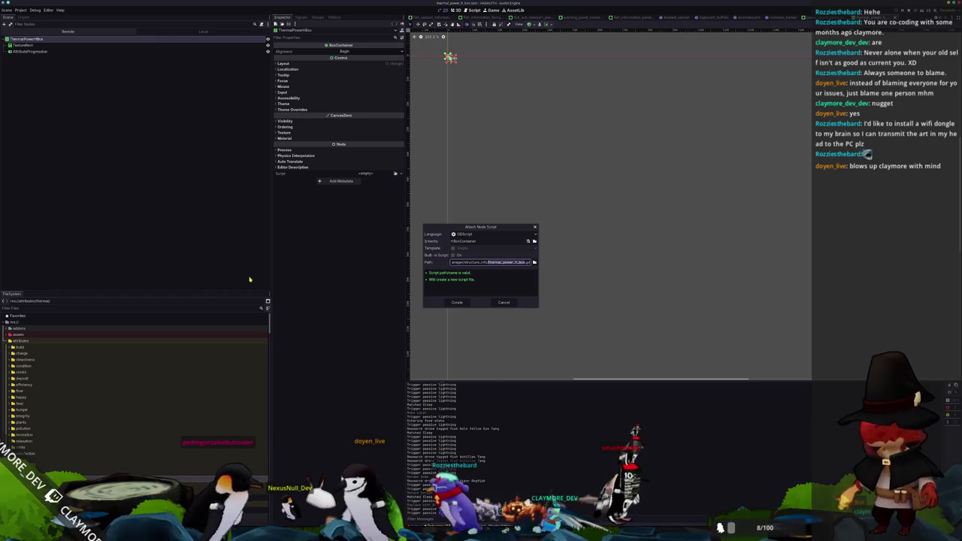
left_click(457, 302)
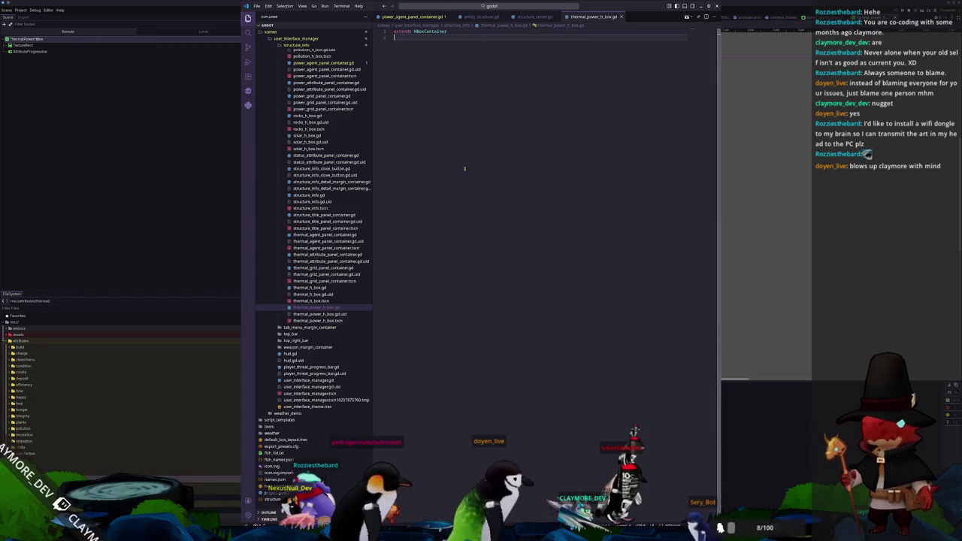
Declare class_name ThermalPowerHBox in thermal_power_h_box.gd, then select TextureRect back in Godot.
type("class")
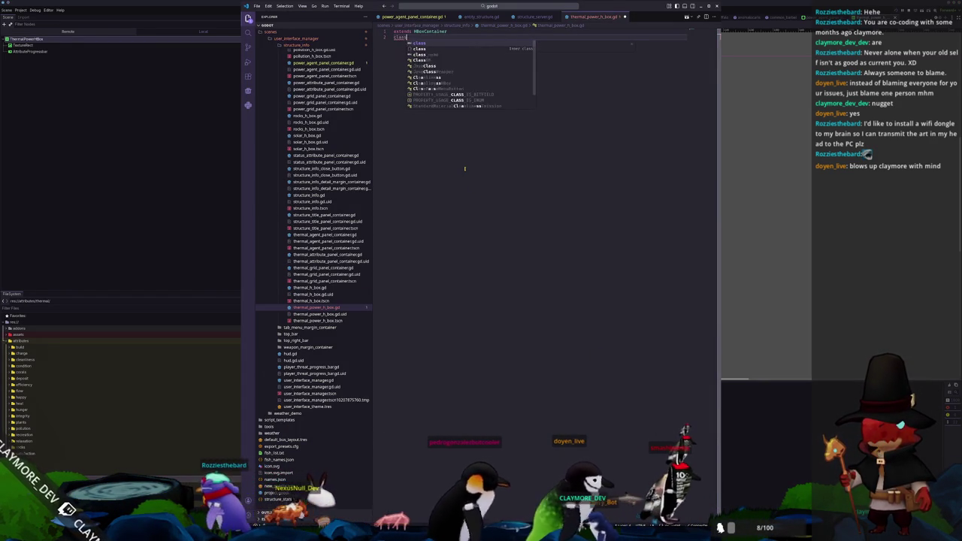
type("_name ThermalPowerHBox")
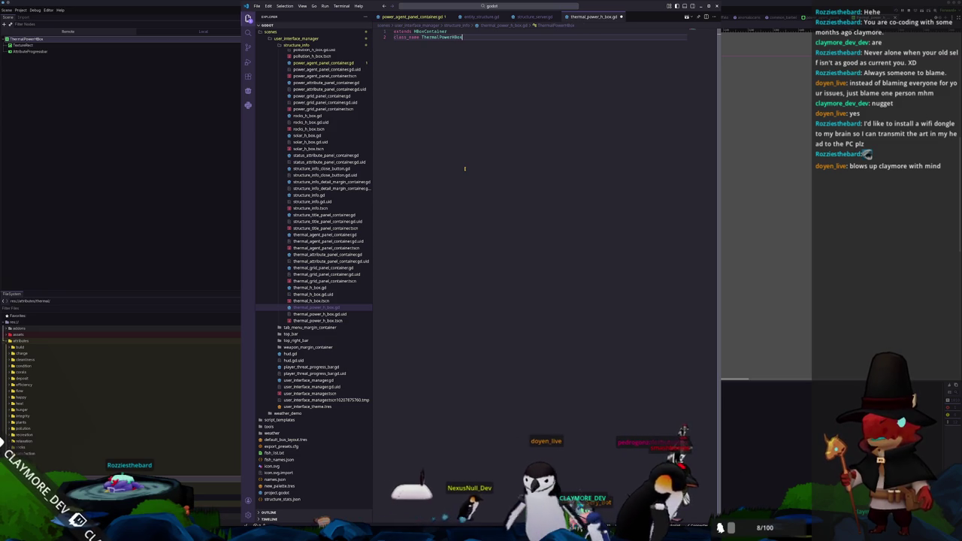
key("alt+Tab")
left_click(233, 45)
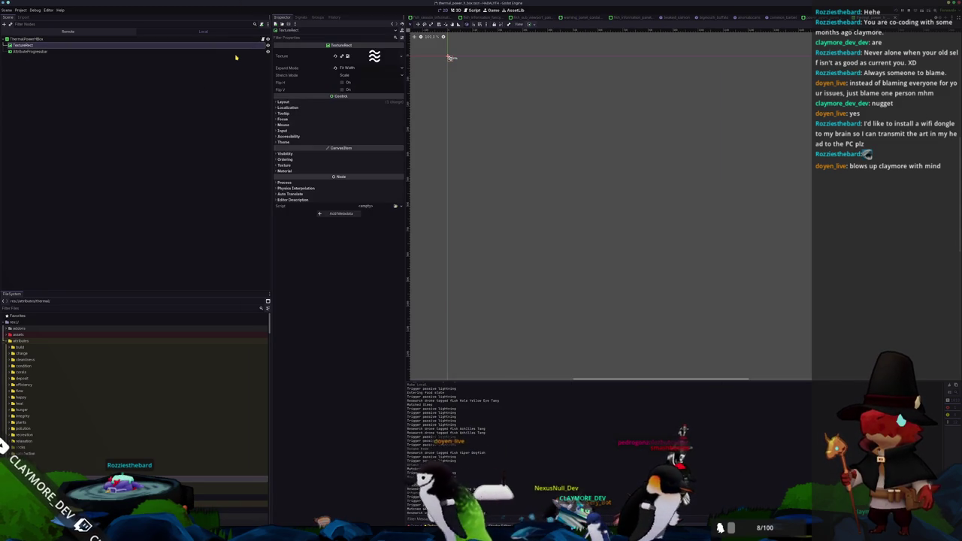
Quick Load a thermometer icon as the TextureRect's texture and save the scene.
left_click(237, 51, "ctrl")
right_click(237, 52)
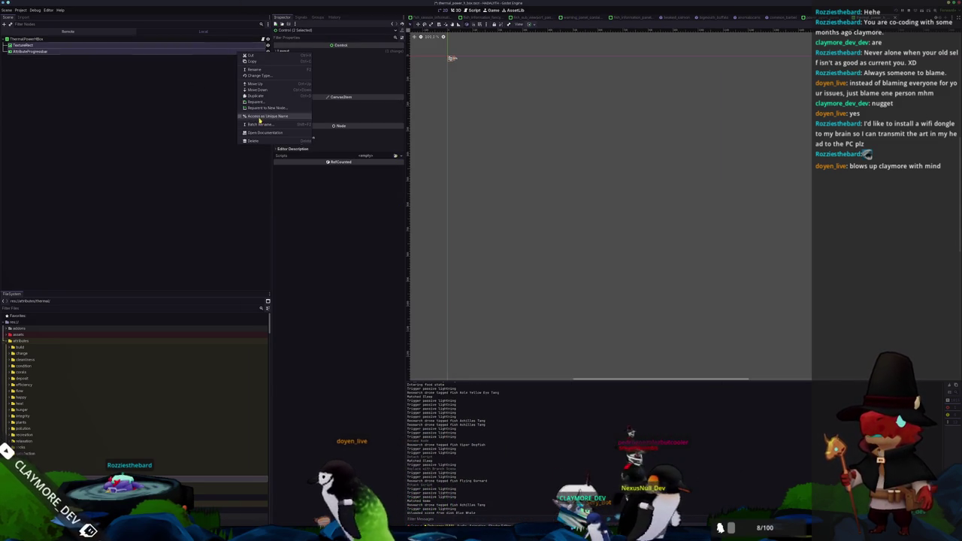
key("alt+Tab")
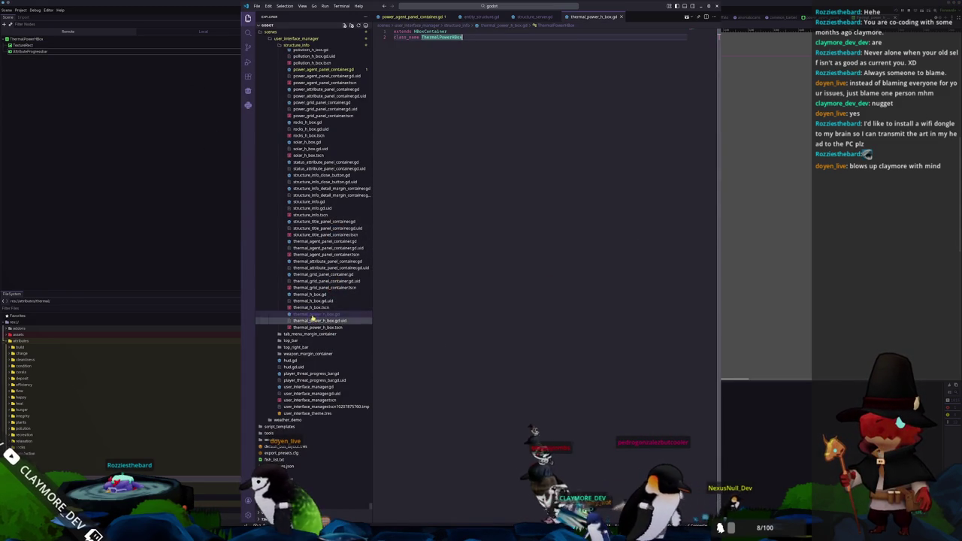
left_click(86, 46)
right_click(90, 45)
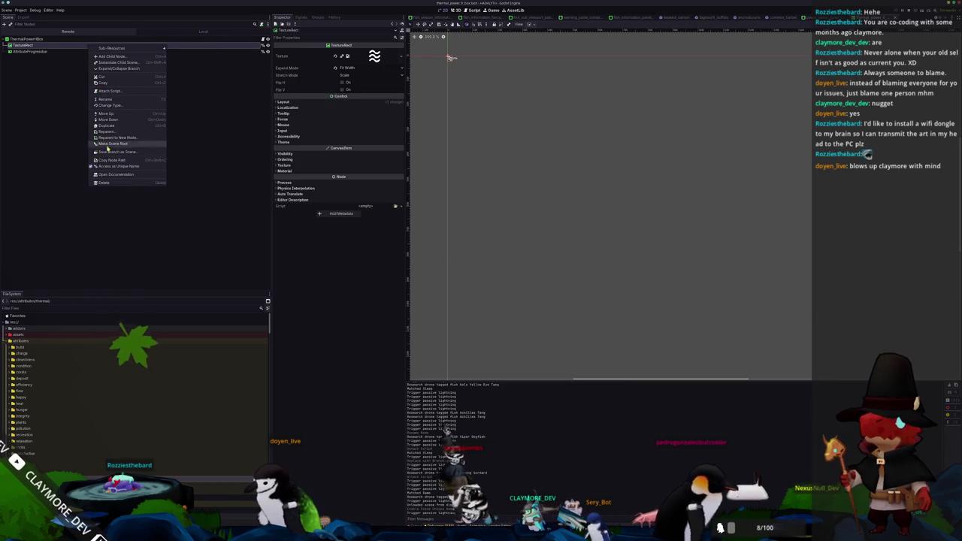
left_click(211, 120)
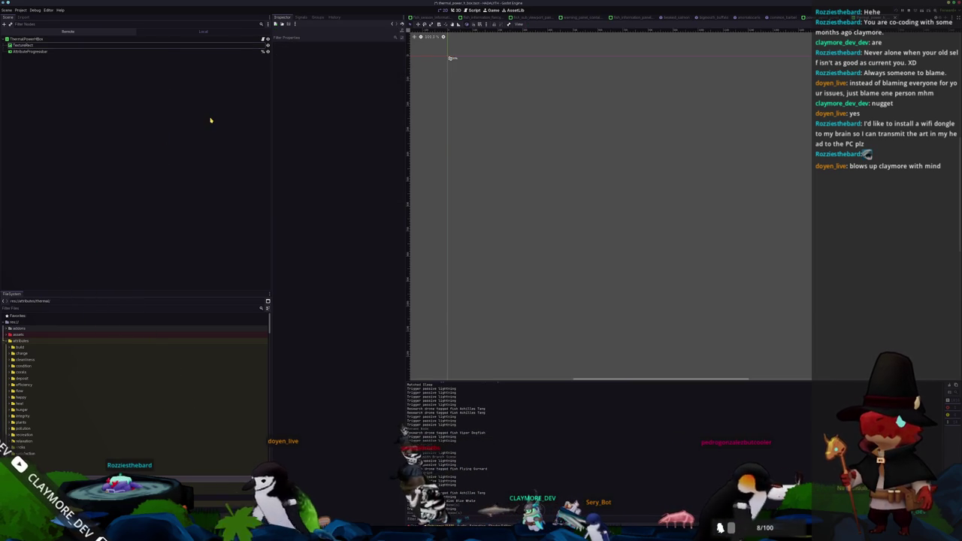
left_click(237, 46)
left_click(400, 58)
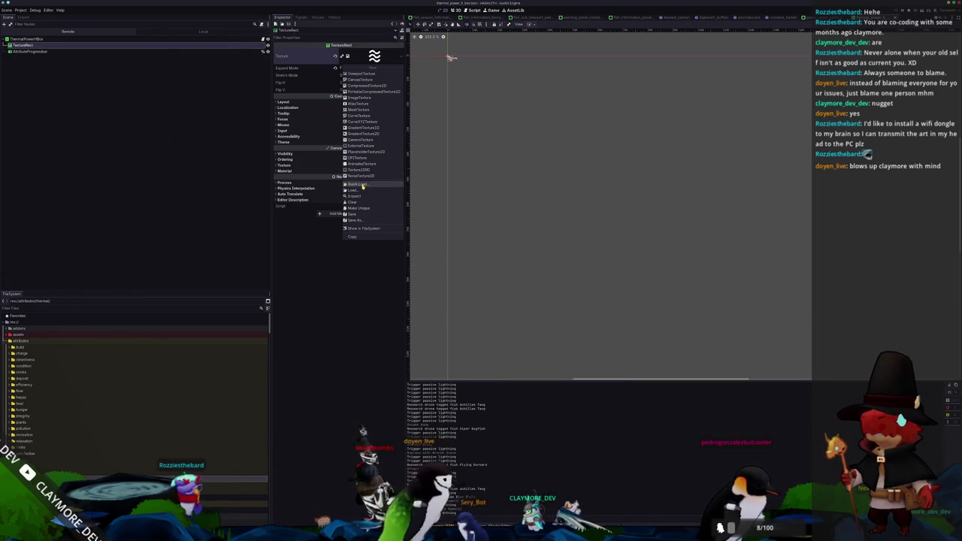
left_click(368, 184)
scroll(489, 284, "down", 5)
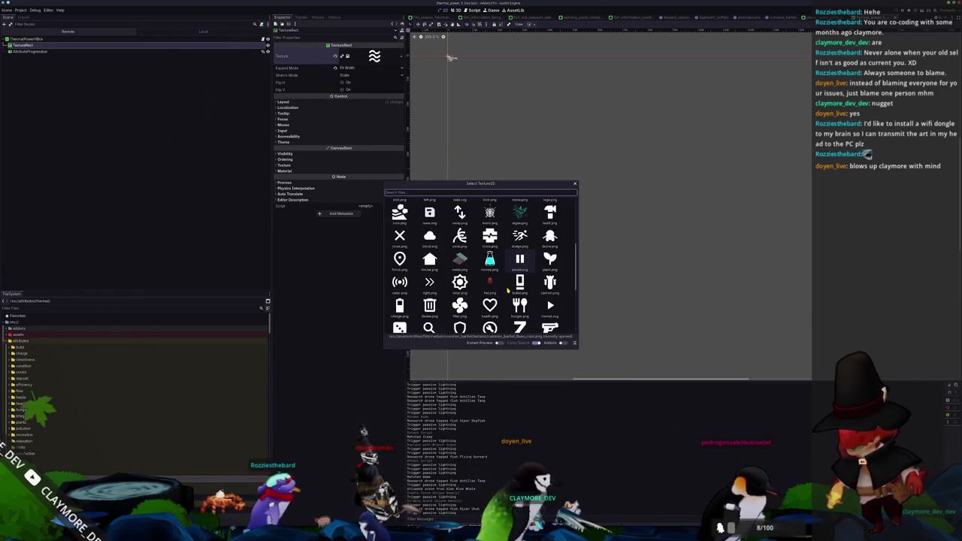
scroll(508, 290, "down", 1)
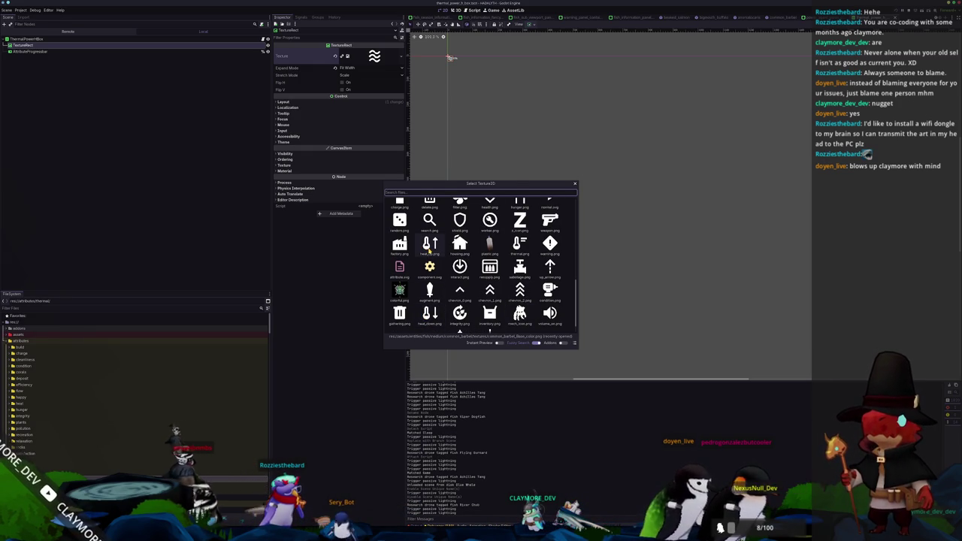
double_click(519, 244)
key("ctrl+s")
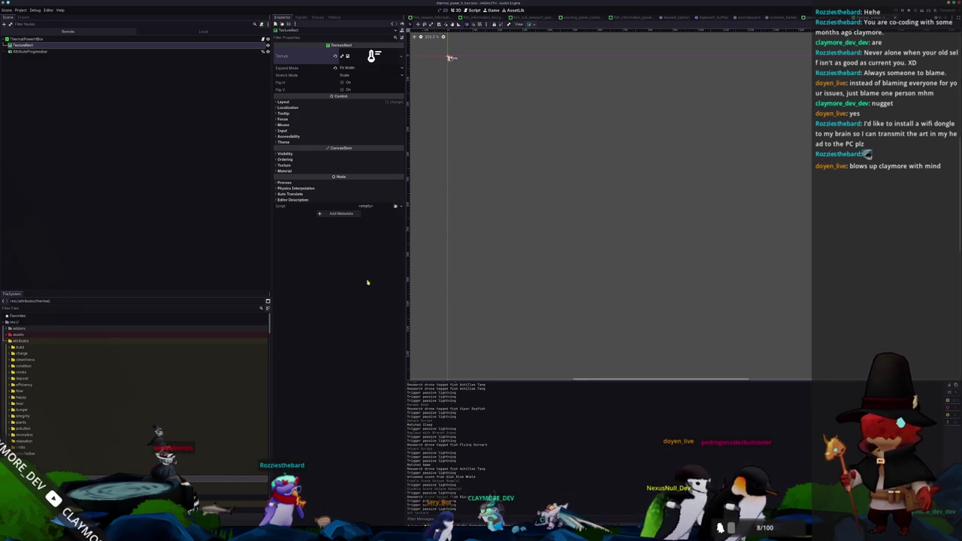
Swap the TextureRect texture for the heat_up.png thermometer icon, then go back to VS Code.
left_click(401, 56)
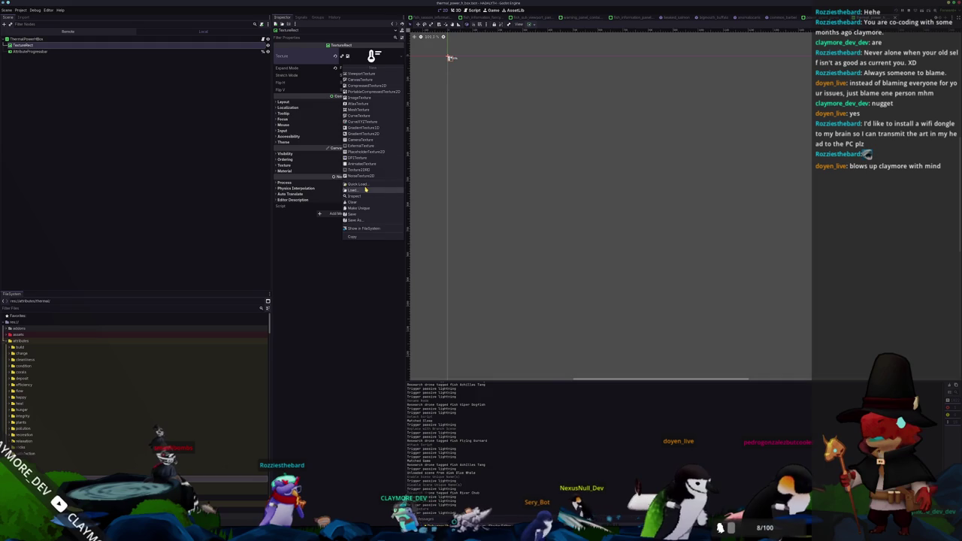
left_click(365, 189)
key("Escape")
left_click(400, 57)
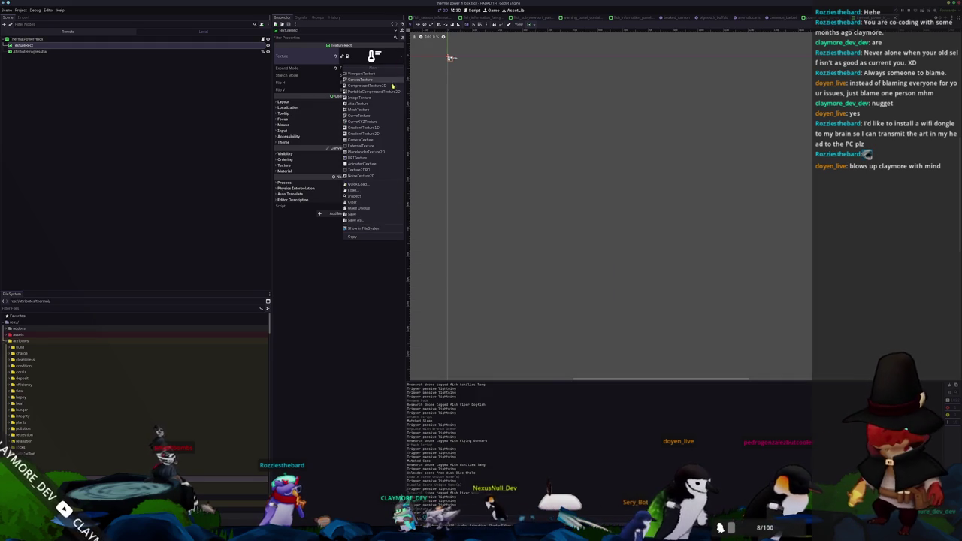
left_click(361, 186)
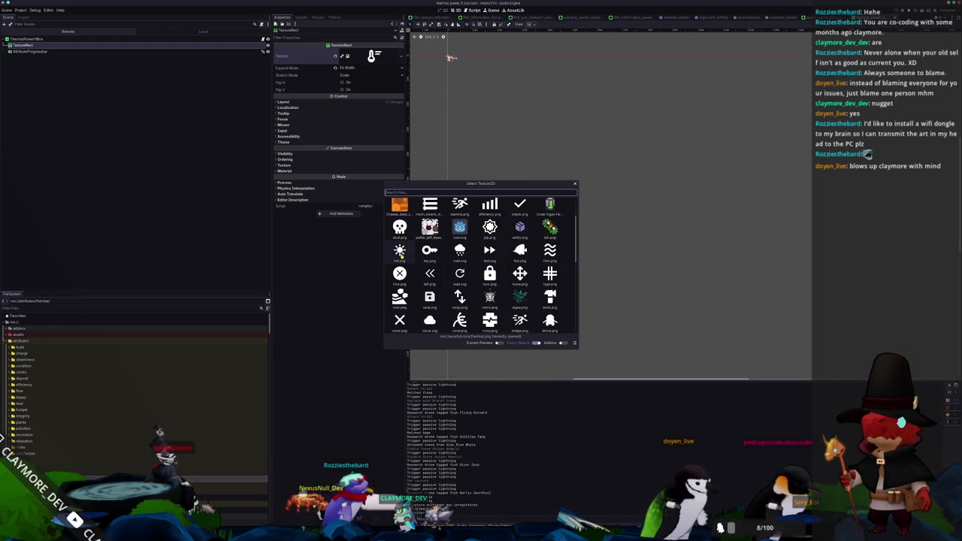
scroll(467, 269, "down", 1)
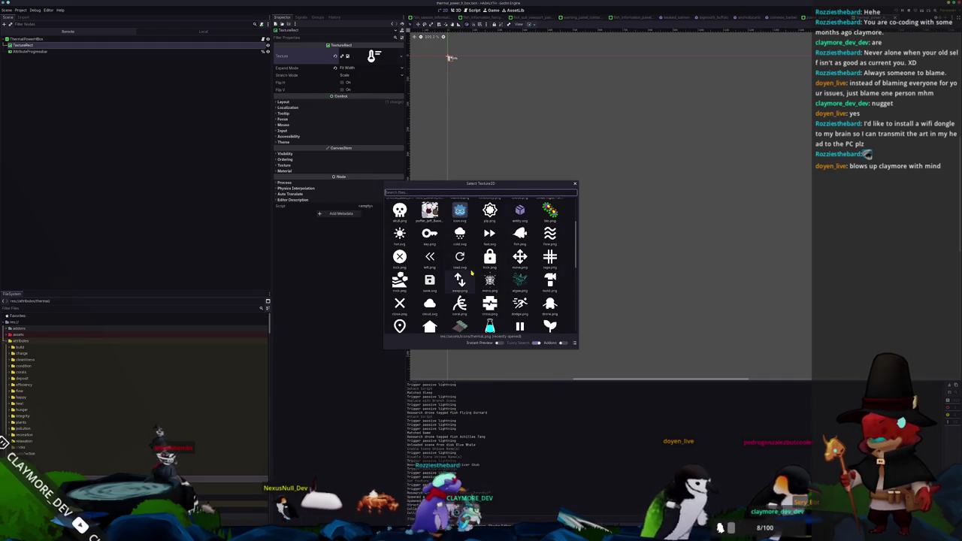
scroll(471, 272, "down", 3)
scroll(472, 273, "down", 4)
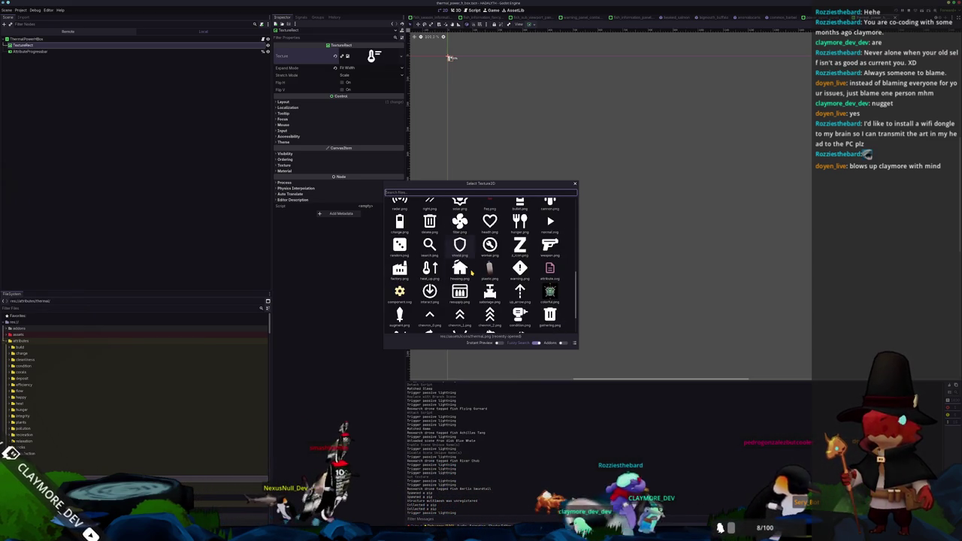
double_click(427, 274)
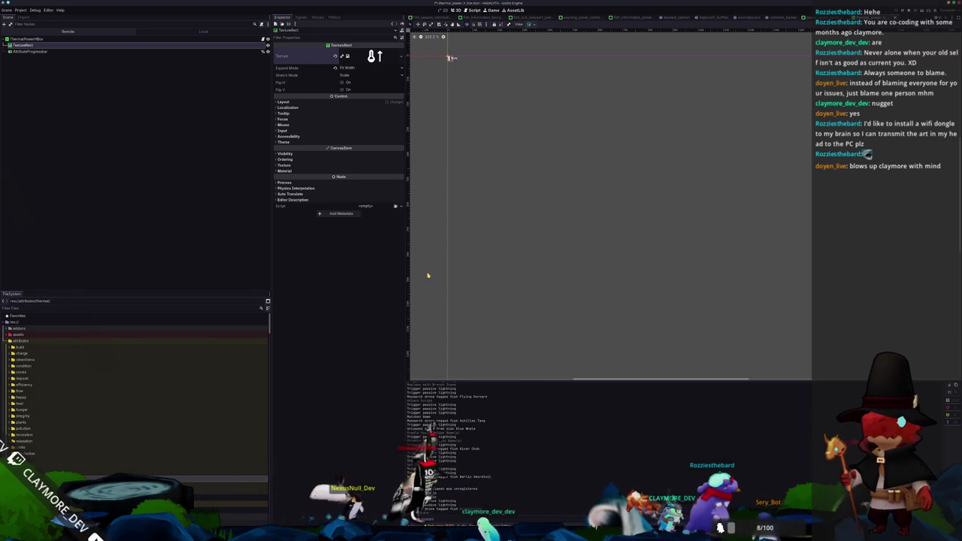
key("alt+Tab")
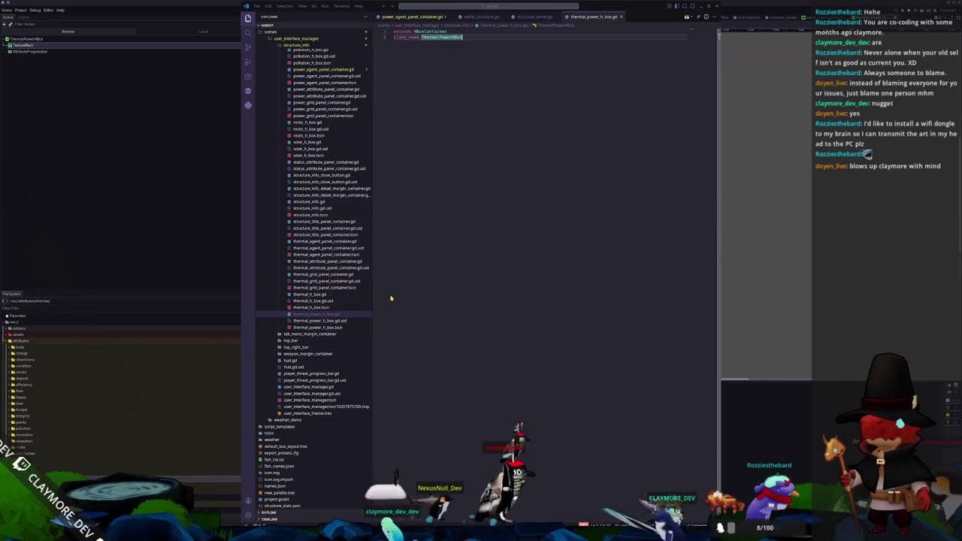
Copy the solar_h_box.gd code body into thermal_power_h_box.gd.
key("Return")
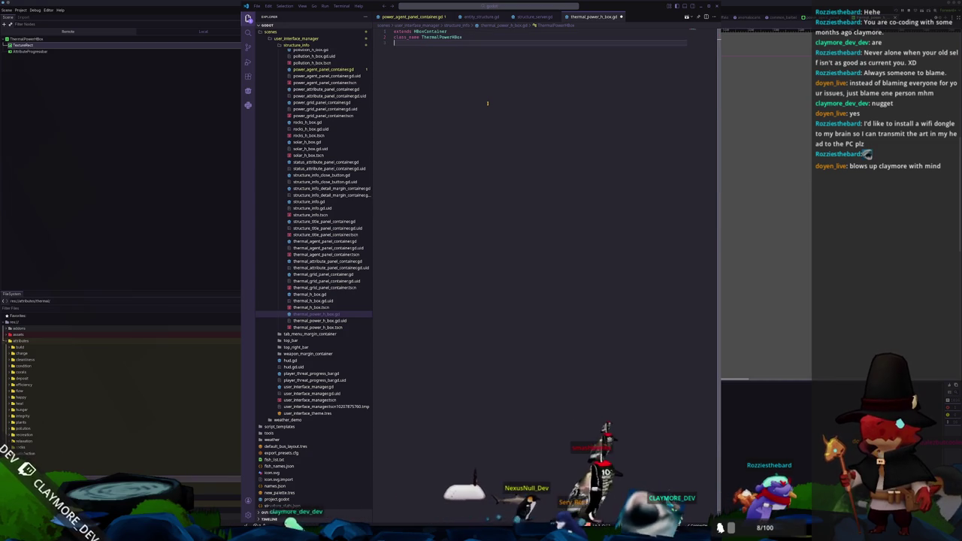
left_click(353, 294)
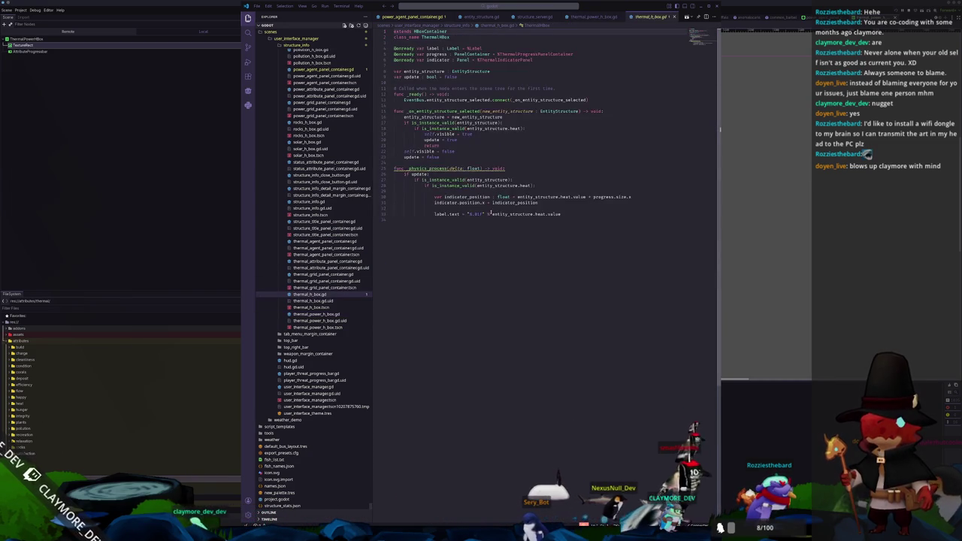
mouse_move(423, 251)
left_mouse_down()
mouse_move(421, 154)
mouse_move(421, 225)
left_mouse_up()
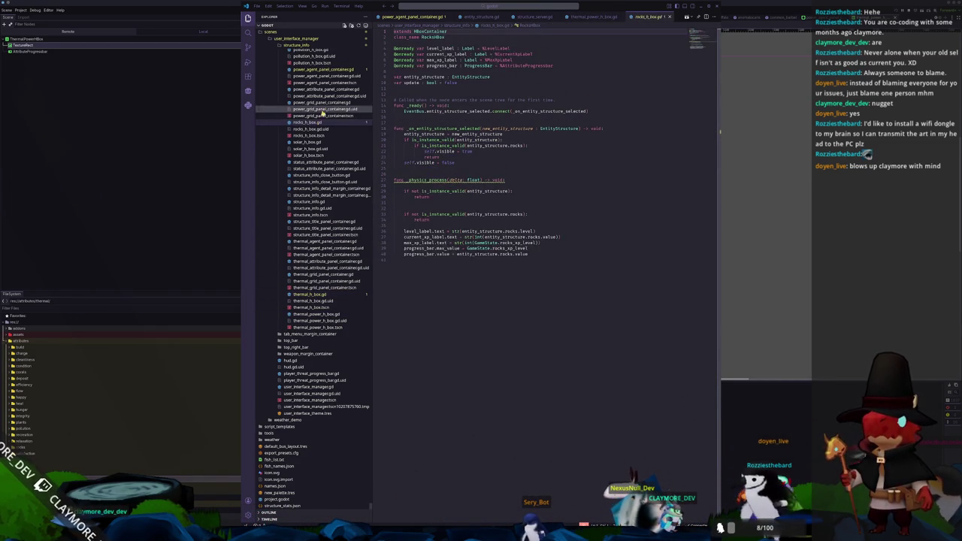
left_click(313, 57)
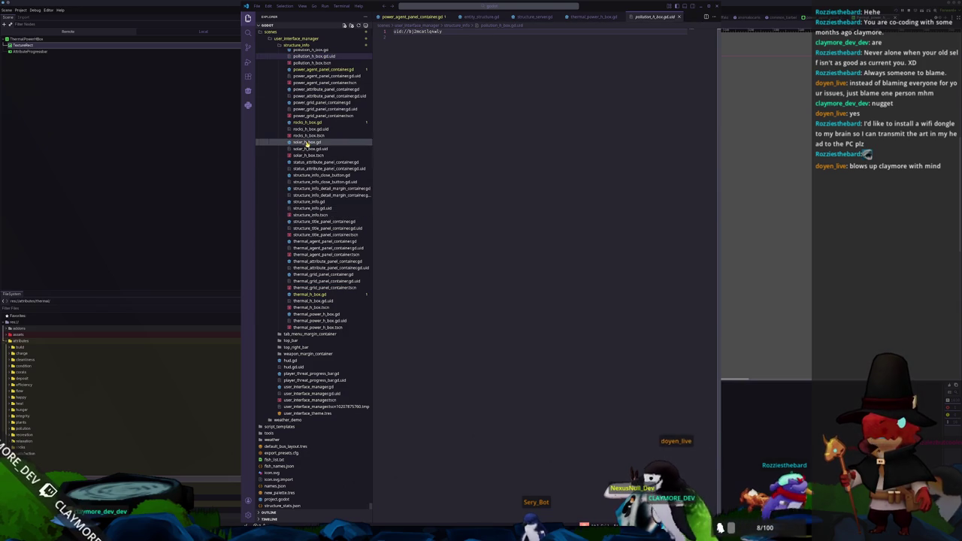
left_click(307, 142)
left_click_drag(418, 174, 392, 54)
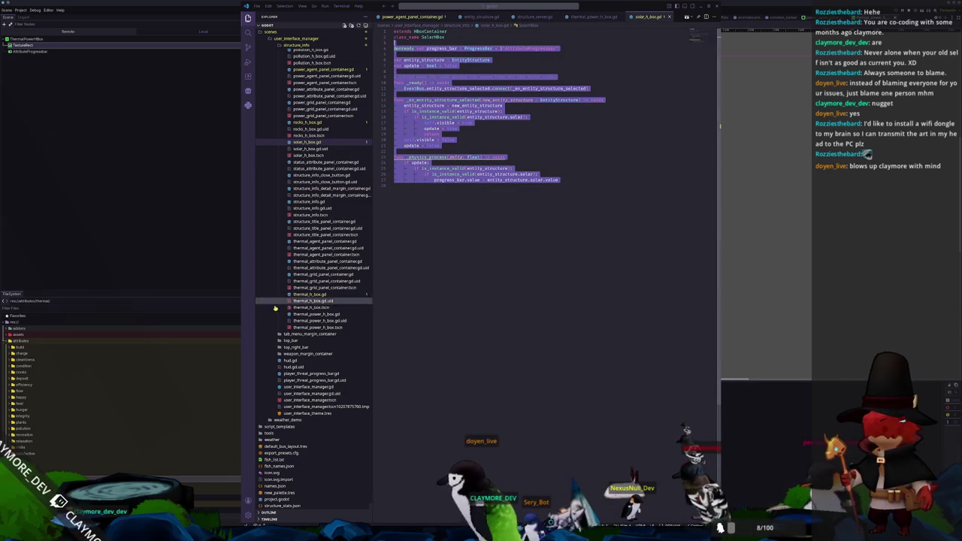
left_click(314, 294)
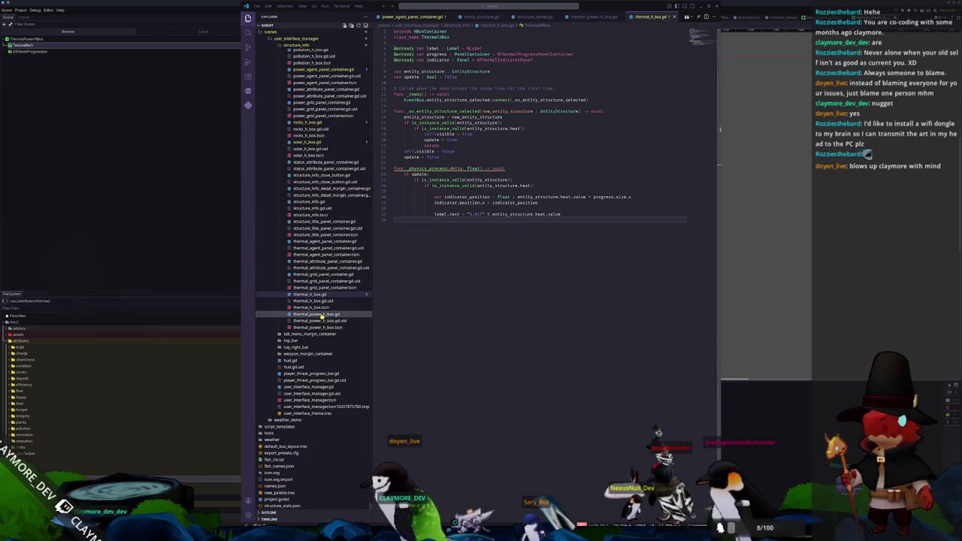
left_click(322, 314)
key("ctrl+v")
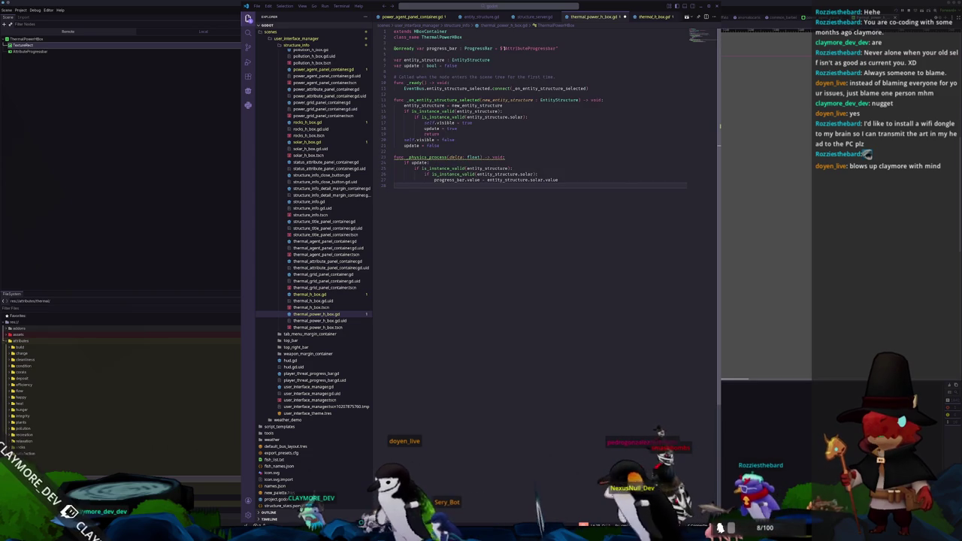
Change solar to thermal so the progress bar reads entity_structure.thermal.value.
left_click(476, 70)
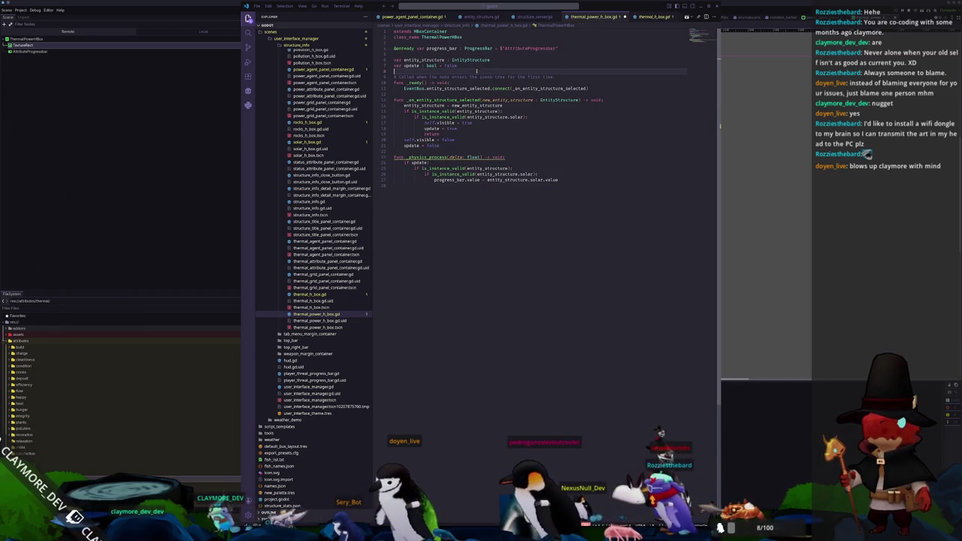
double_click(477, 88)
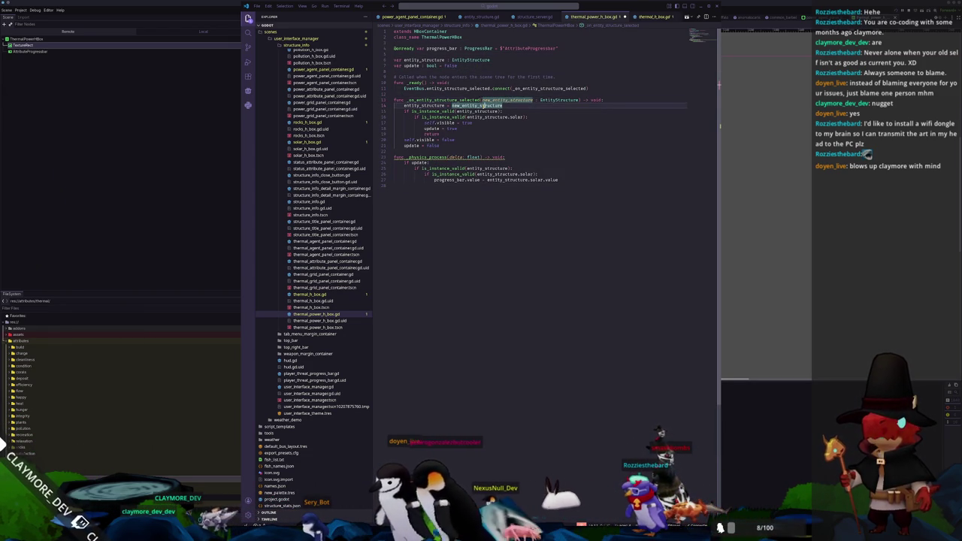
left_click(477, 112)
double_click(517, 117)
type("thermal")
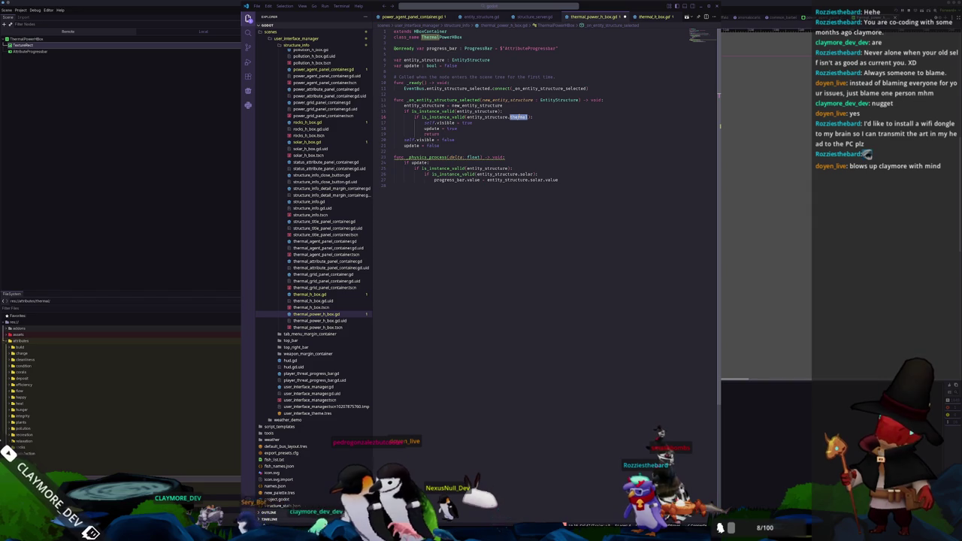
double_click(526, 174)
type("therma")
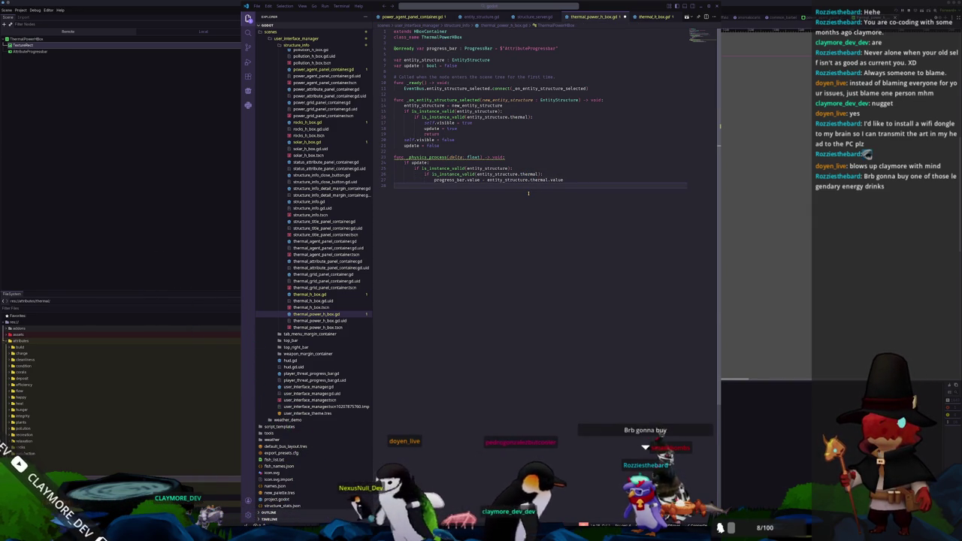
left_click(805, 227)
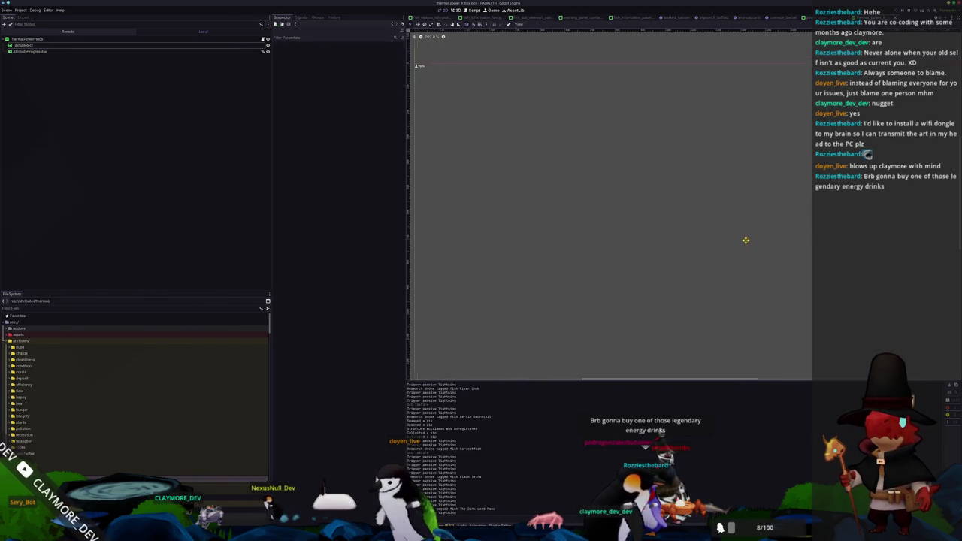
Run the Hadalyth project in a debug window to reach its ALPHA v0.6 title menu.
scroll(743, 228, "left", 5)
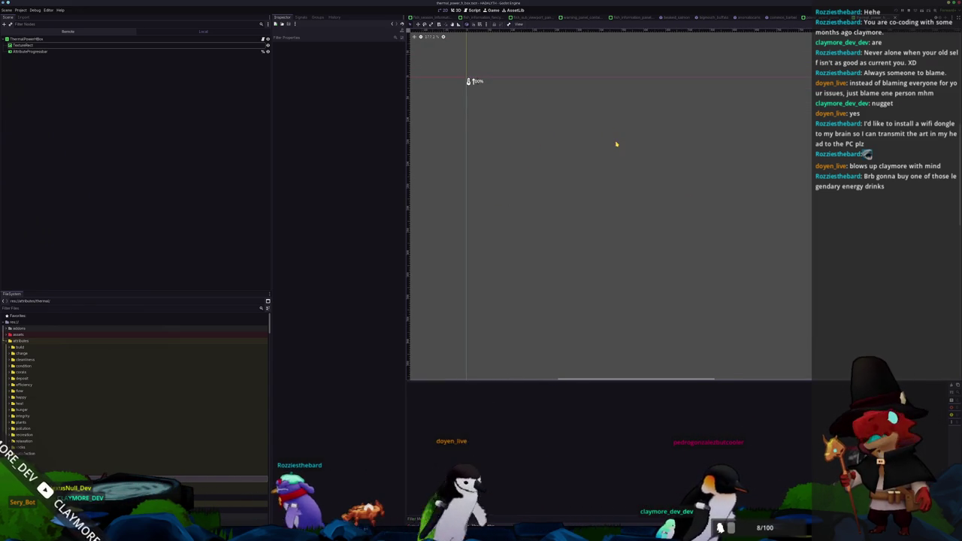
key("F6")
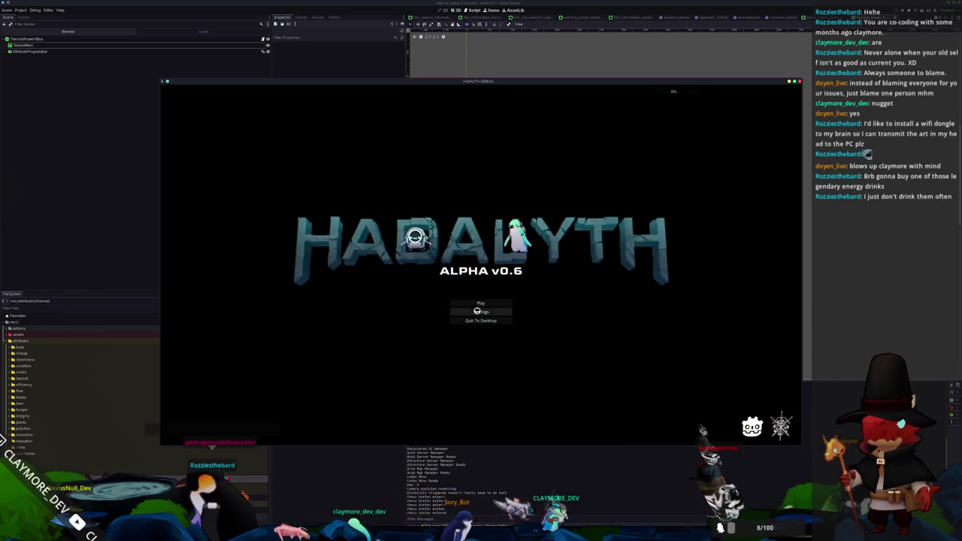
Load the slot 2 save and walk onto the platform to view the base.
left_click(472, 306)
left_click(475, 301)
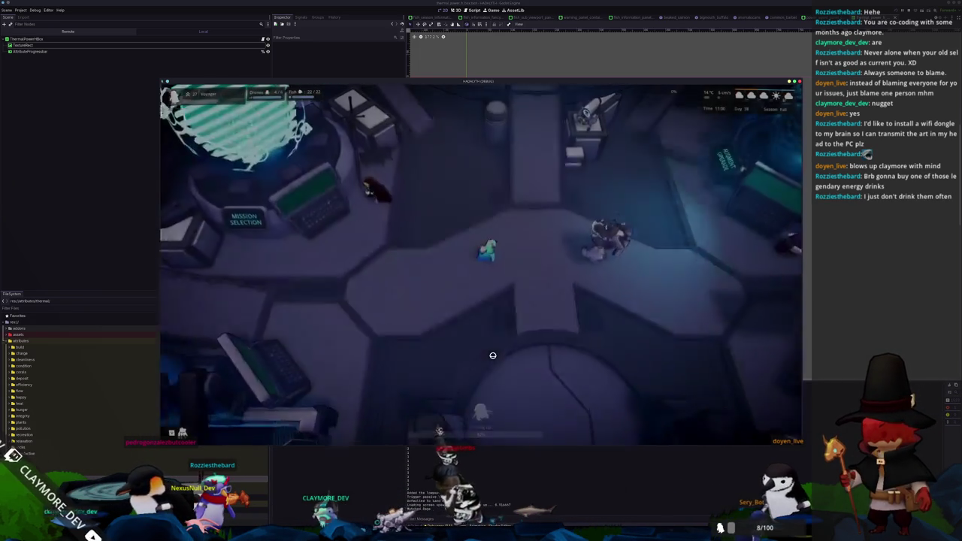
key("s")
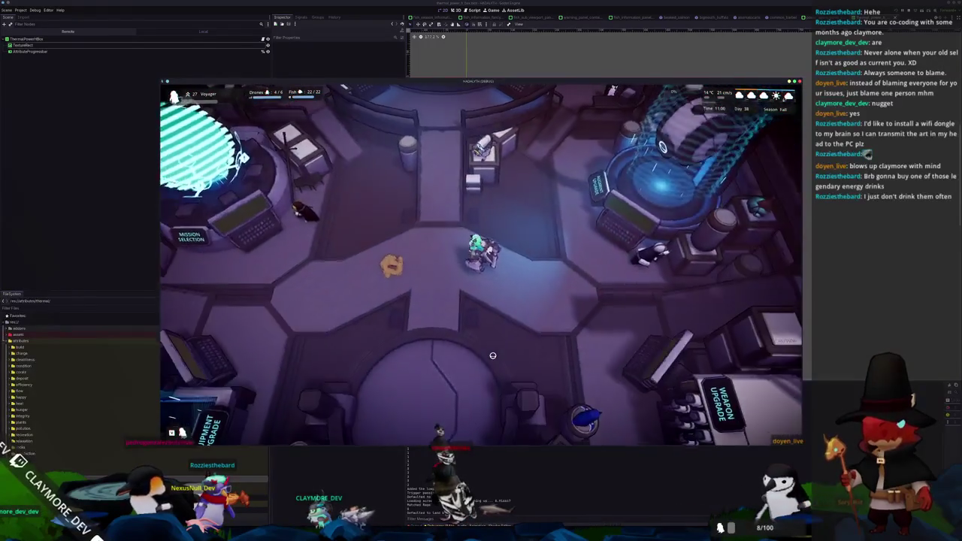
key("s")
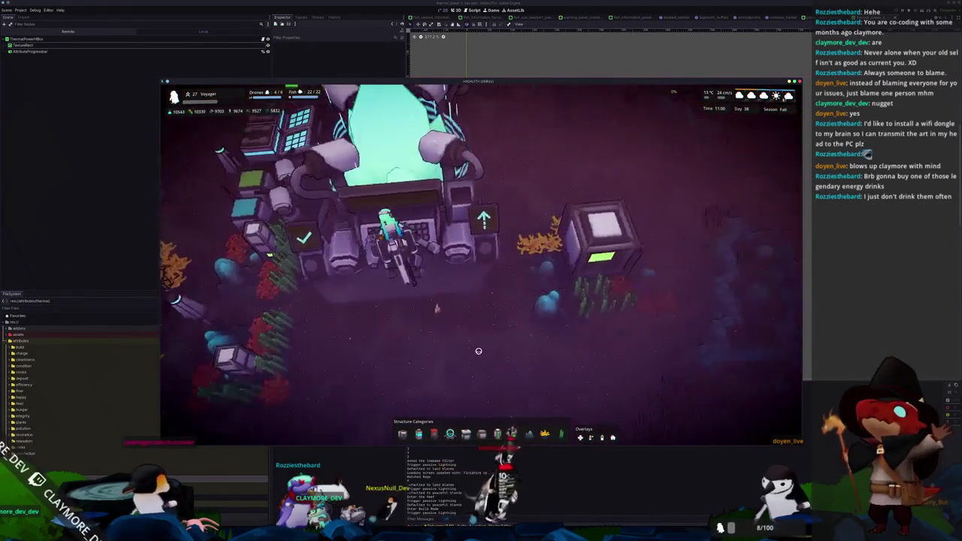
key("Escape")
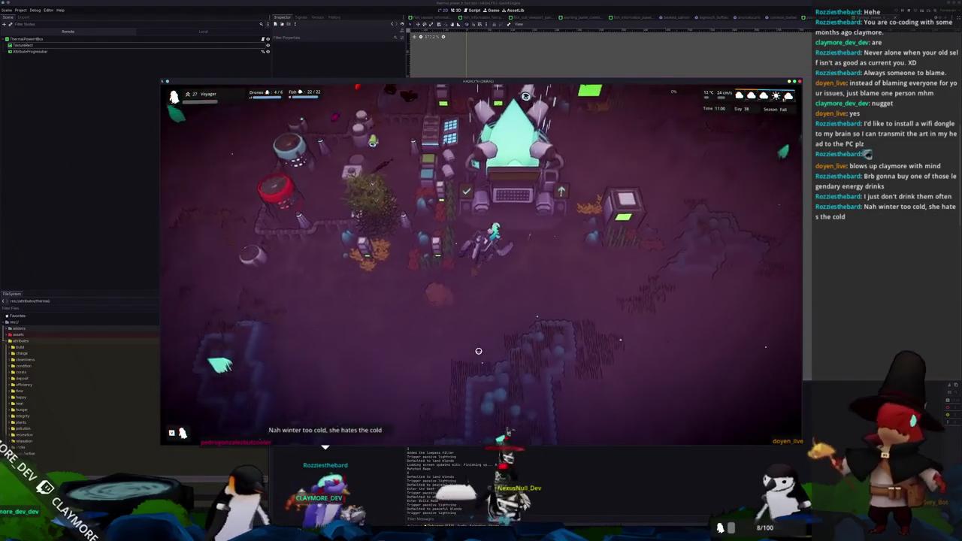
key("b")
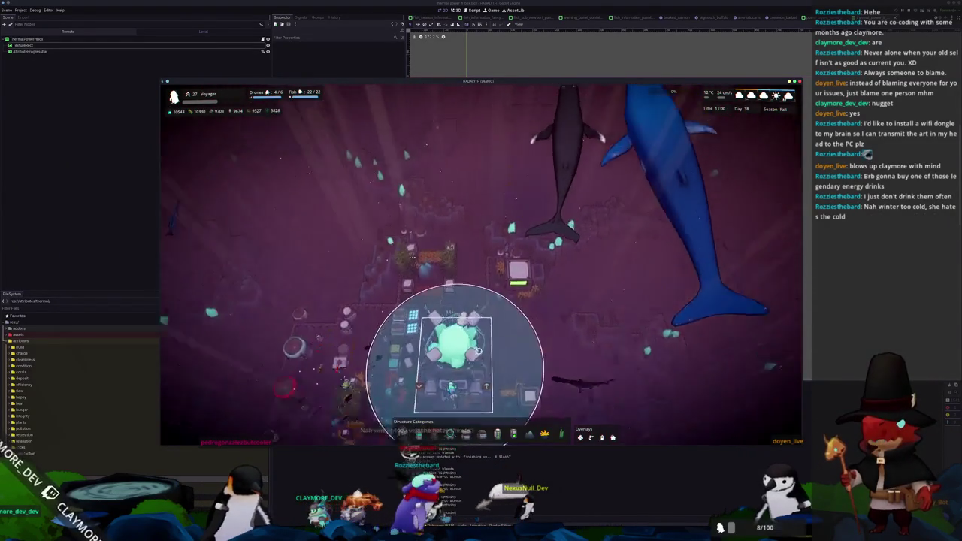
key("w")
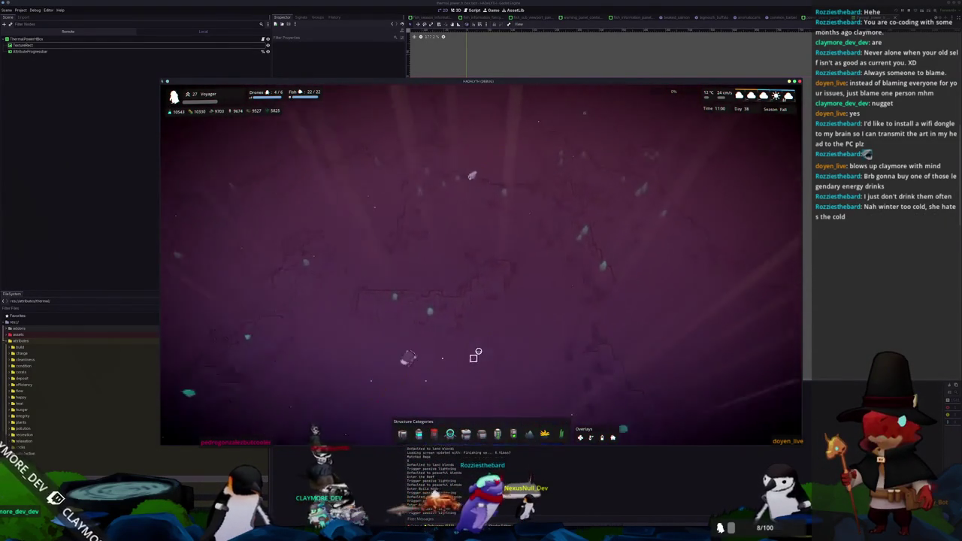
key("w")
Select the Thermal Generator, switch its power production off, then pause the game.
left_click(584, 137)
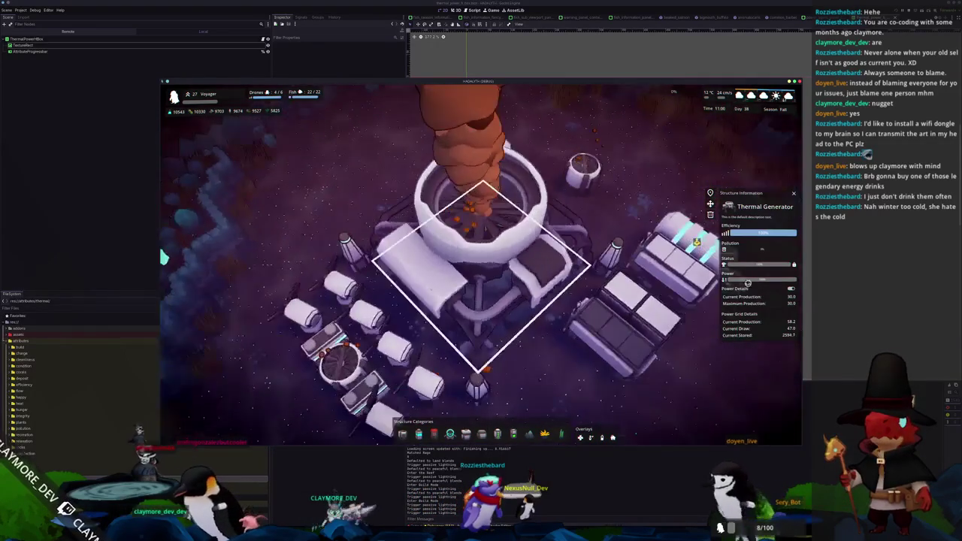
left_click(790, 288)
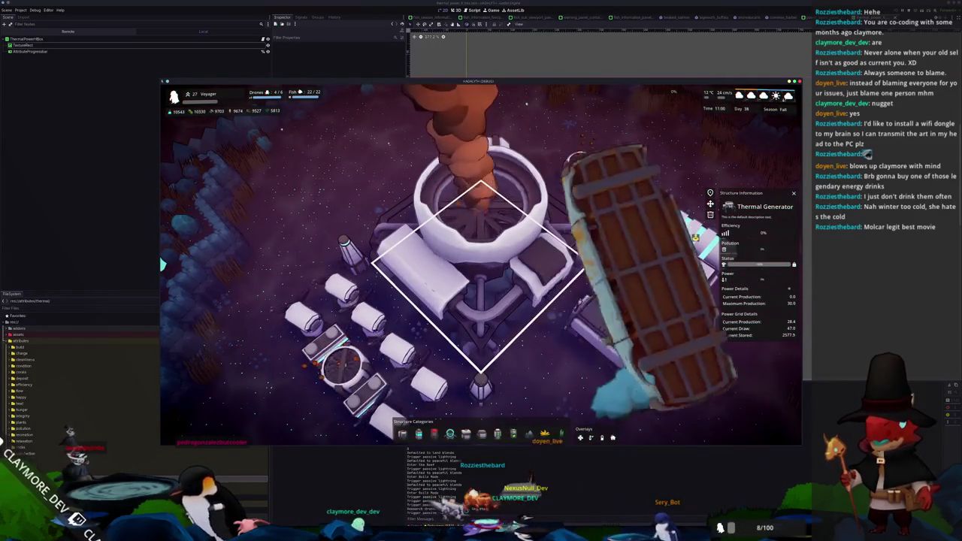
scroll(729, 373, "down", 5)
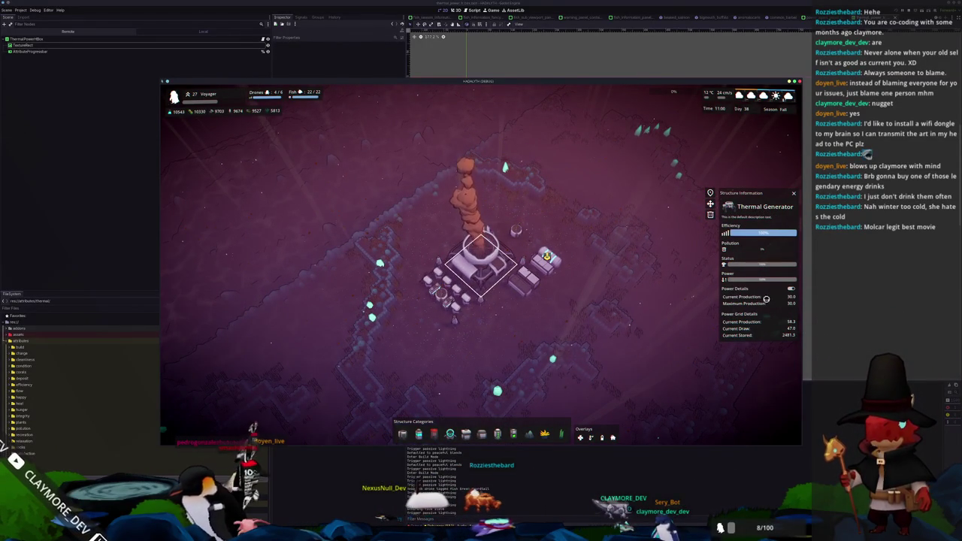
key("Escape")
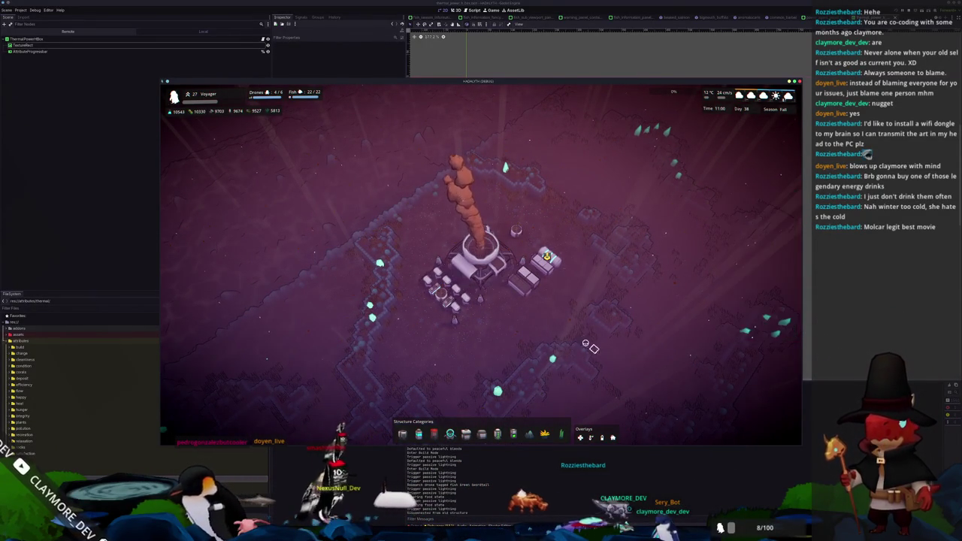
key("Escape")
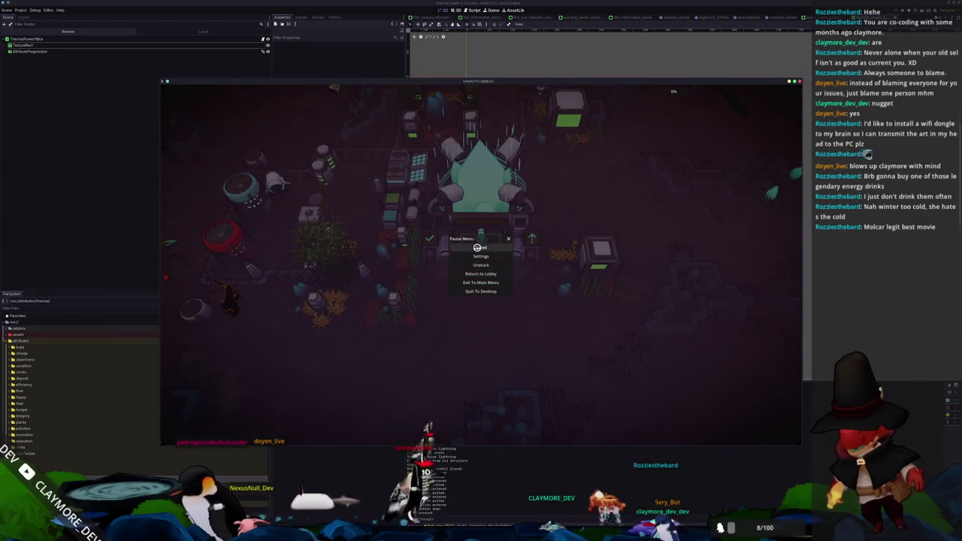
Exit to the main menu and load the saved game again.
key("Escape")
scroll(568, 278, "up", 3)
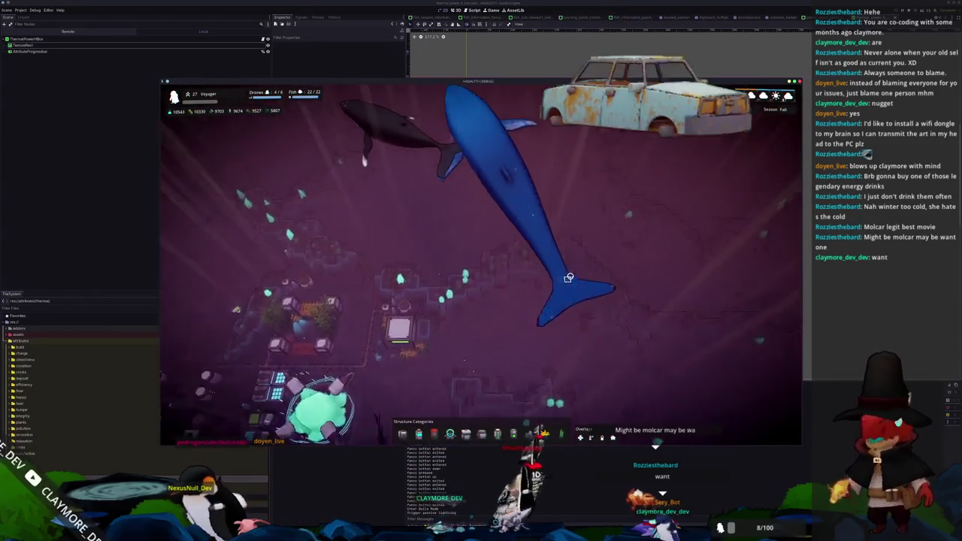
scroll(568, 278, "up", 3)
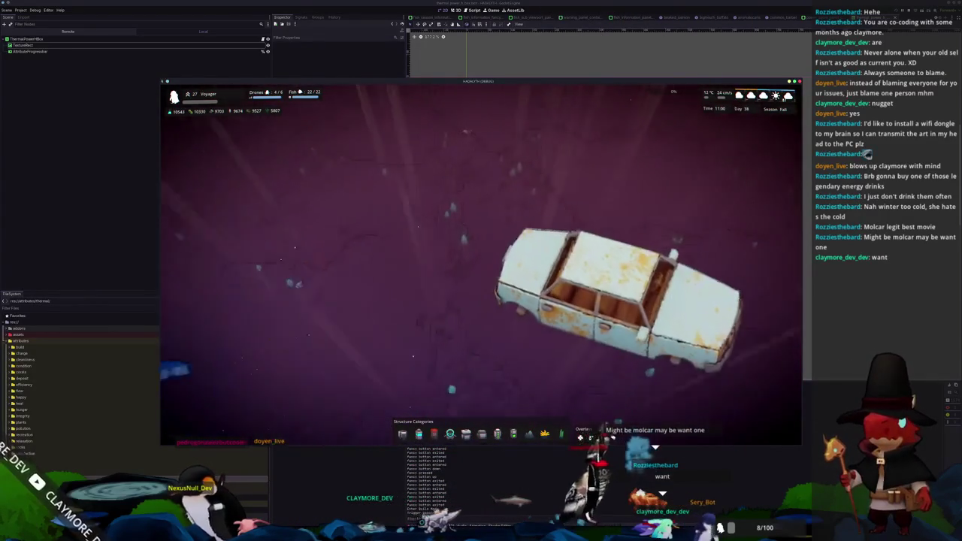
scroll(581, 267, "down", 3)
scroll(581, 266, "up", 3)
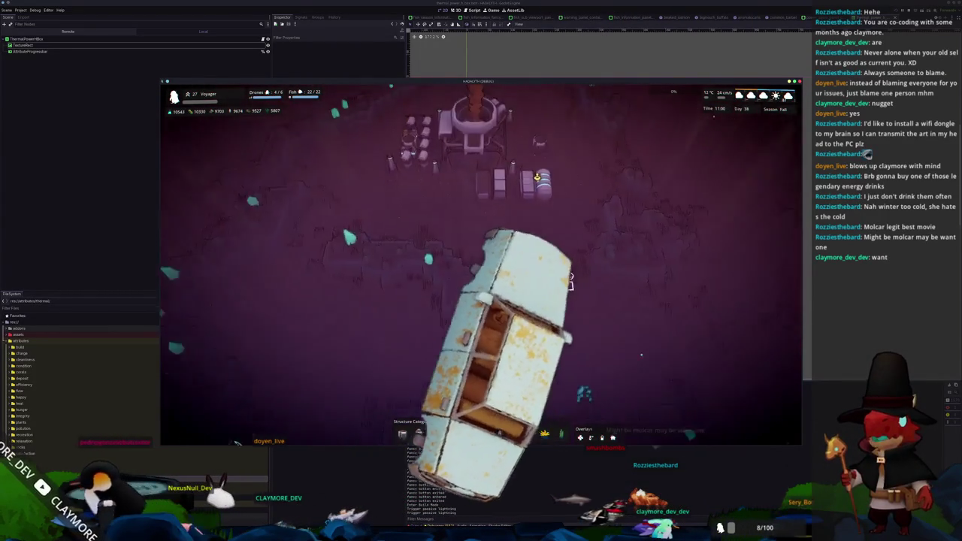
scroll(581, 266, "up", 2)
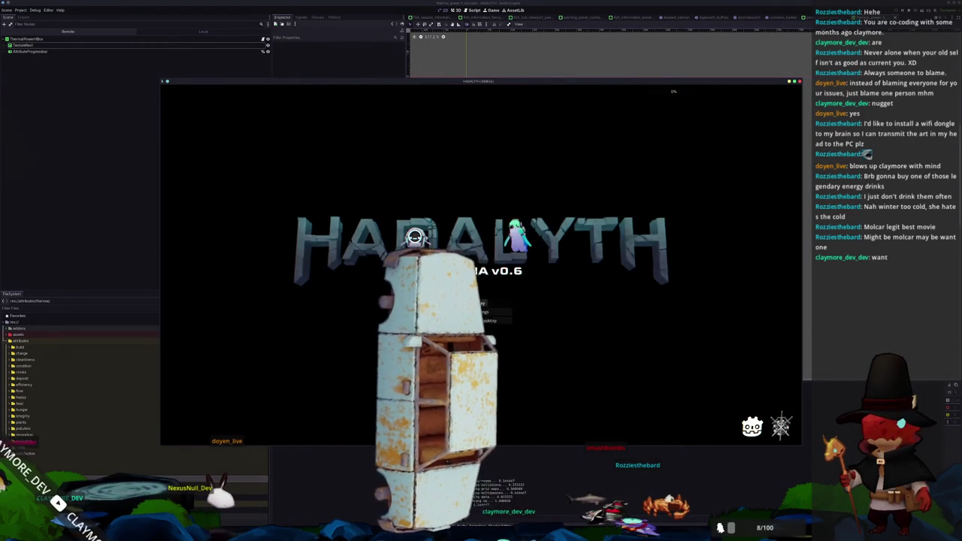
left_click(474, 301)
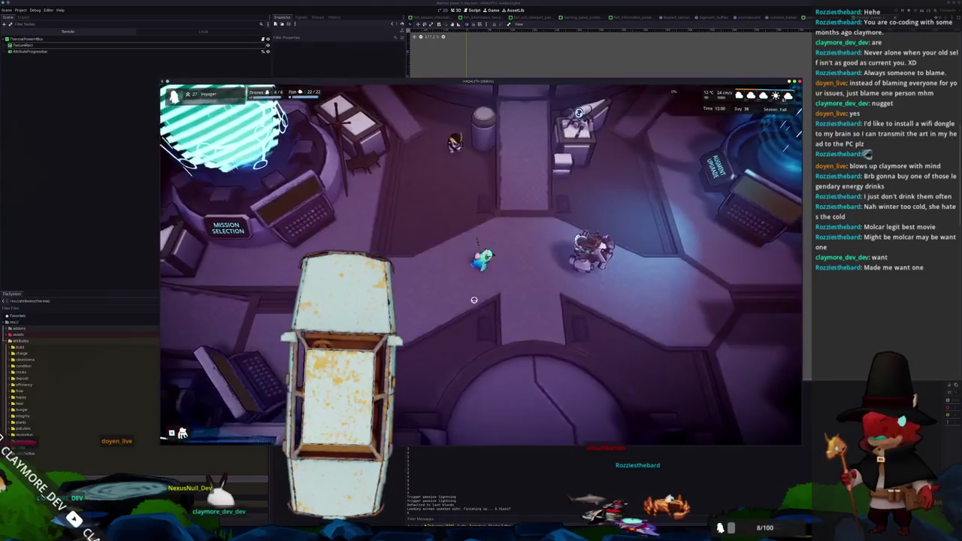
Walk onto the platform, descend to the underwater base, and recheck the Thermal Generator.
key("s")
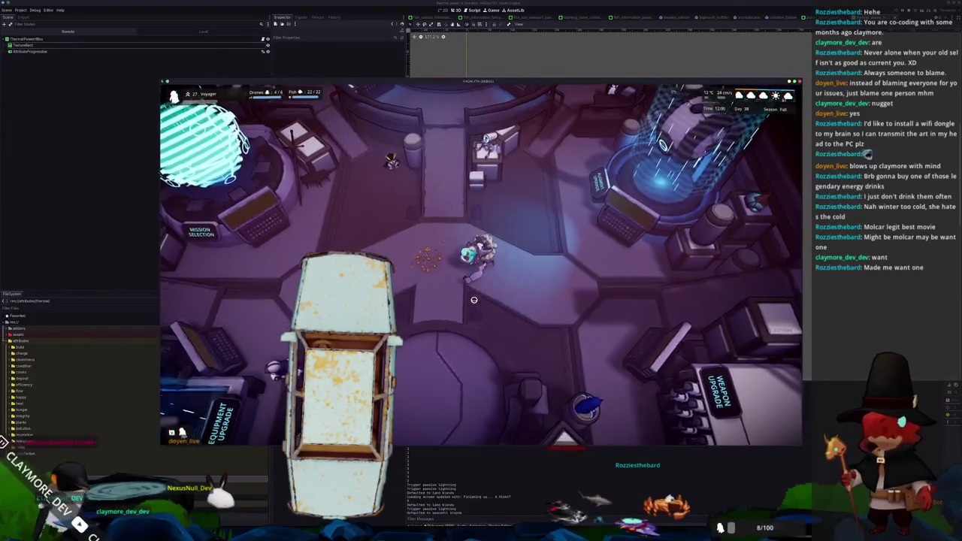
key("s")
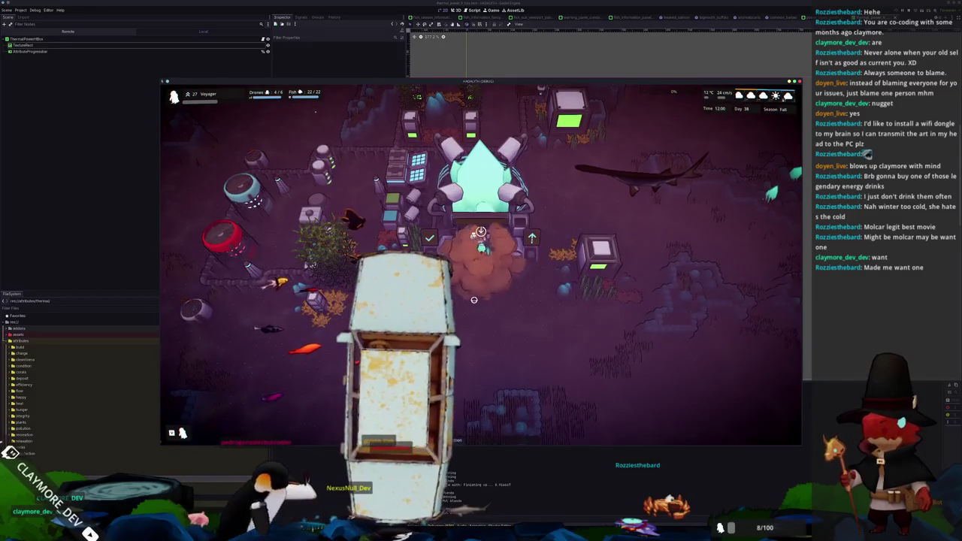
left_click(478, 218)
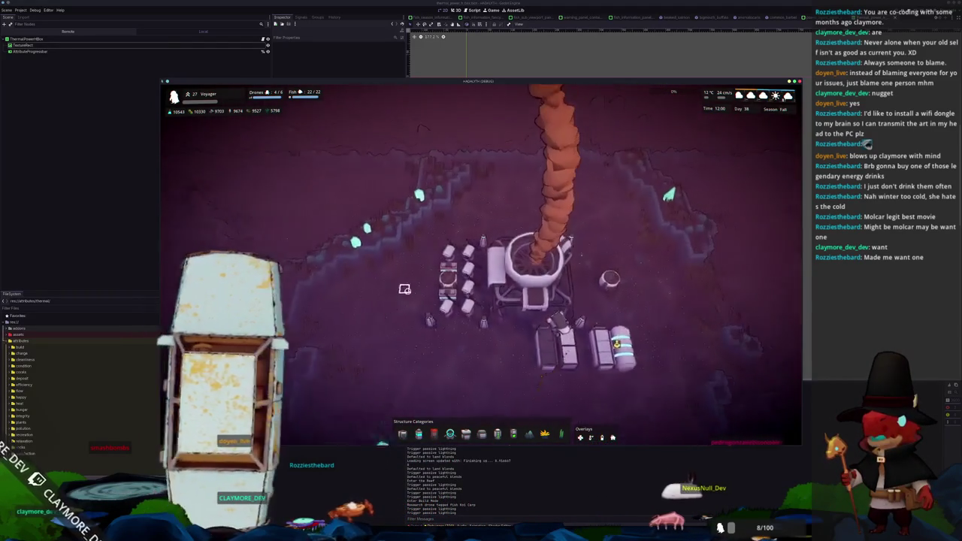
left_click(535, 272)
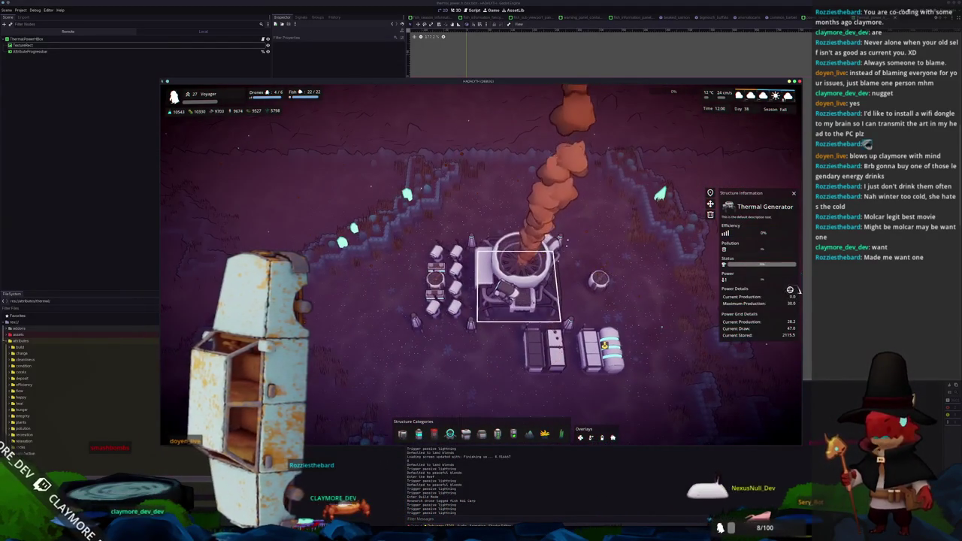
key("Escape")
scroll(798, 290, "down", 3)
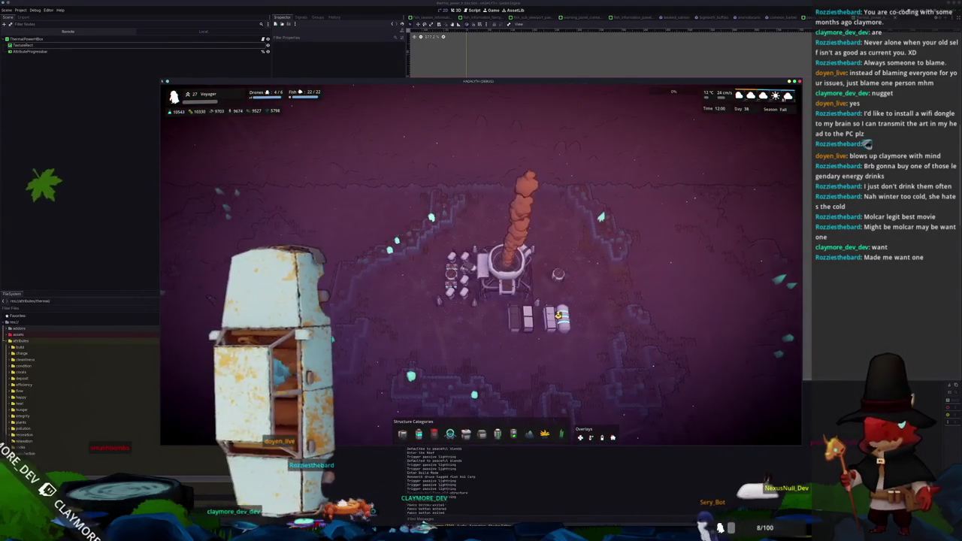
Close the open Notion task and move the power grid on/off card into the green column.
key("alt+Tab")
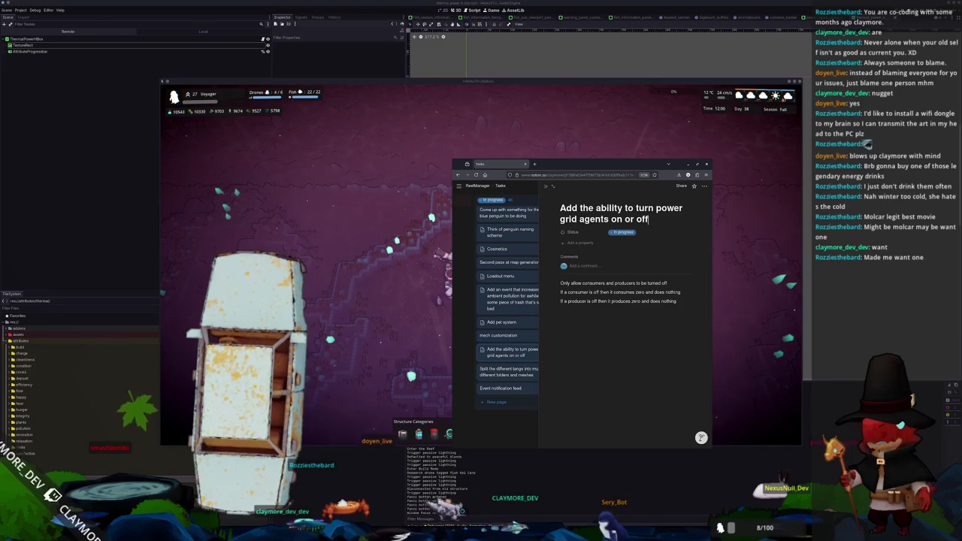
key("Escape")
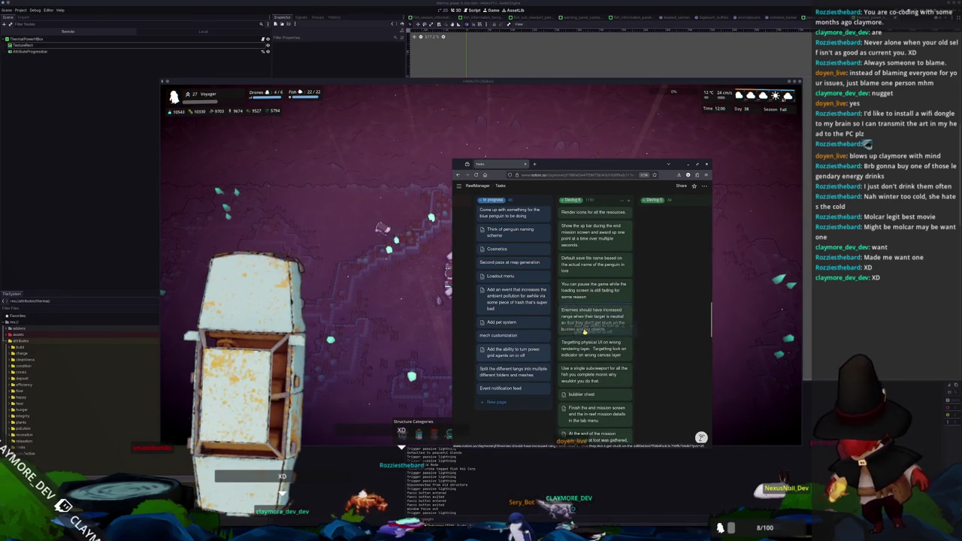
left_click_drag(584, 331, 584, 338)
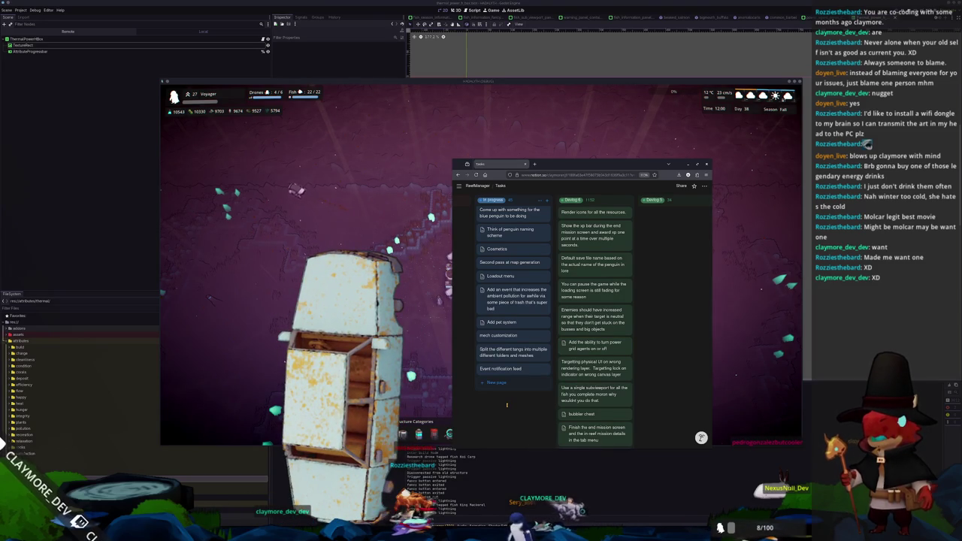
Scroll up through the earlier ReefManager task cards, then bring VS Code forward.
scroll(506, 405, "up", 3)
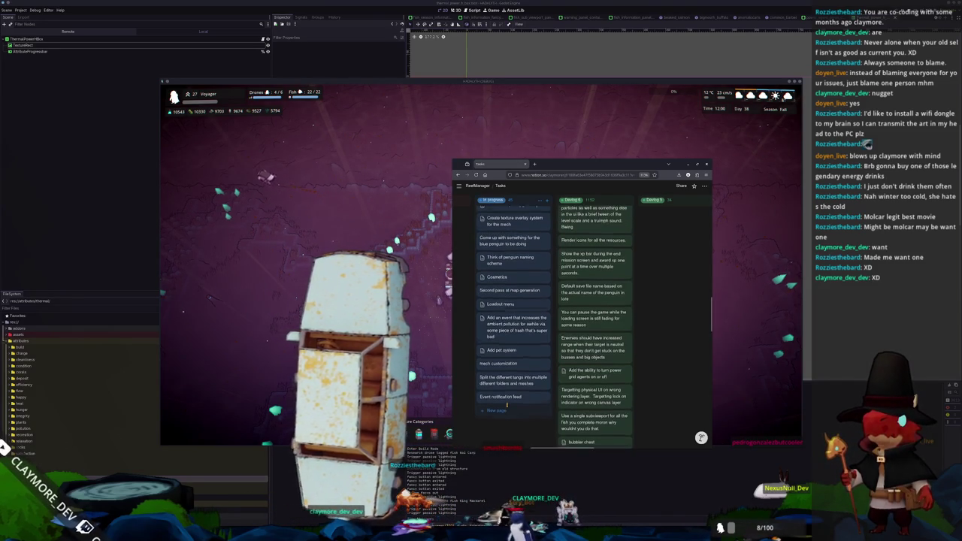
scroll(481, 410, "up", 1)
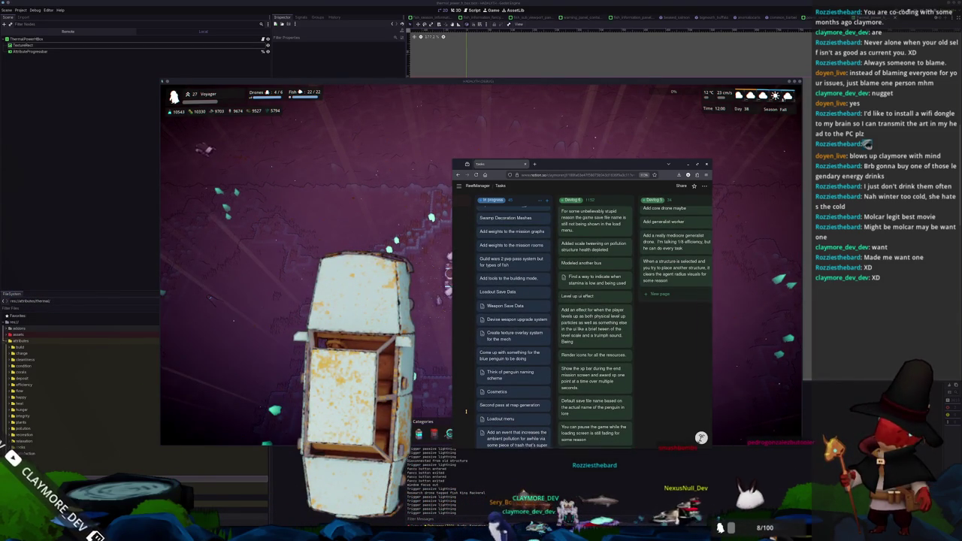
scroll(466, 411, "up", 2)
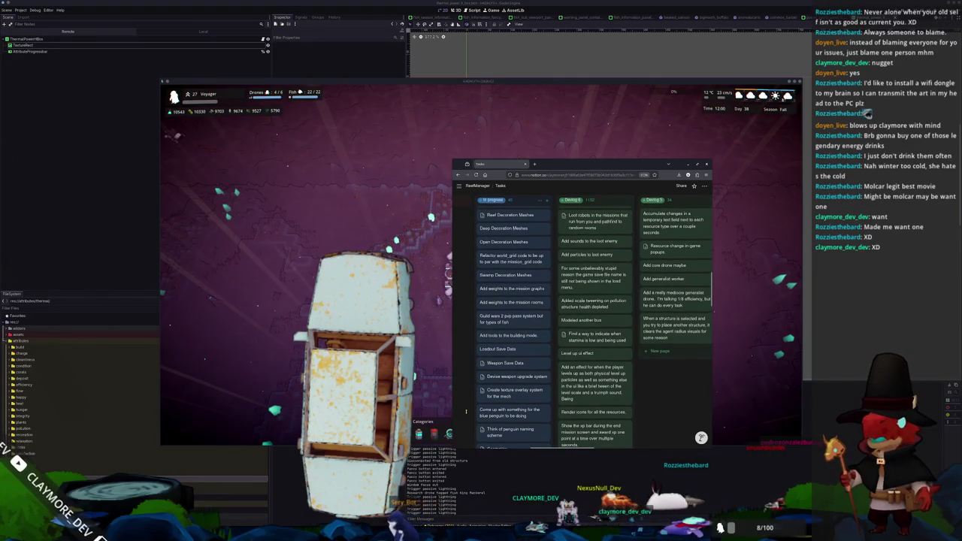
scroll(466, 411, "up", 3)
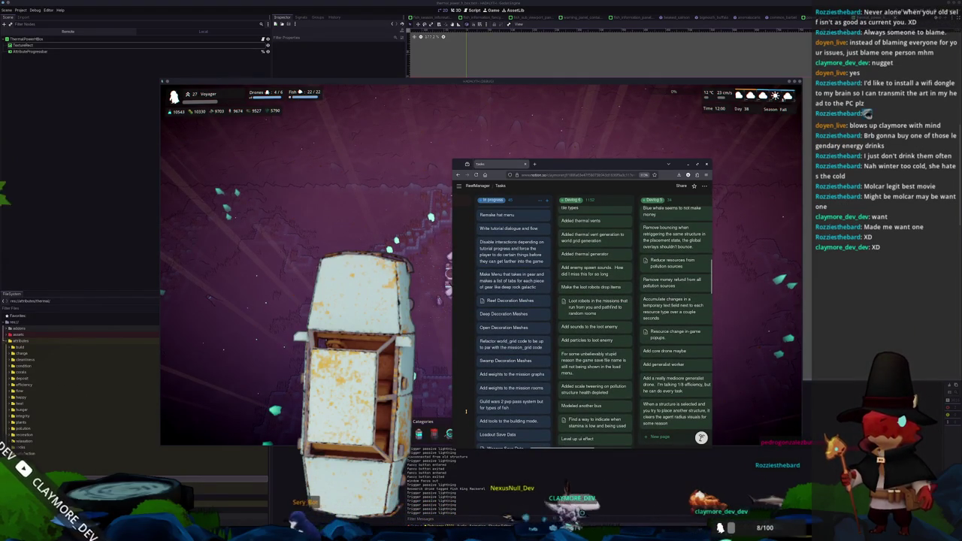
scroll(466, 411, "up", 1)
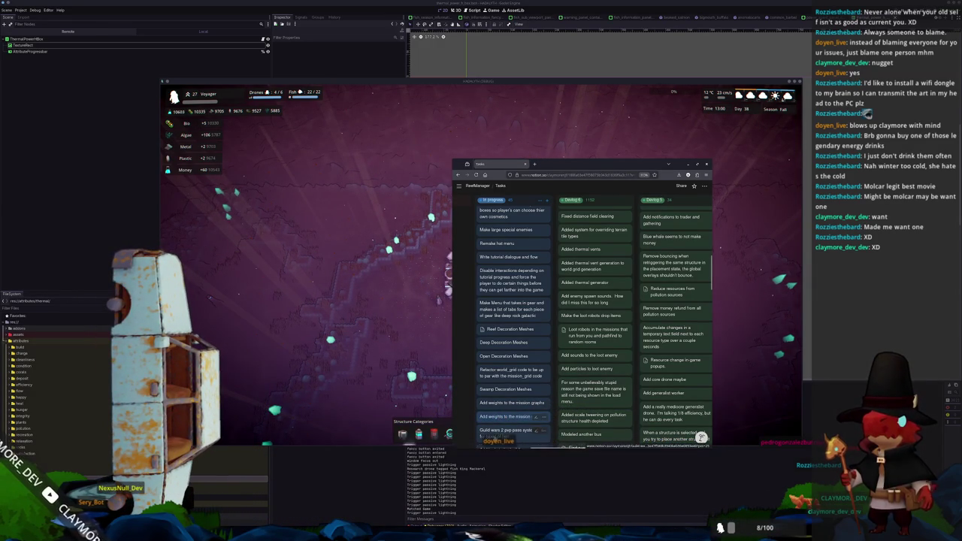
scroll(489, 414, "up", 1)
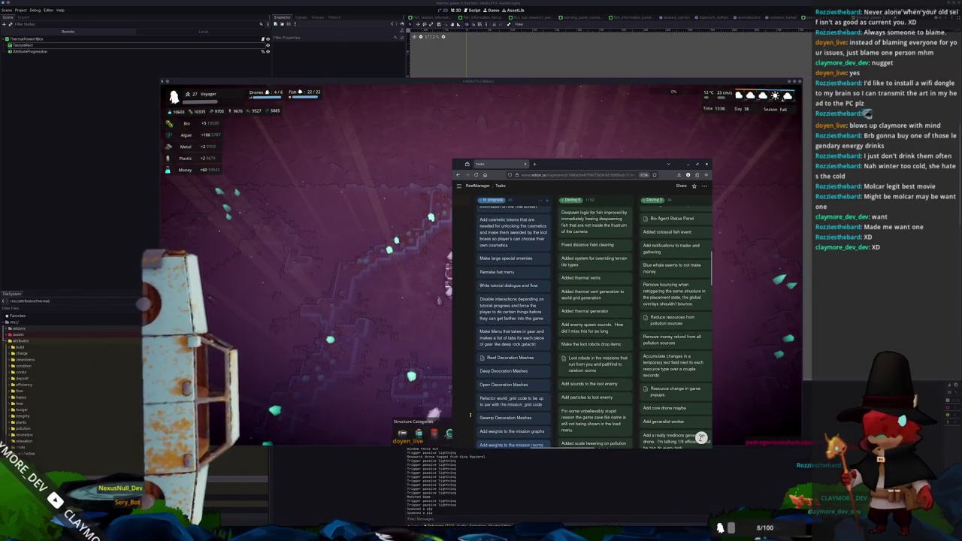
scroll(489, 414, "up", 1)
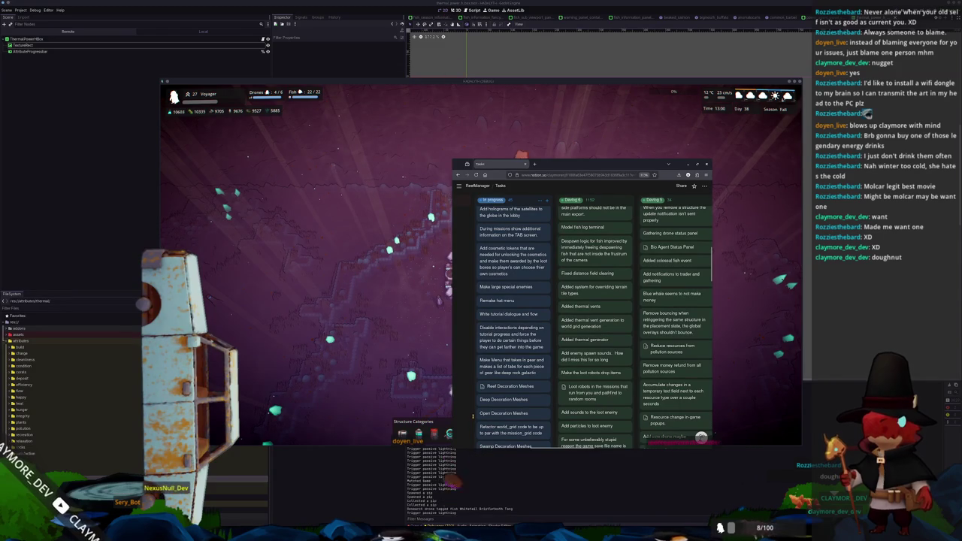
scroll(473, 415, "up", 2)
key("alt+Tab")
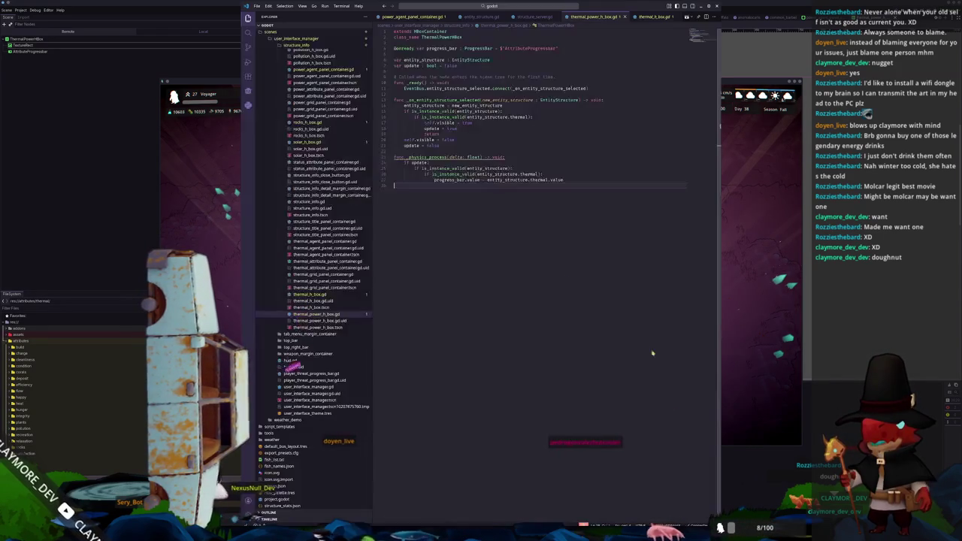
Open mission_server.gd and search it for 'get', checking the pick_random documentation.
left_click(543, 6)
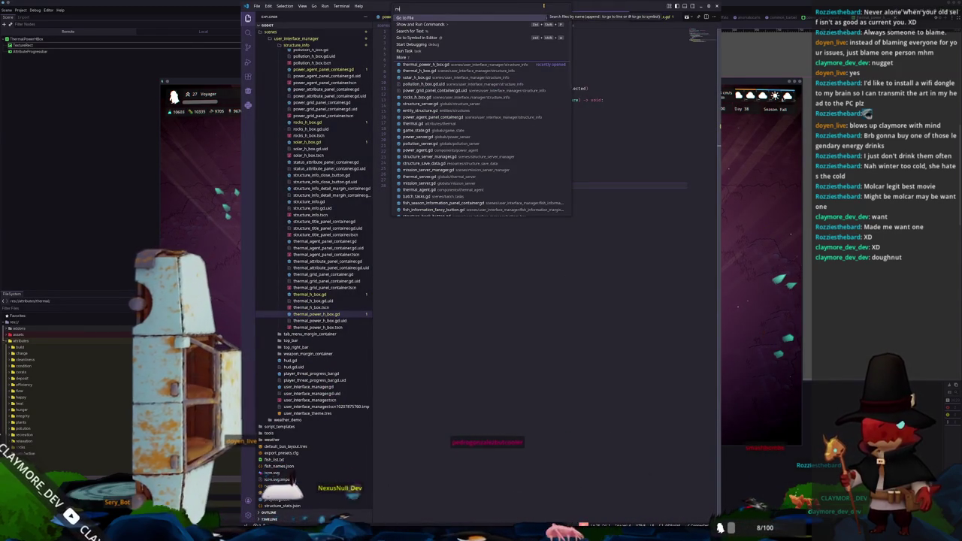
type("ission_server")
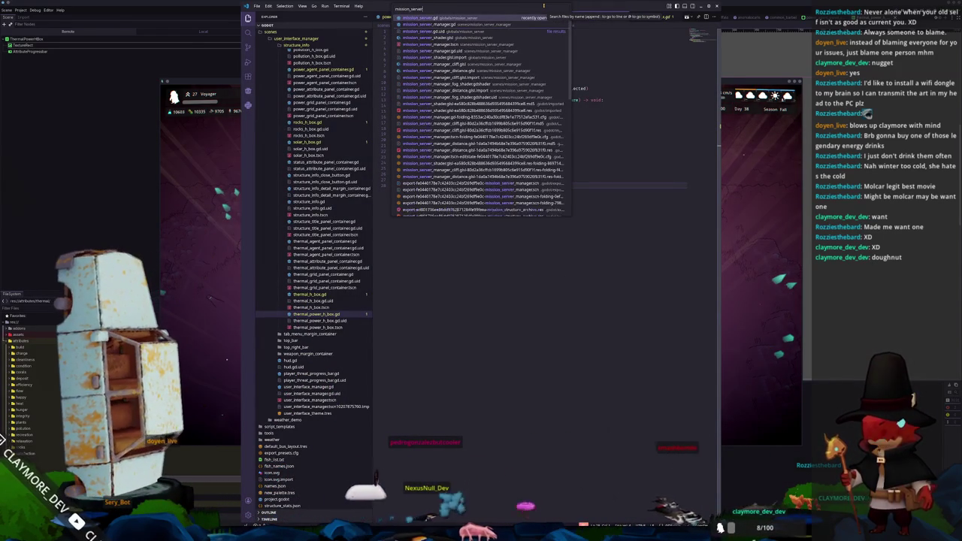
key("Return")
key("ctrl+f")
type("get")
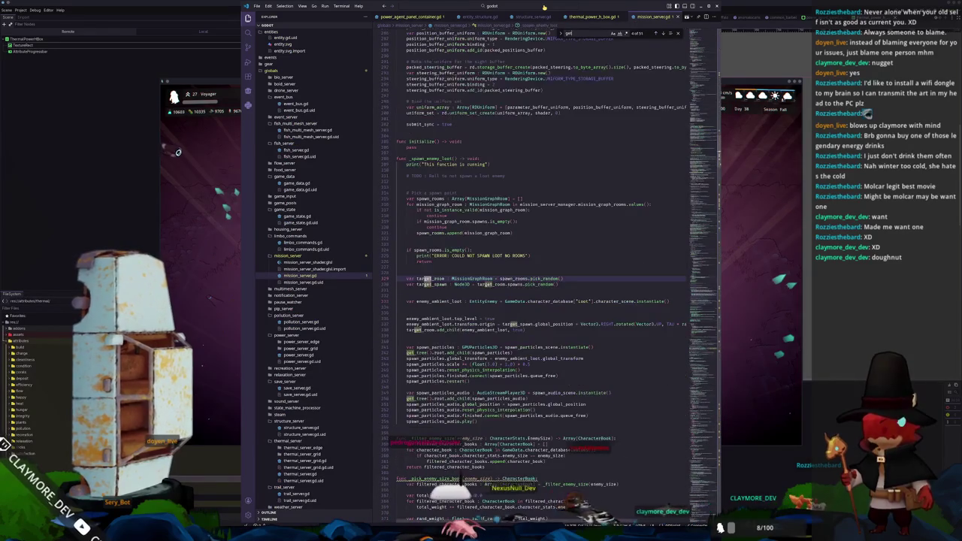
key("Return")
key("Return")
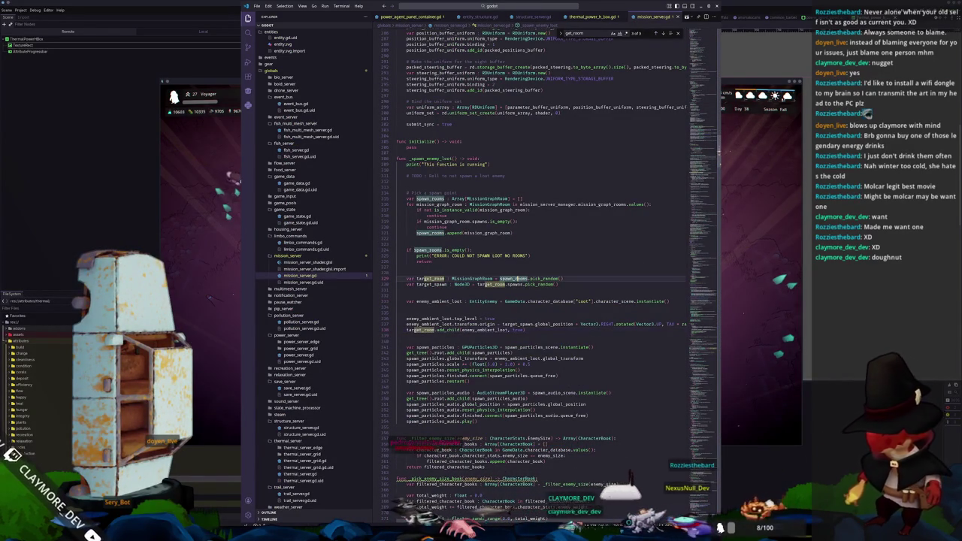
left_click(528, 279)
left_click(517, 289)
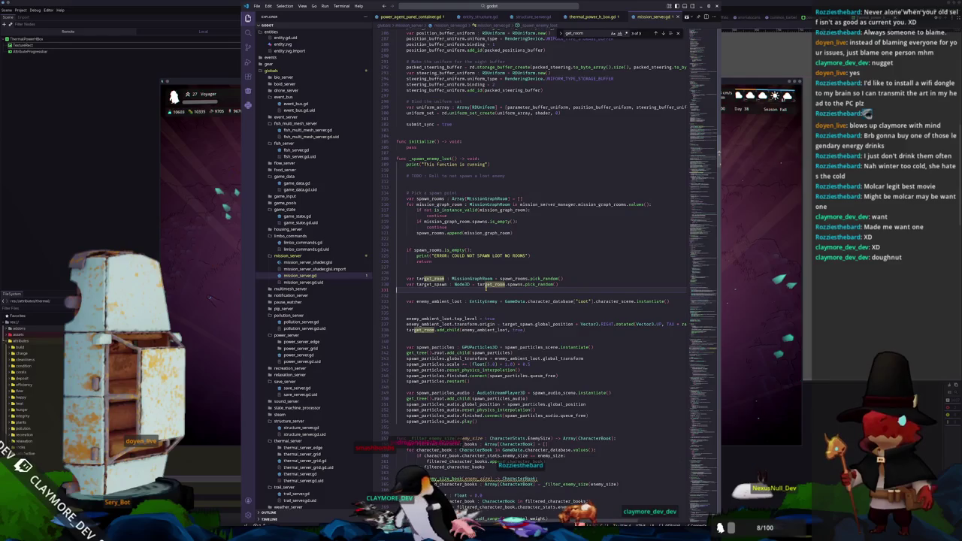
Review the _find_mission_graph code around the mission_graph_pick_history line.
left_click_drag(690, 354, 704, 477)
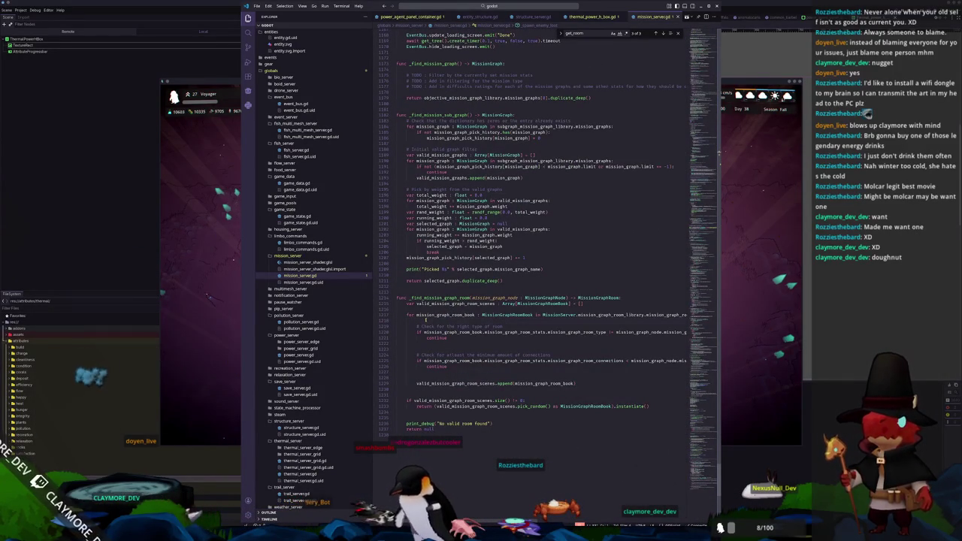
key("Left")
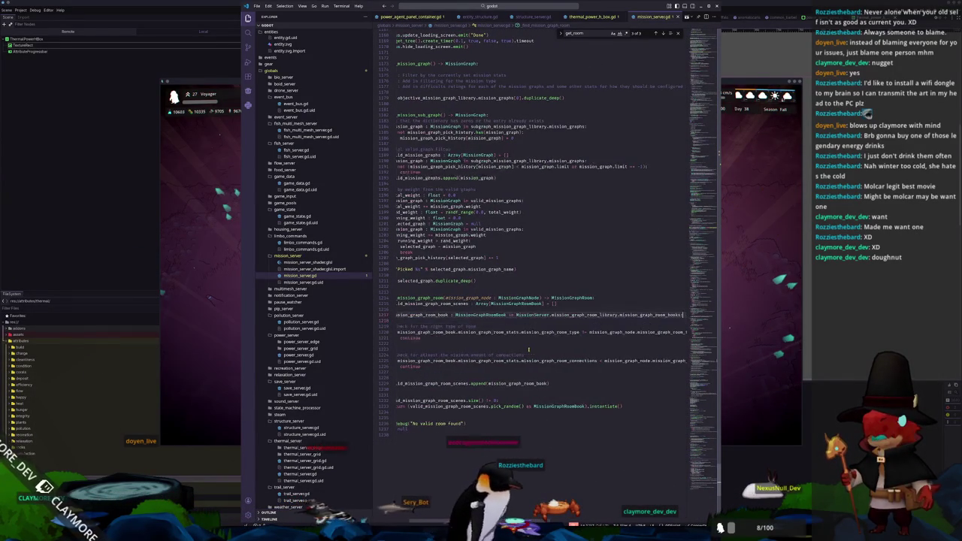
key("Down")
key("Down")
key("Down")
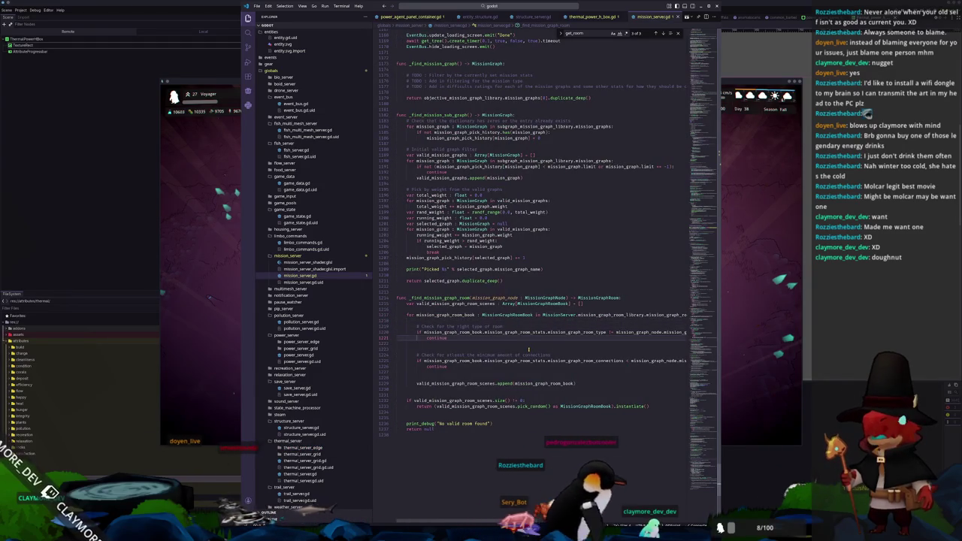
key("Down")
key("Down")
key("Down")
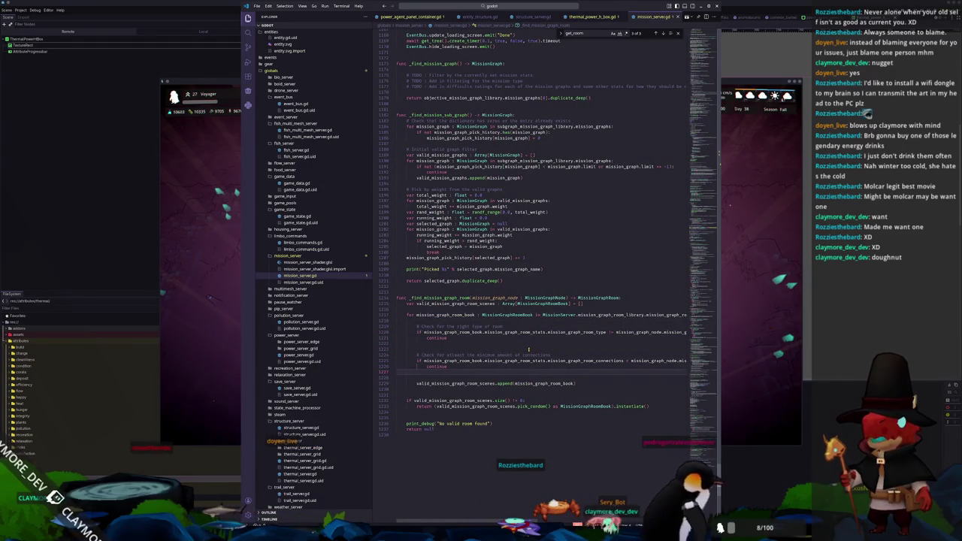
key("Down")
key("Down")
key("Down")
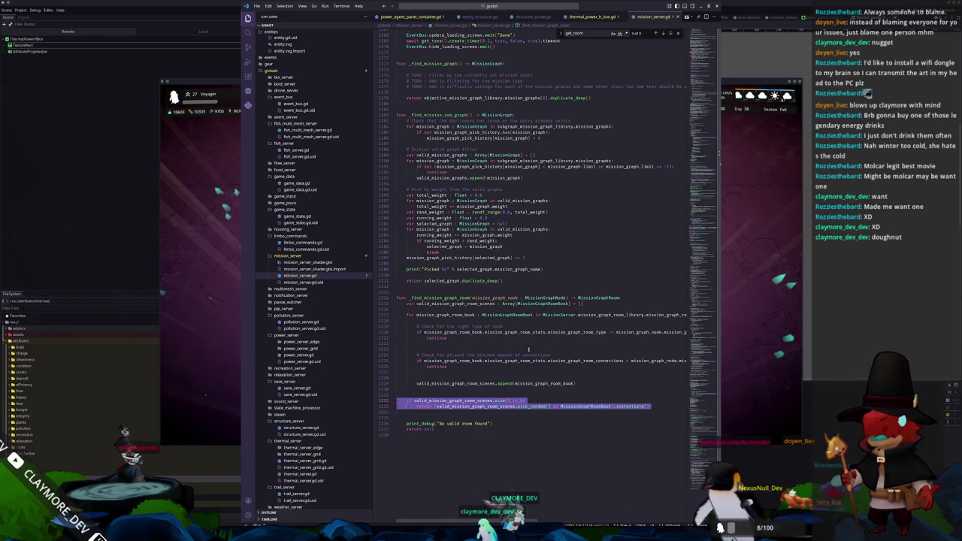
key("Up")
key("Up")
key("Up")
key("Up")
key("Up")
key("Up")
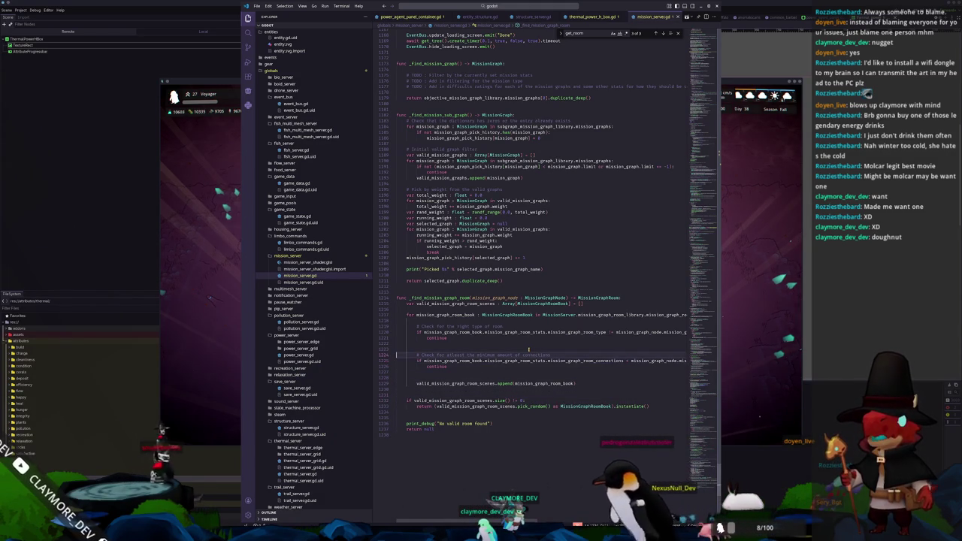
key("Up")
key("Up")
key("Up")
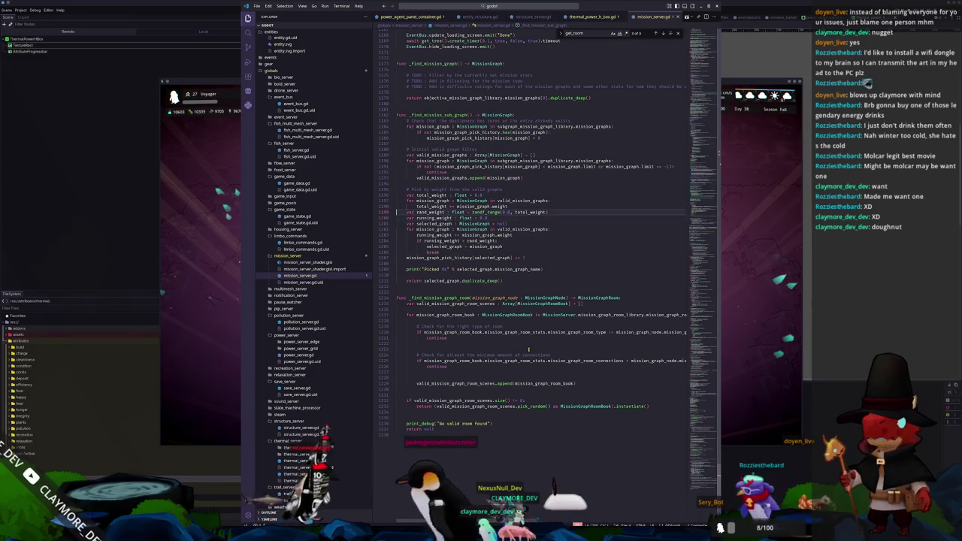
key("Up")
key("Up")
key("Up")
key("Down")
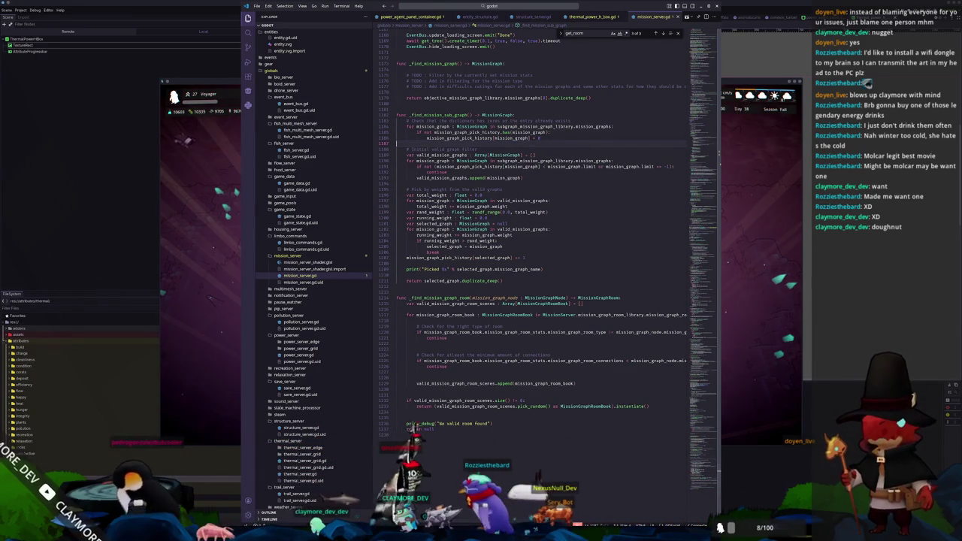
key("alt+Tab")
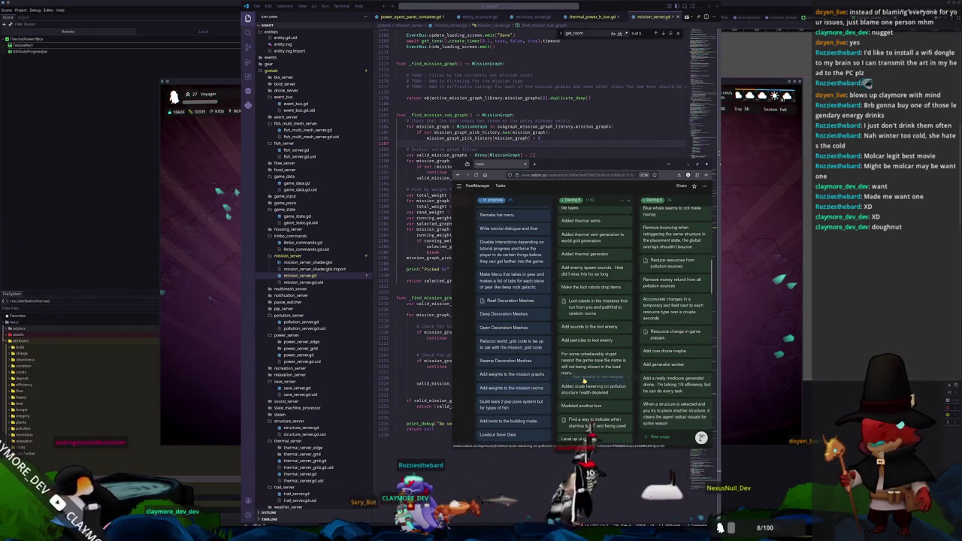
Drag the 'Add weights to the mission rooms' card into Devlog and revisit the objective_mission_graph_library return line.
left_click_drag(591, 379, 592, 383)
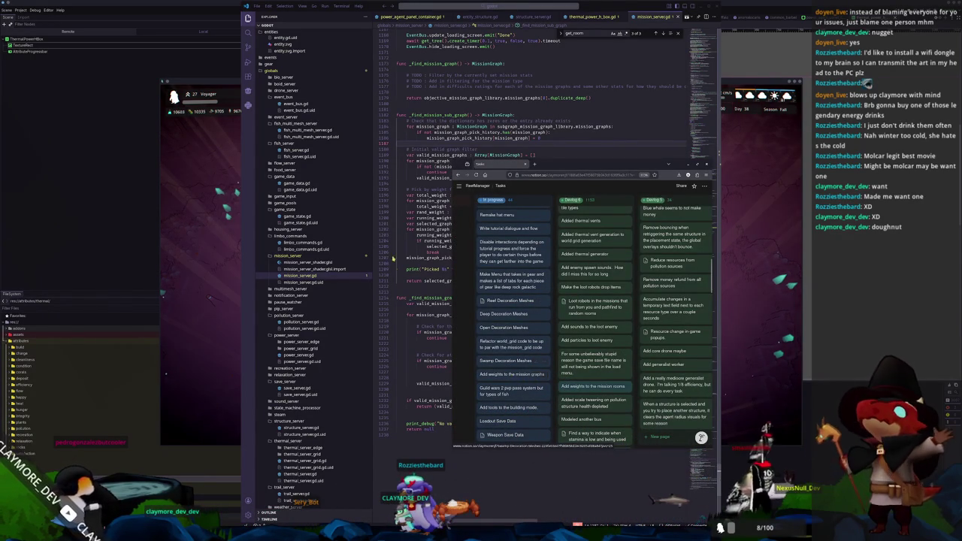
left_click(409, 216)
left_click(469, 98)
scroll(567, 224, "up", 9)
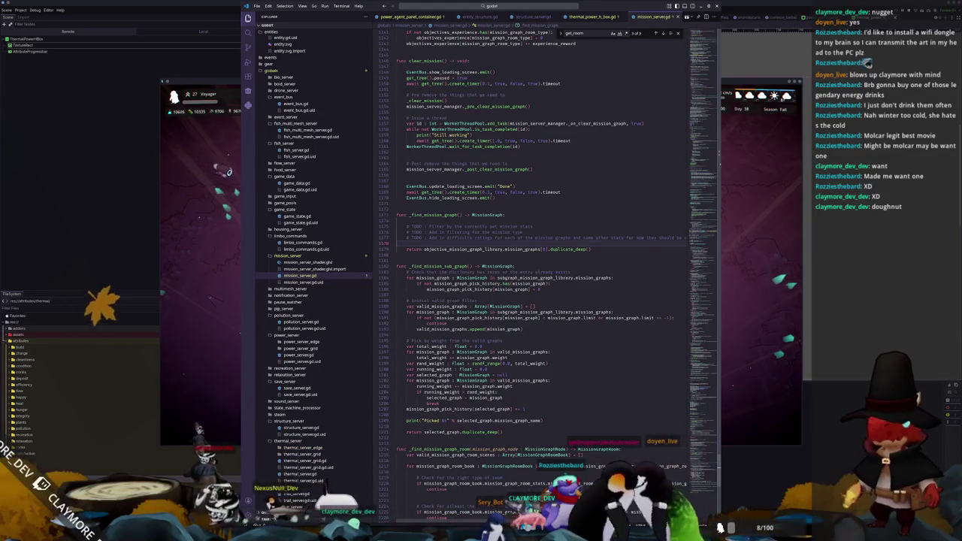
key("alt+Tab")
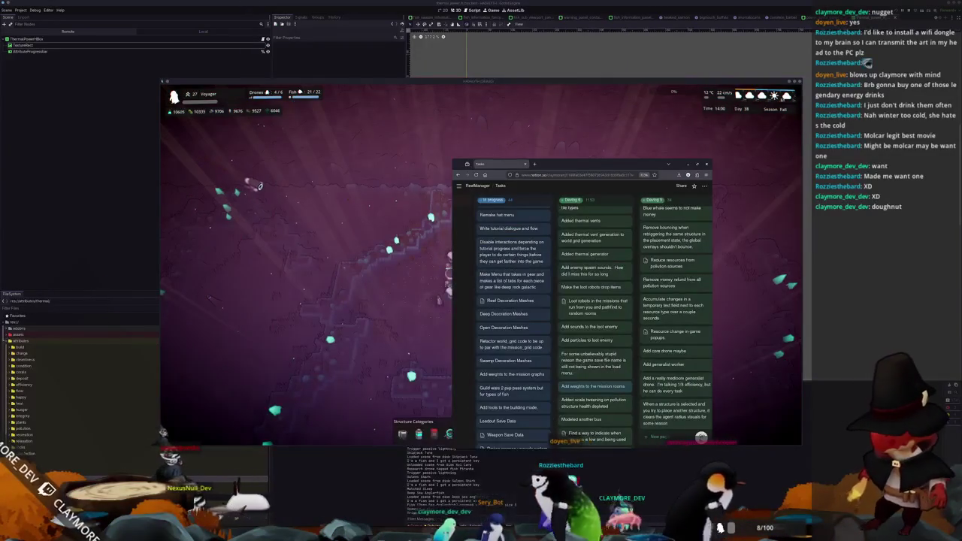
Expand the missions biome folder and rename the swamp resource to kelp_mission_stats_biome.tres.
left_click(24, 396)
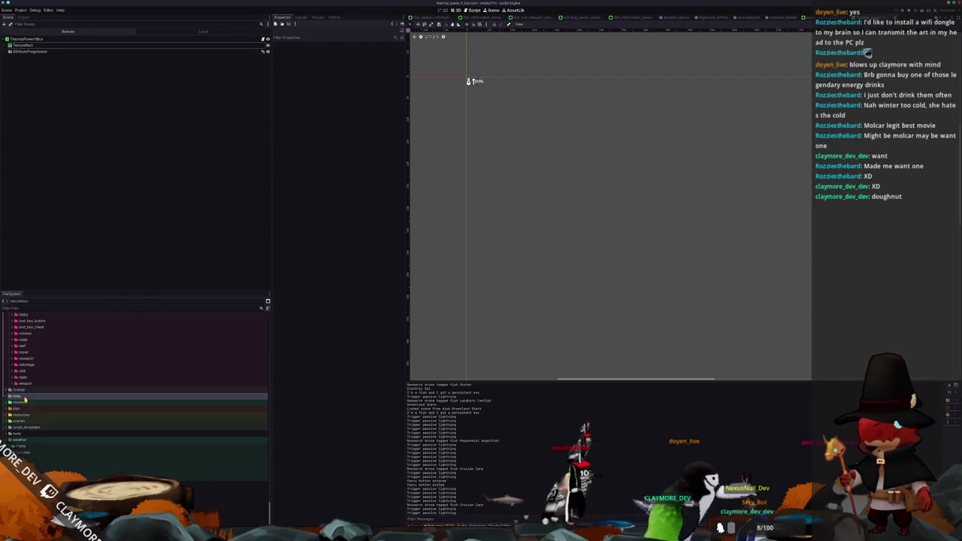
left_click(23, 415)
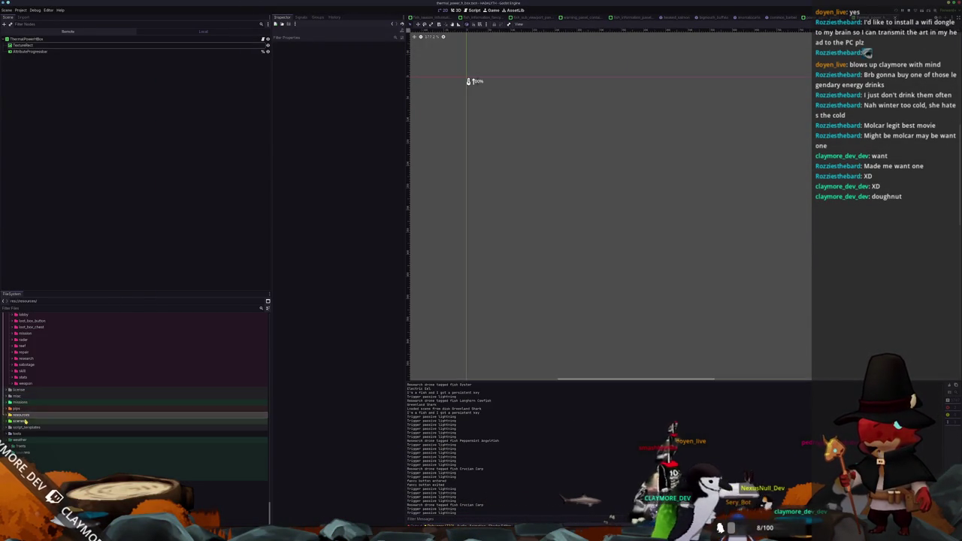
double_click(29, 404)
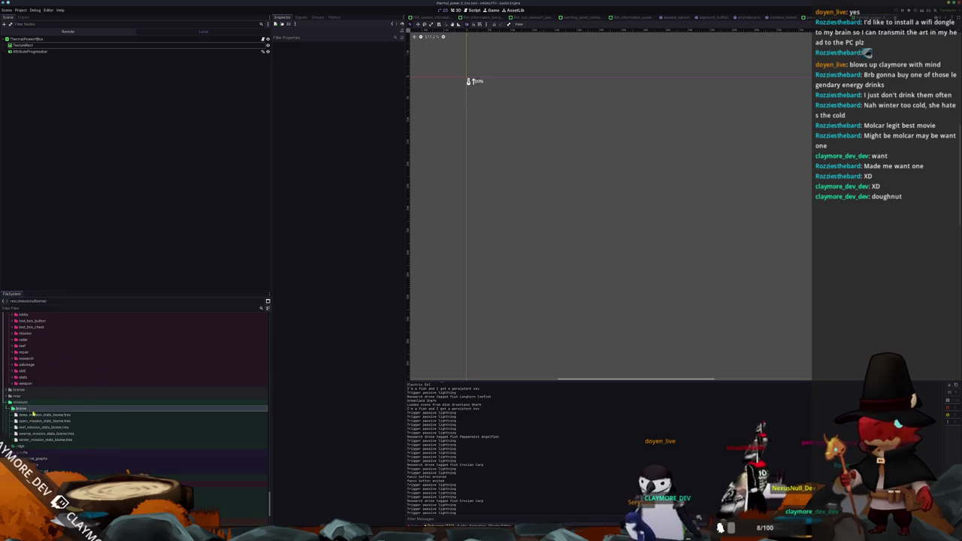
double_click(49, 410)
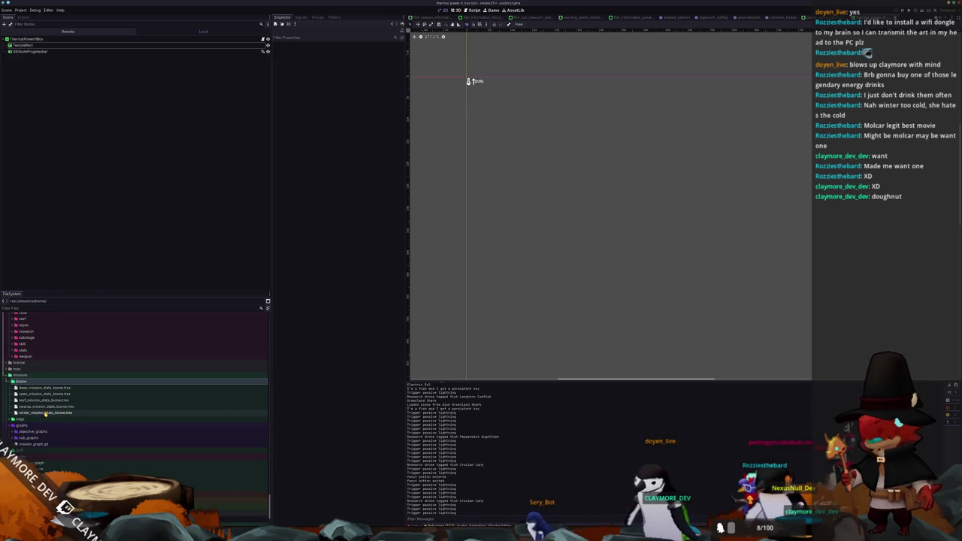
left_click(45, 413)
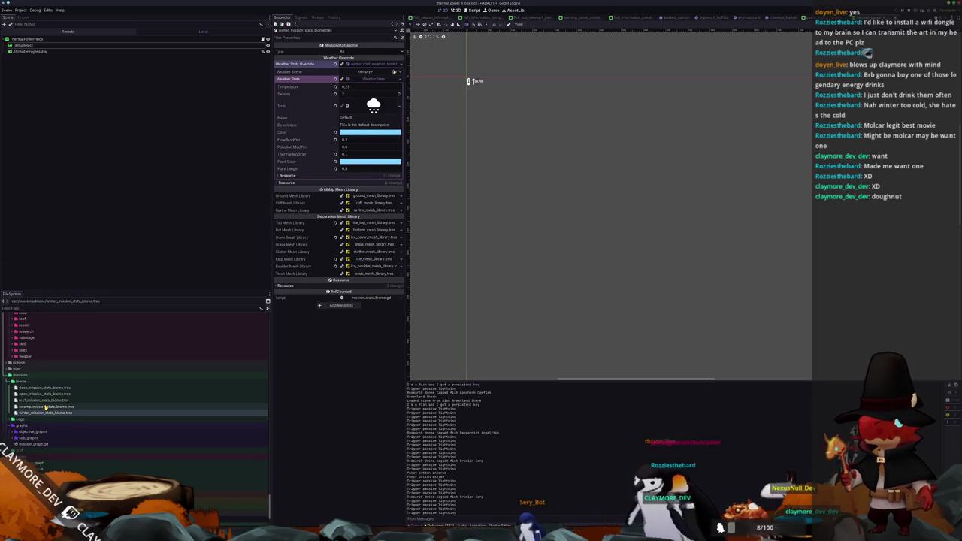
left_click(45, 406)
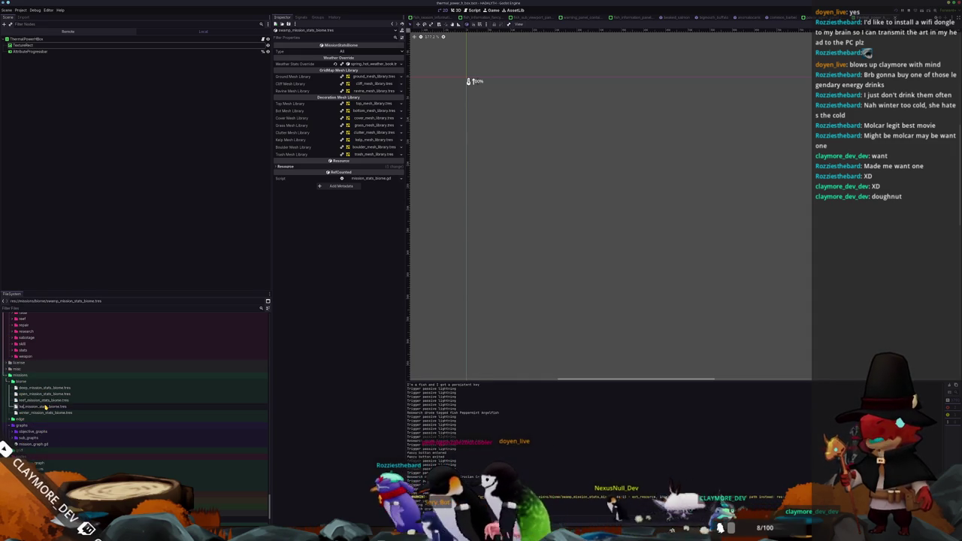
key("Return")
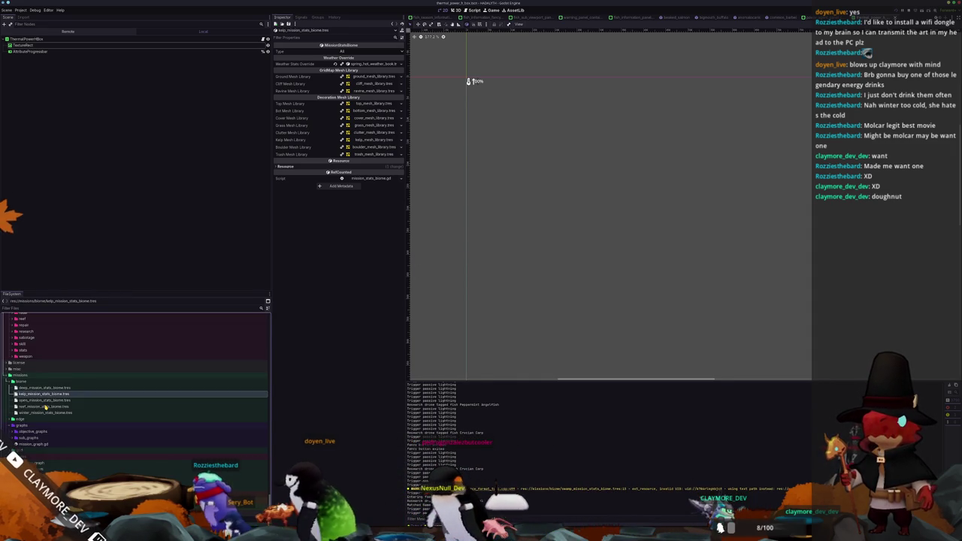
Compare the open, reef, winter, kelp and deep mission biome resources in the Inspector.
left_click(37, 401)
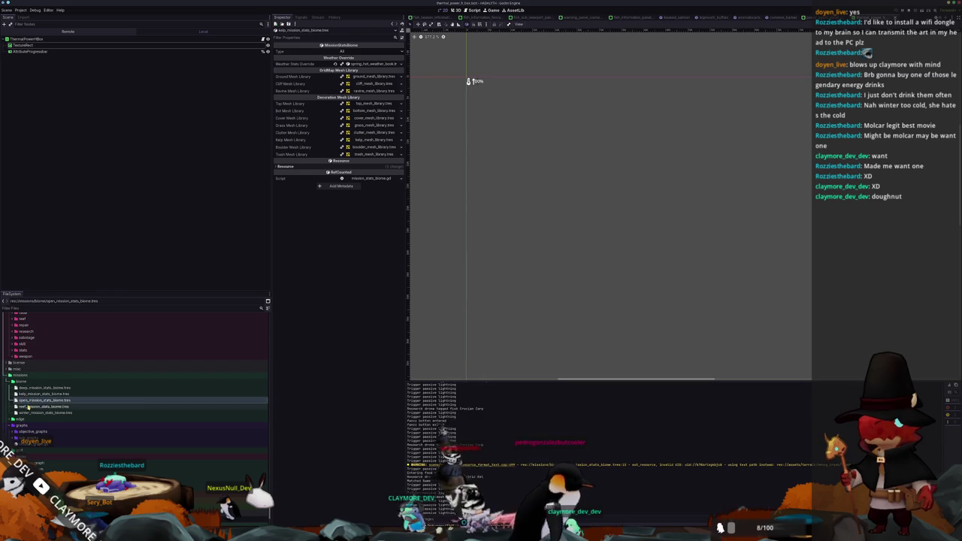
left_click(30, 407)
left_click(35, 402)
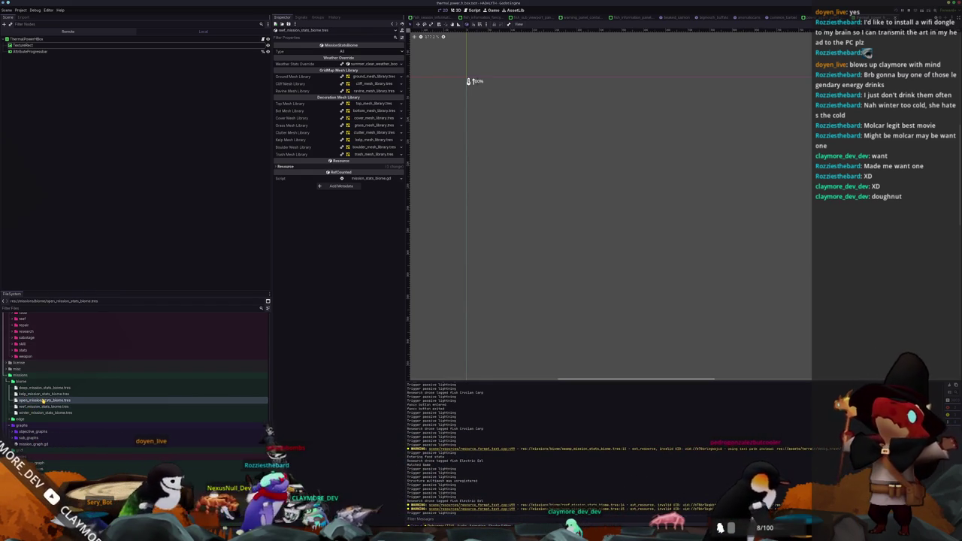
left_click(43, 407)
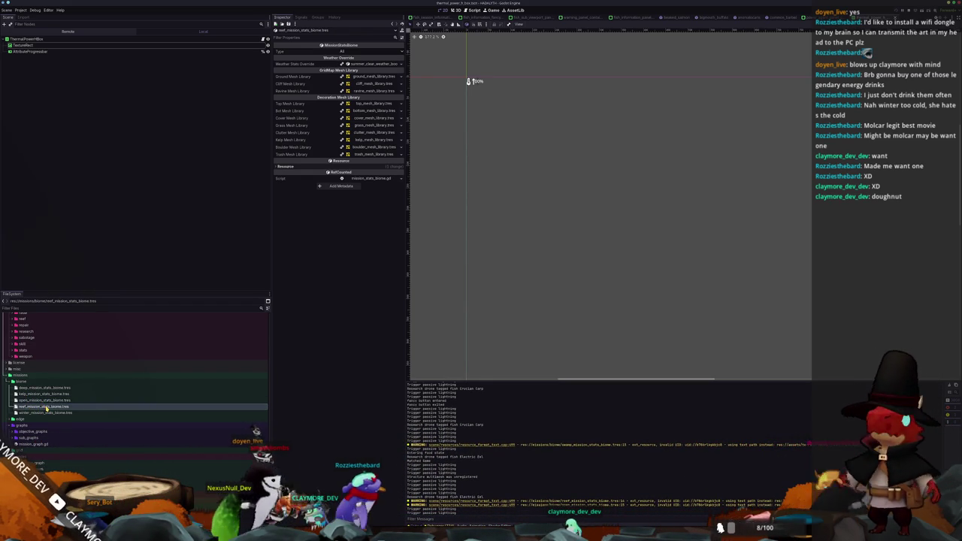
left_click(46, 400)
left_click(46, 412)
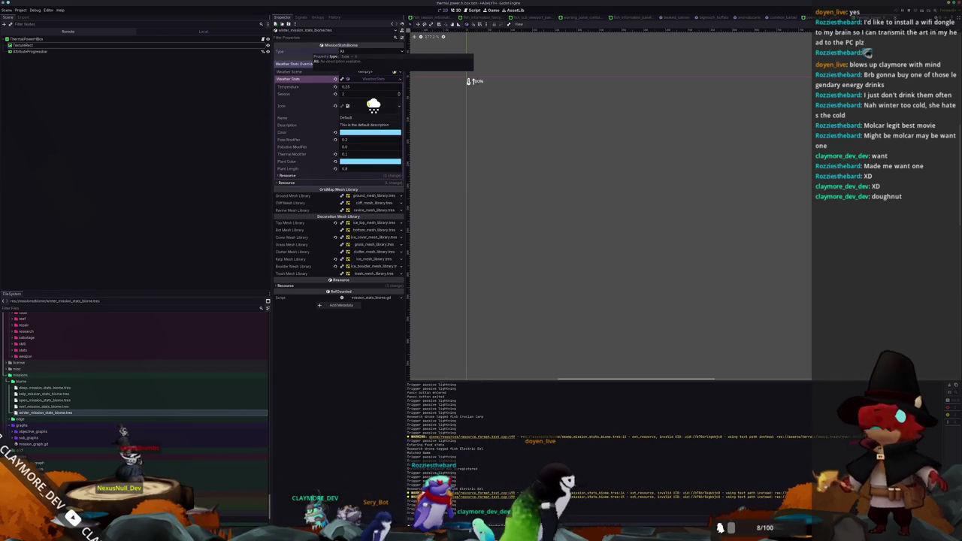
left_click(34, 407)
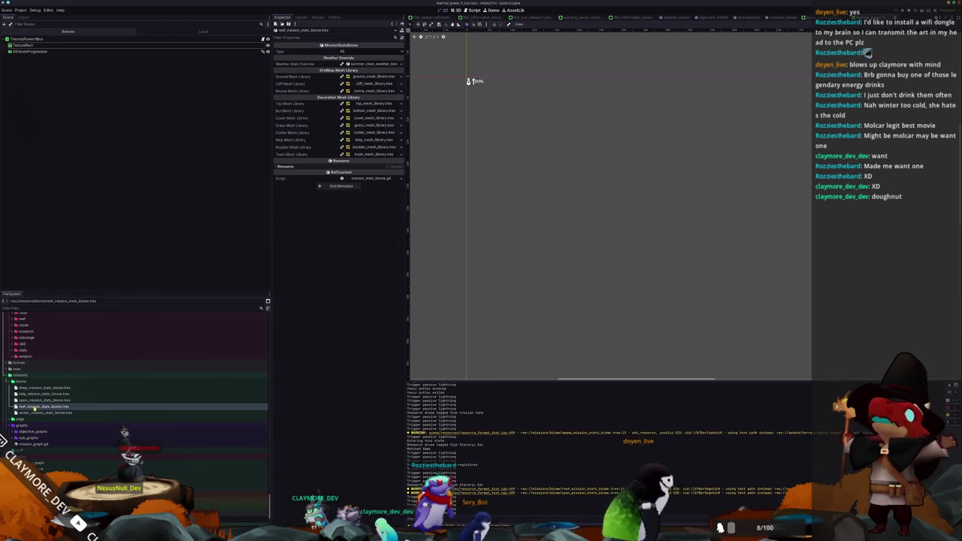
left_click(39, 393)
left_click(41, 388)
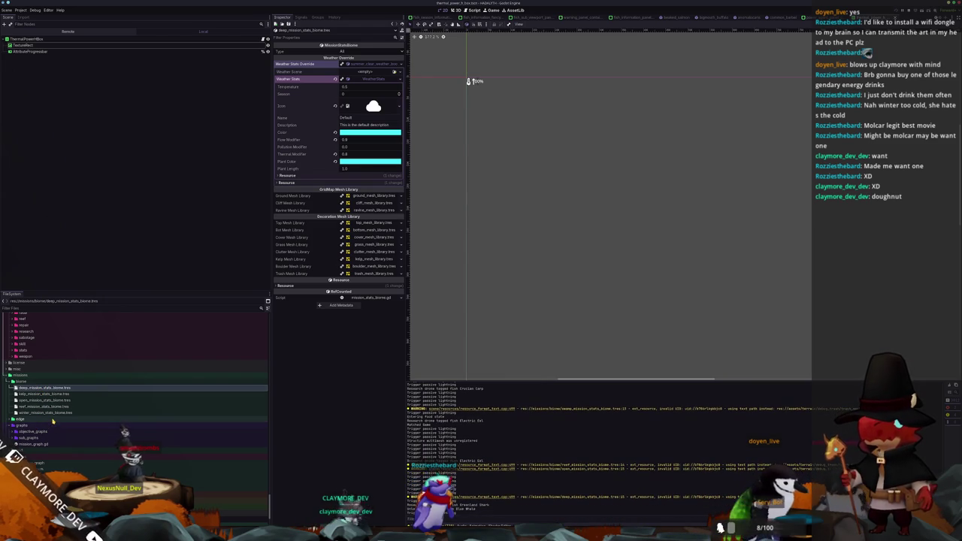
left_click(362, 65)
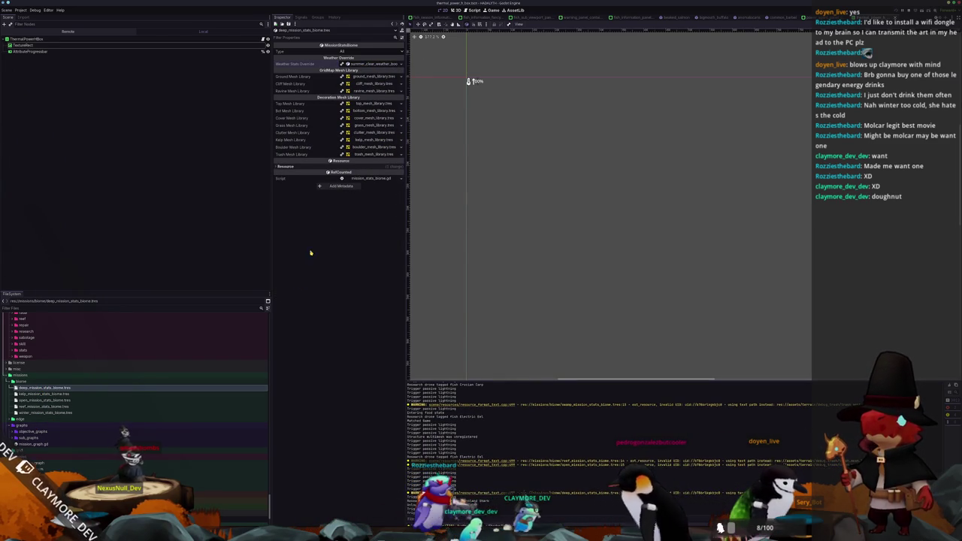
left_click(41, 395)
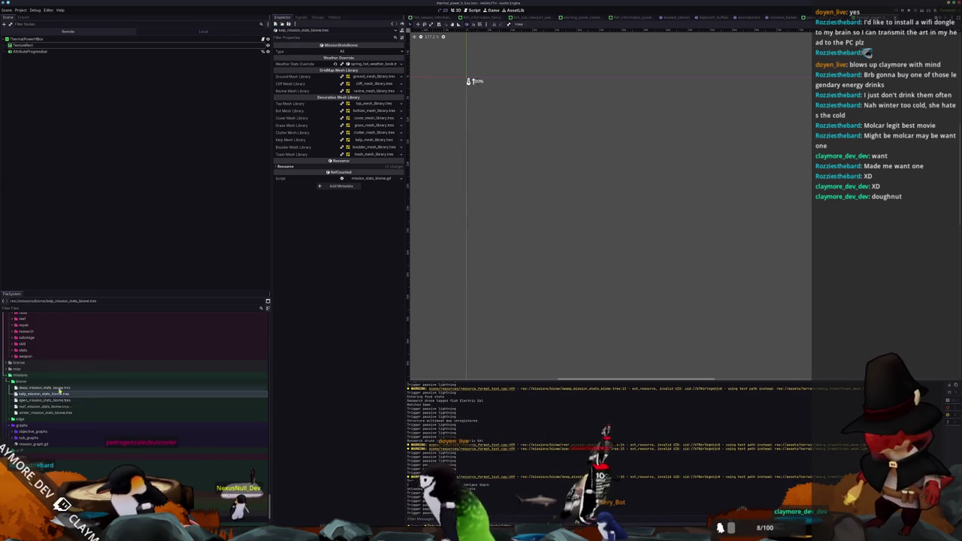
key("alt+Tab")
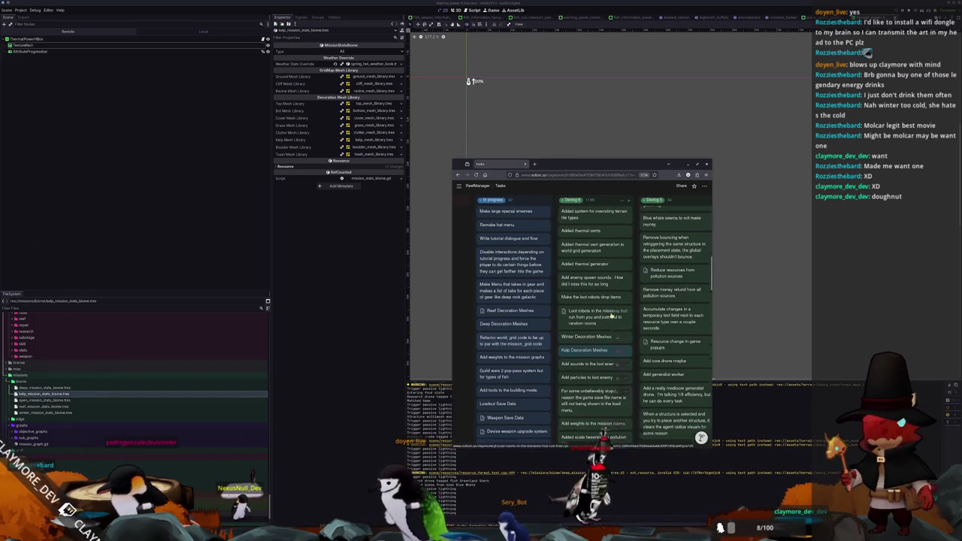
Delete the stray Enemy card and start an In progress card titled 'Enemy stronghold tileset and biome data'.
scroll(607, 301, "up", 2)
type("Enemy")
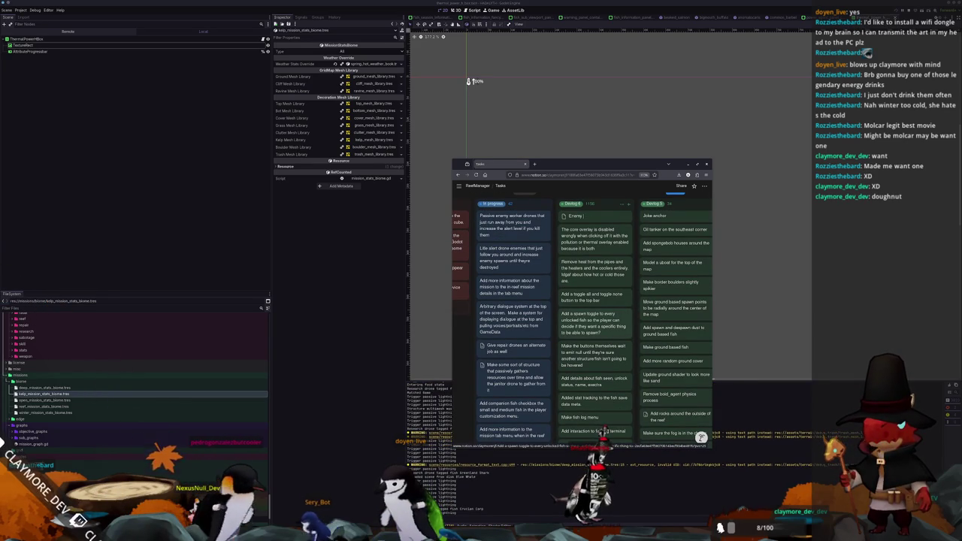
key("Escape")
right_click(580, 217)
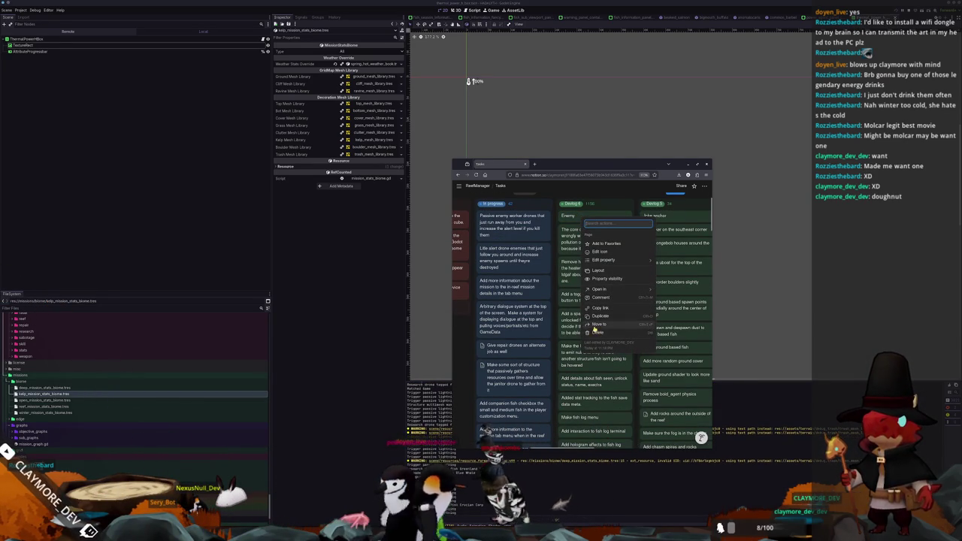
left_click(594, 334)
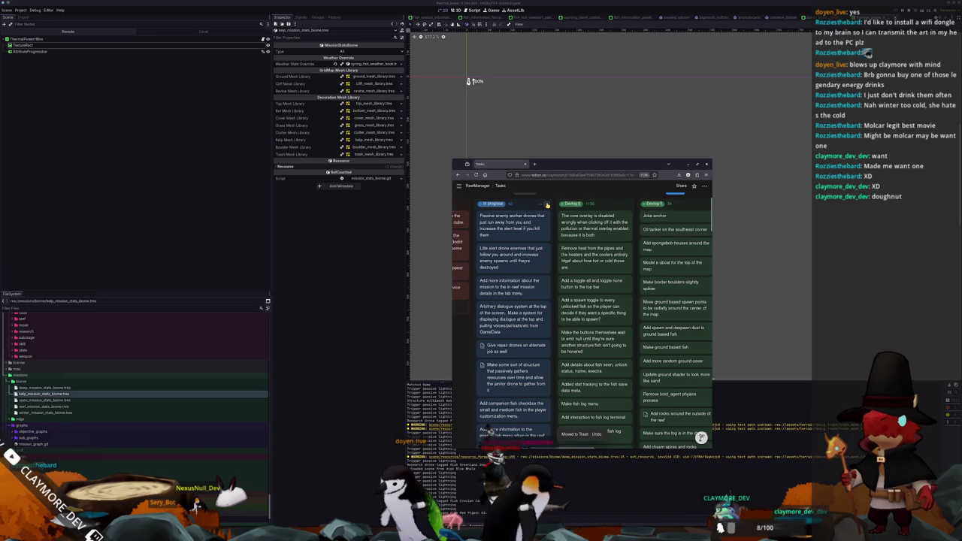
left_click(547, 204)
type("Enemy")
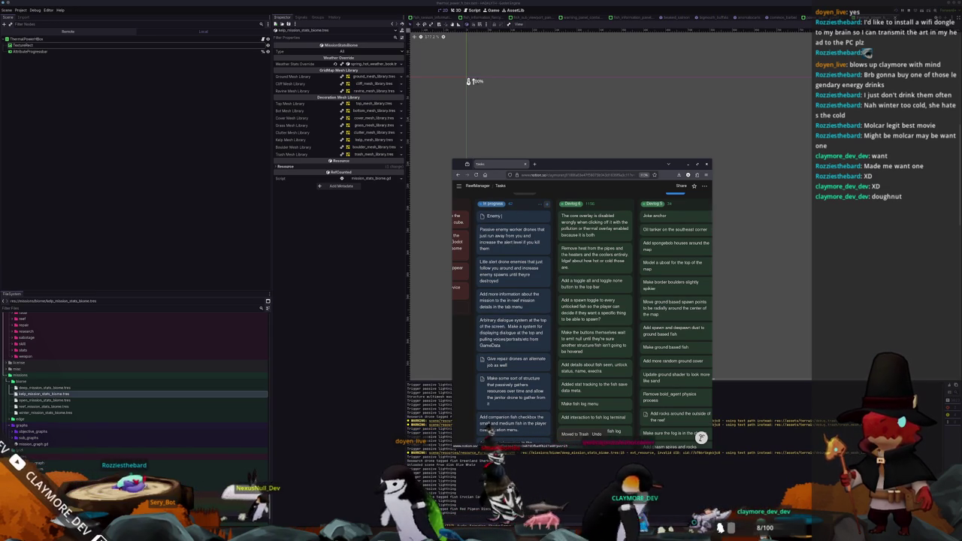
type("stronghold (diesel and")
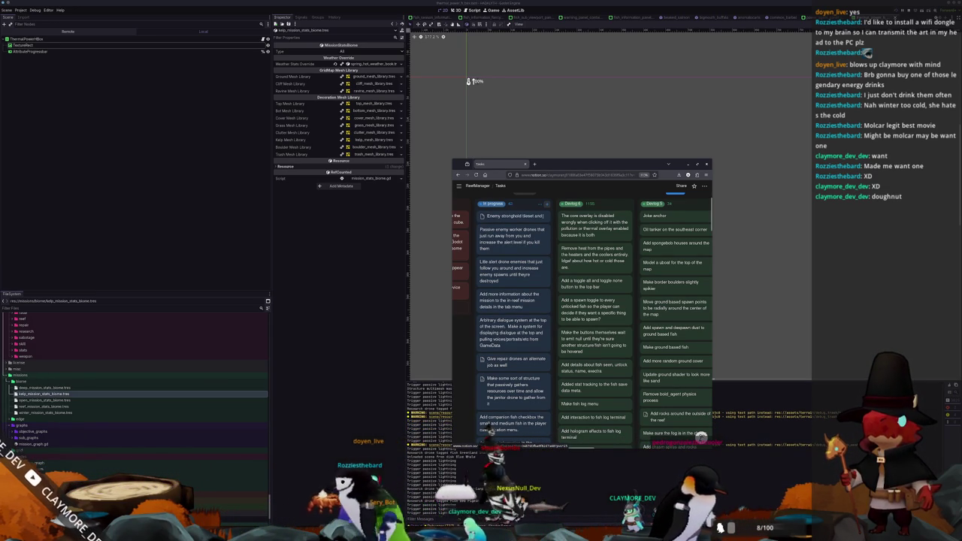
type(" big")
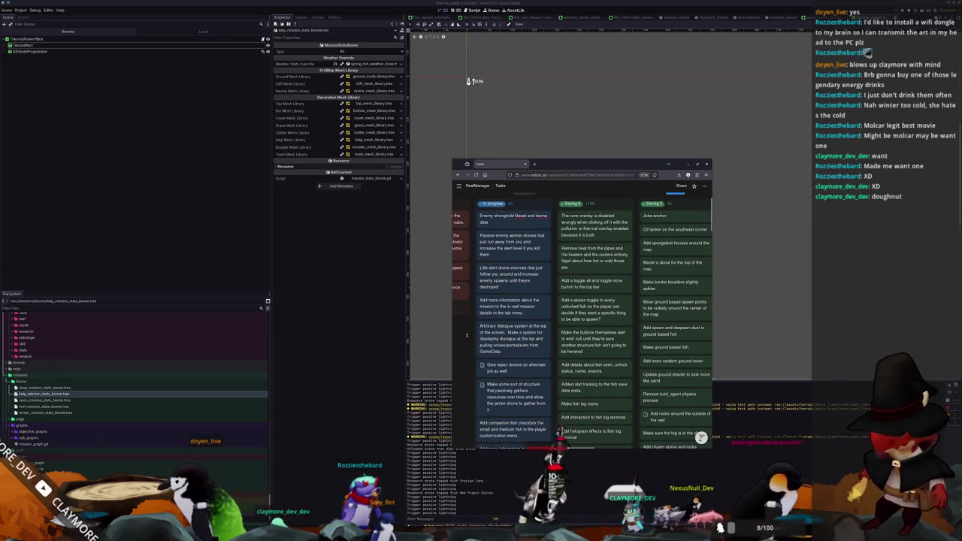
Move Deep Decoration Meshes into In progress and put Passive enemy worker drones at its top.
scroll(505, 347, "down", 10)
scroll(505, 348, "down", 2)
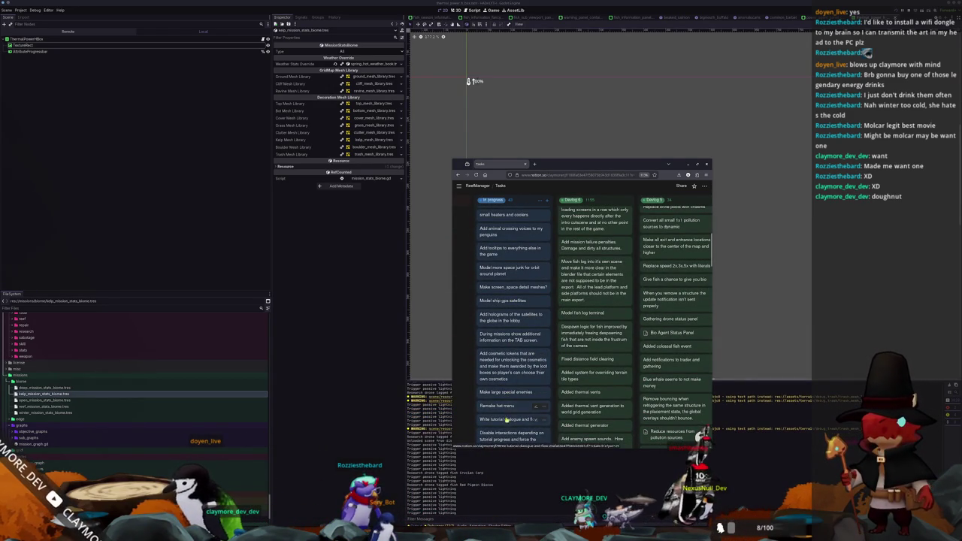
scroll(505, 419, "down", 2)
scroll(512, 388, "down", 2)
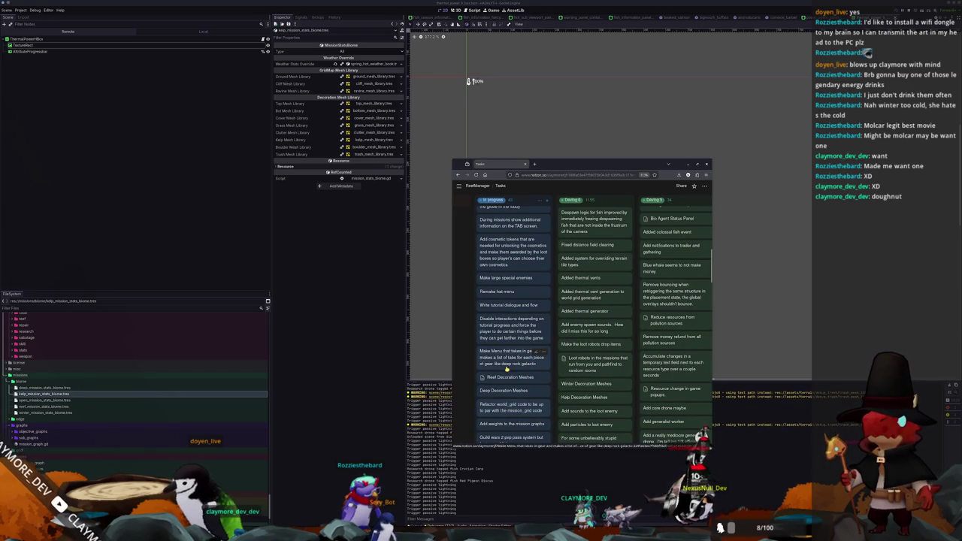
scroll(468, 369, "down", 1)
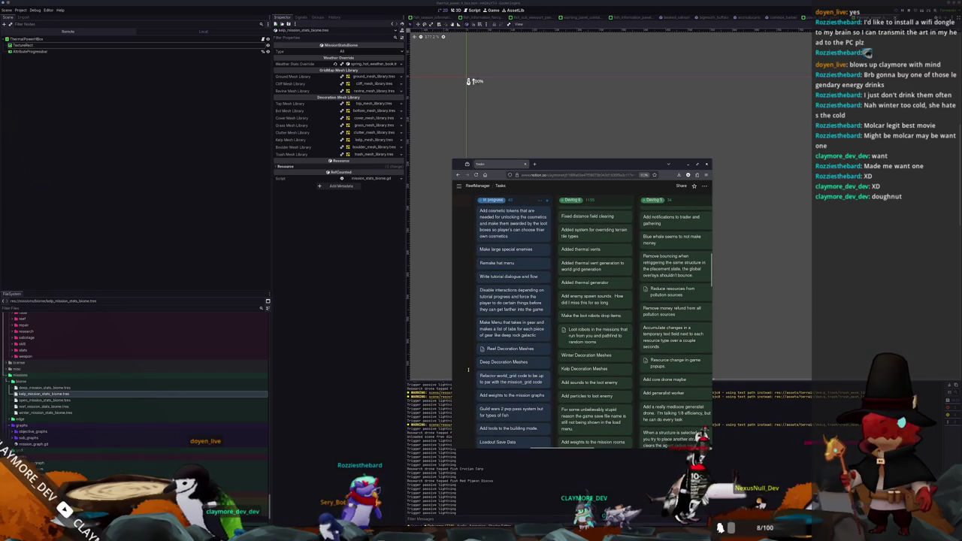
scroll(469, 364, "down", 1)
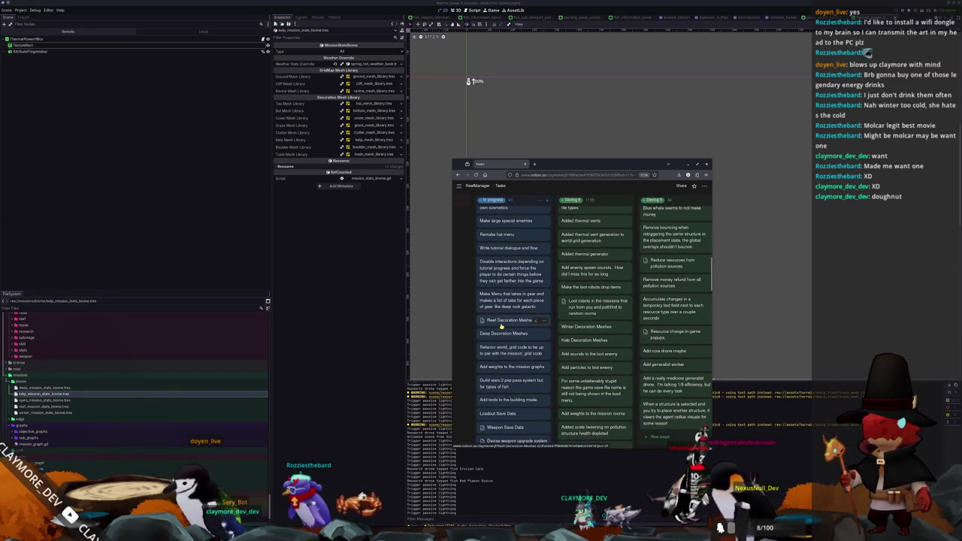
scroll(496, 301, "up", 10)
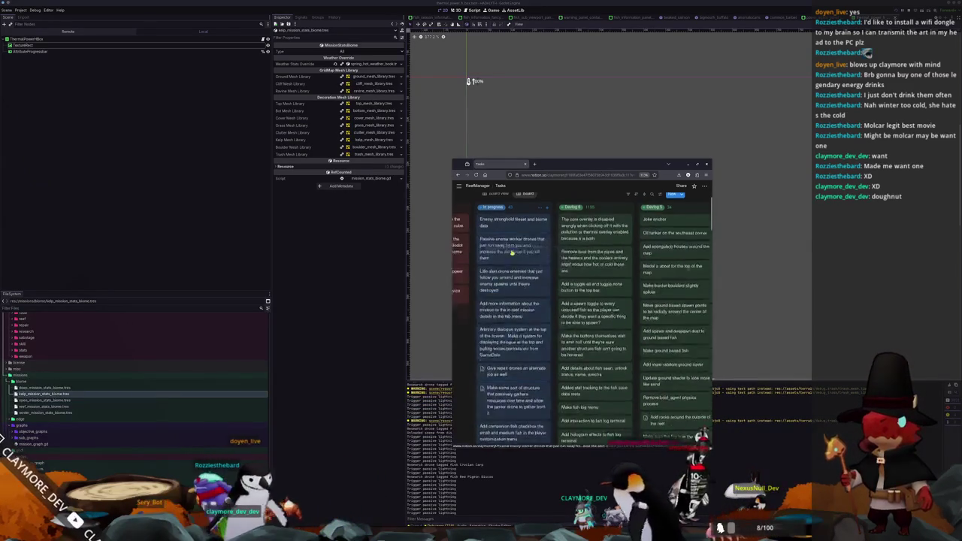
scroll(459, 361, "down", 10)
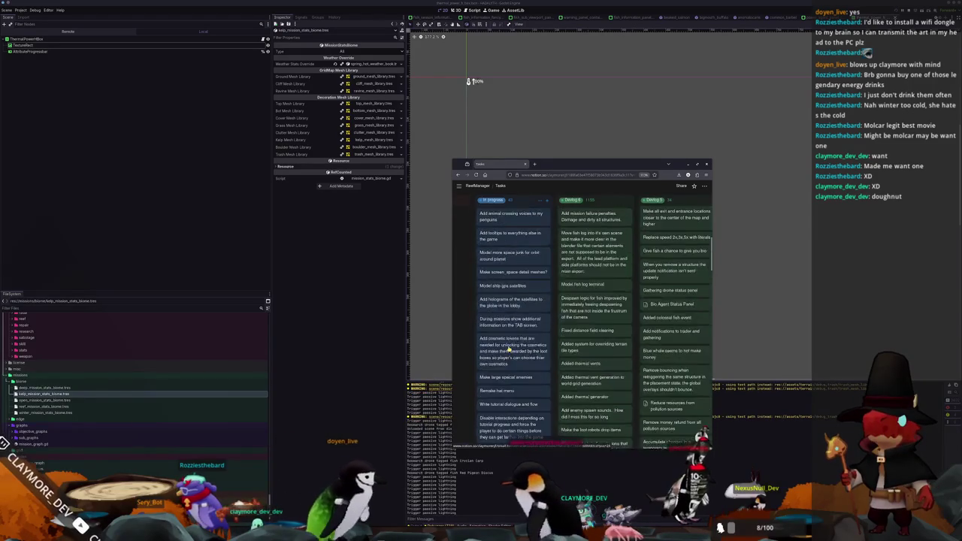
scroll(468, 357, "down", 1)
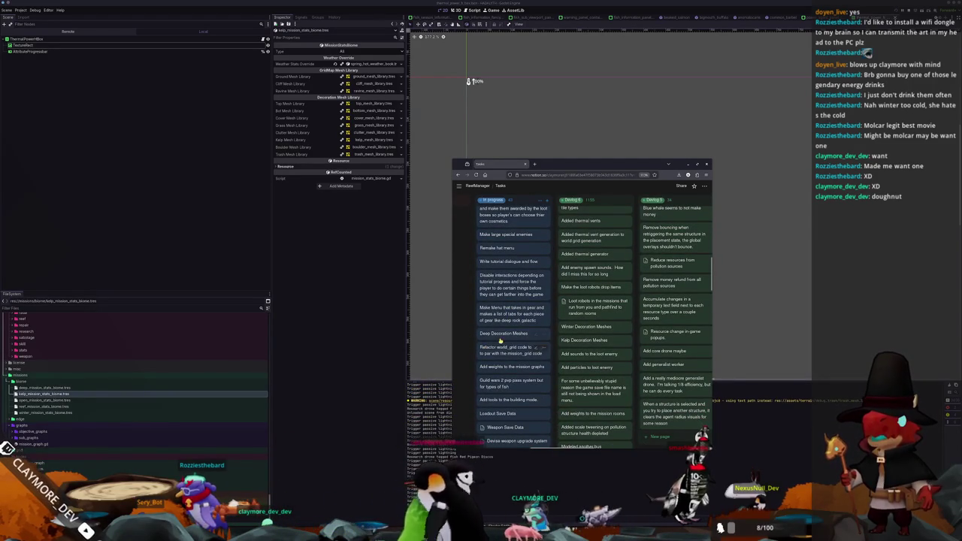
scroll(508, 370, "up", 10)
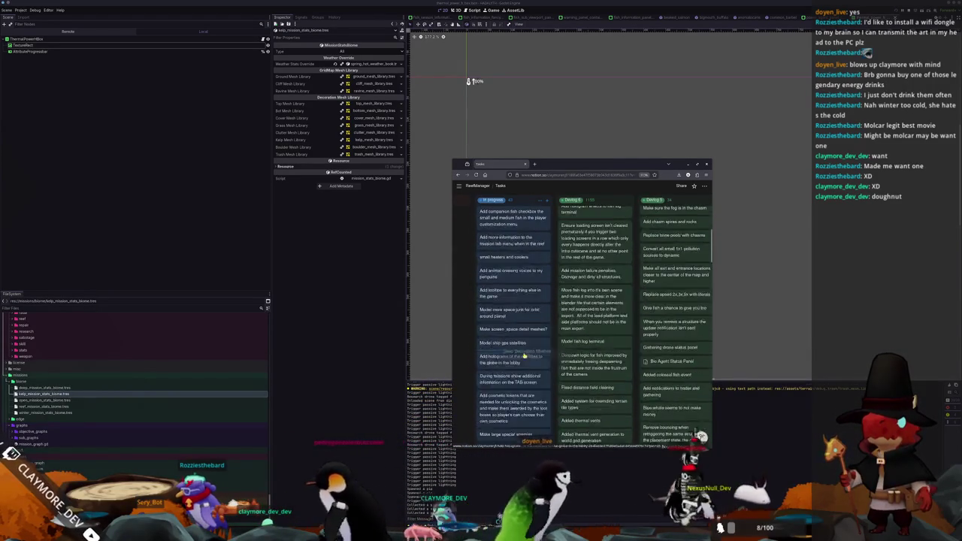
left_click_drag(528, 267, 512, 283)
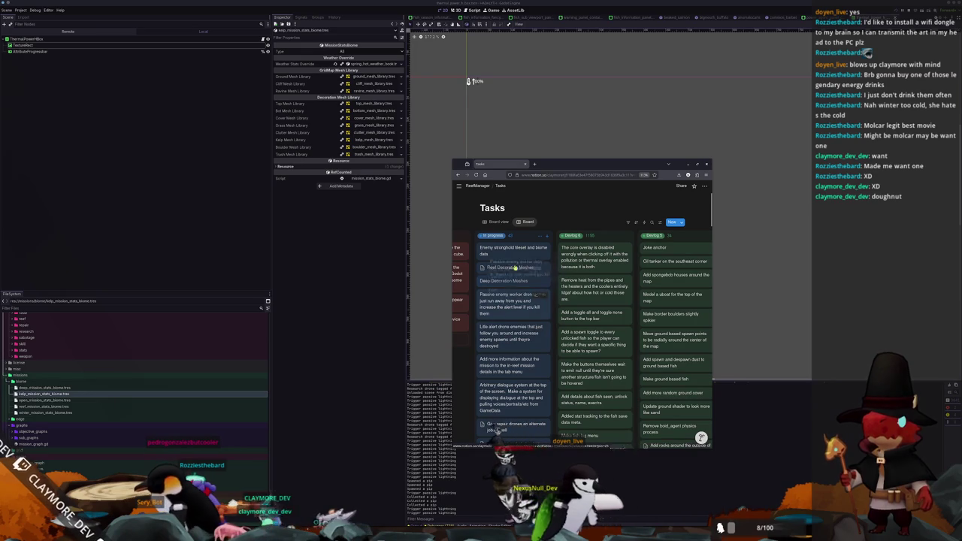
left_click_drag(514, 236, 513, 241)
left_click_drag(505, 301, 514, 276)
Drag the Make large special enemies card just below Little alert drone enemies.
scroll(478, 371, "down", 2)
scroll(478, 371, "down", 5)
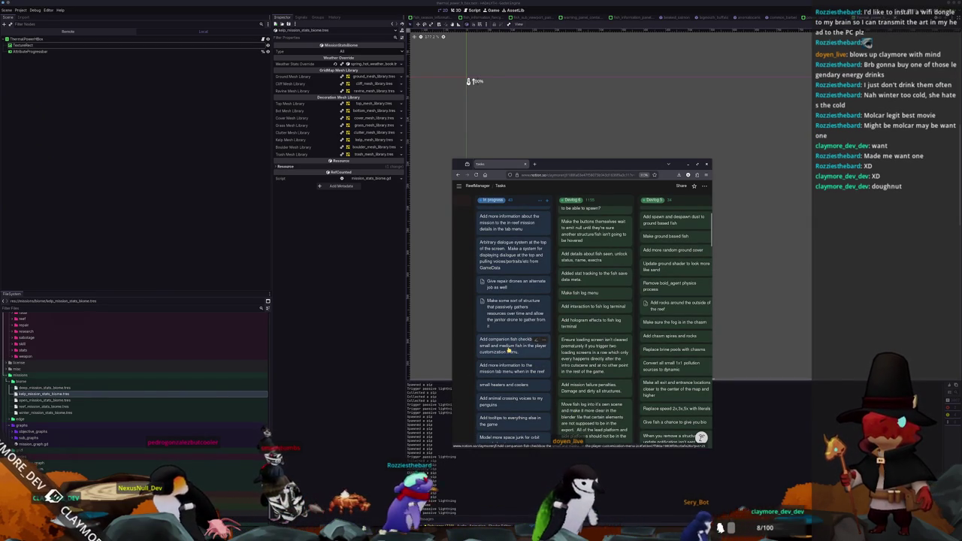
scroll(468, 370, "down", 3)
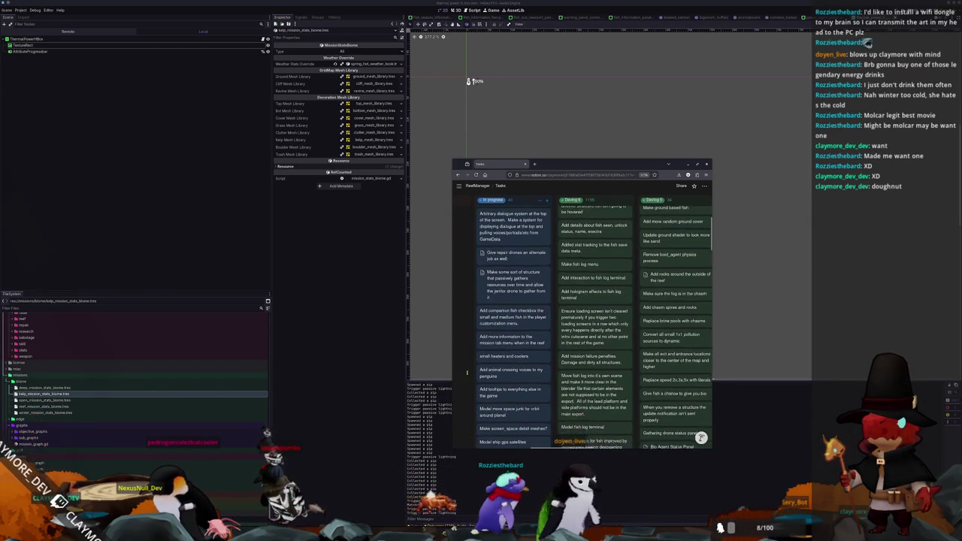
scroll(468, 370, "down", 3)
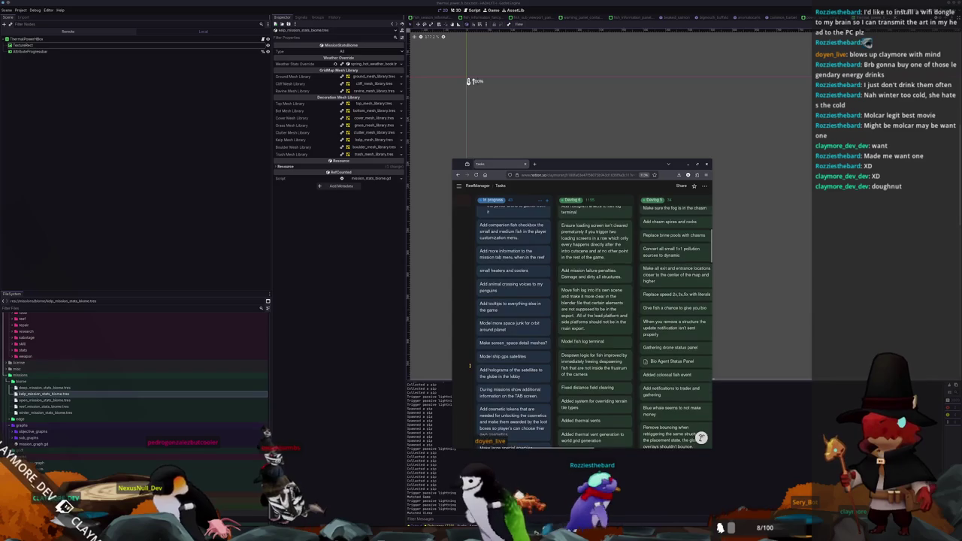
scroll(470, 365, "down", 3)
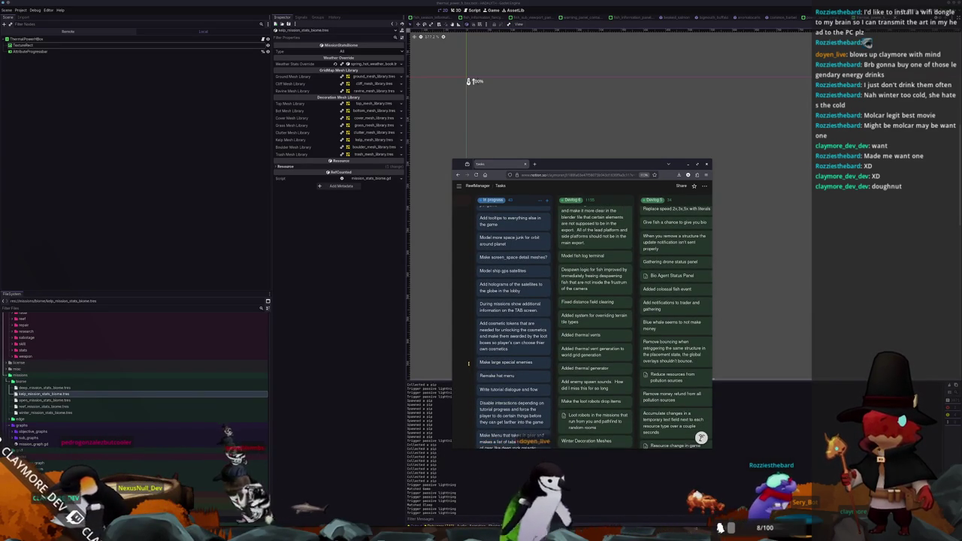
scroll(468, 363, "down", 2)
scroll(468, 363, "down", 2)
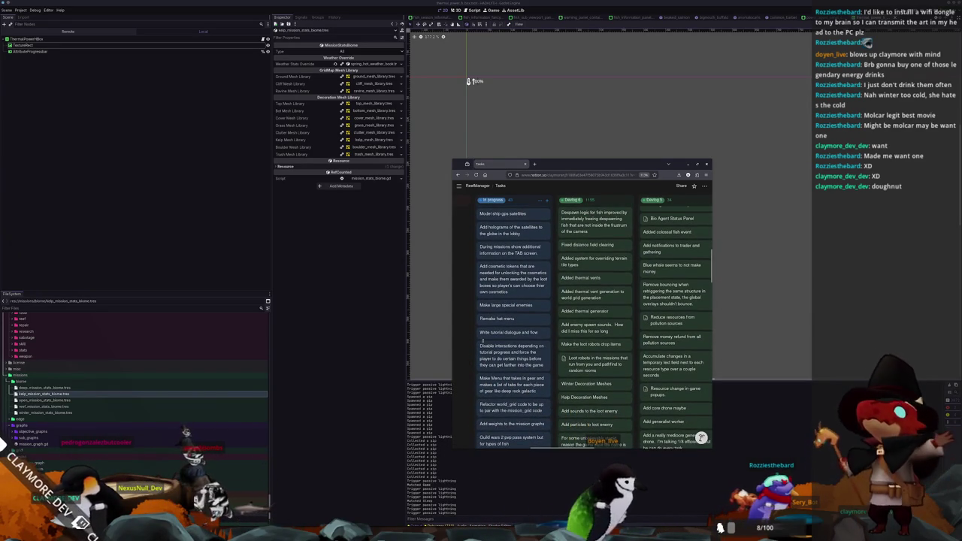
scroll(523, 289, "up", 10)
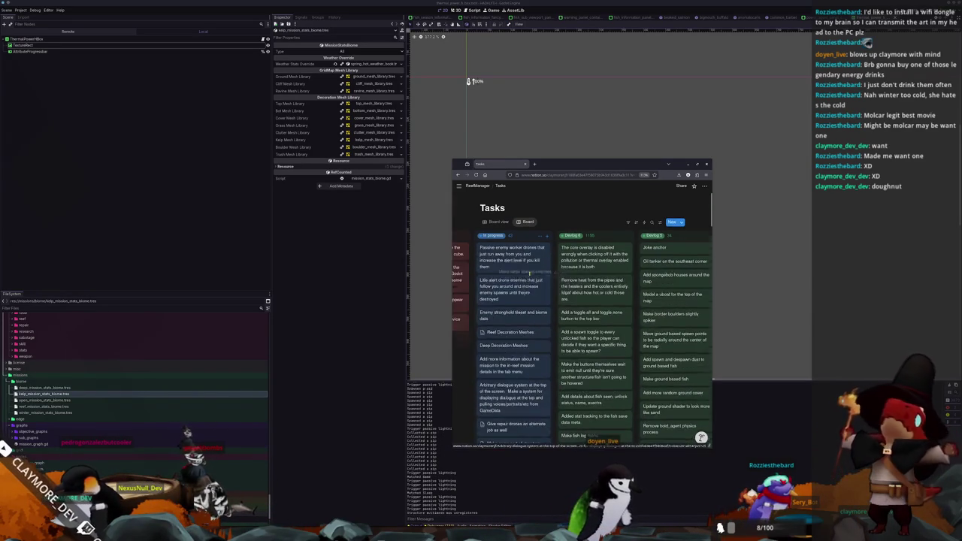
left_click_drag(514, 301, 514, 307)
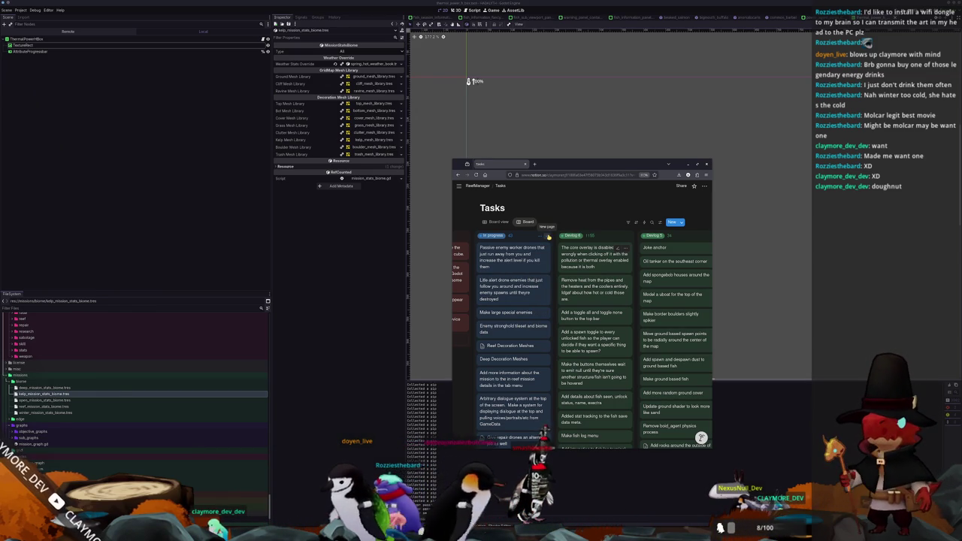
left_click(549, 237)
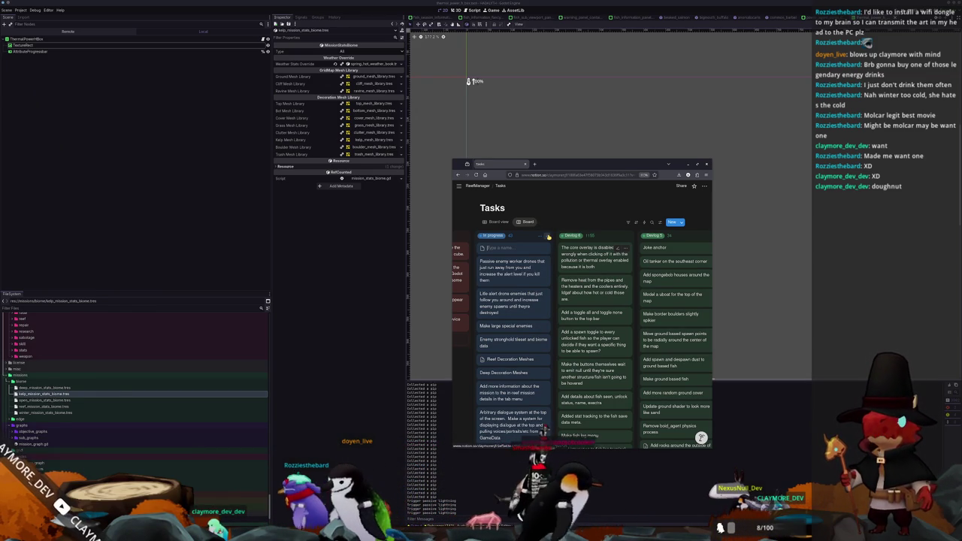
Create an 'Add boss mission type' card and place it below Deep Decoration Meshes.
type("Mission Types")
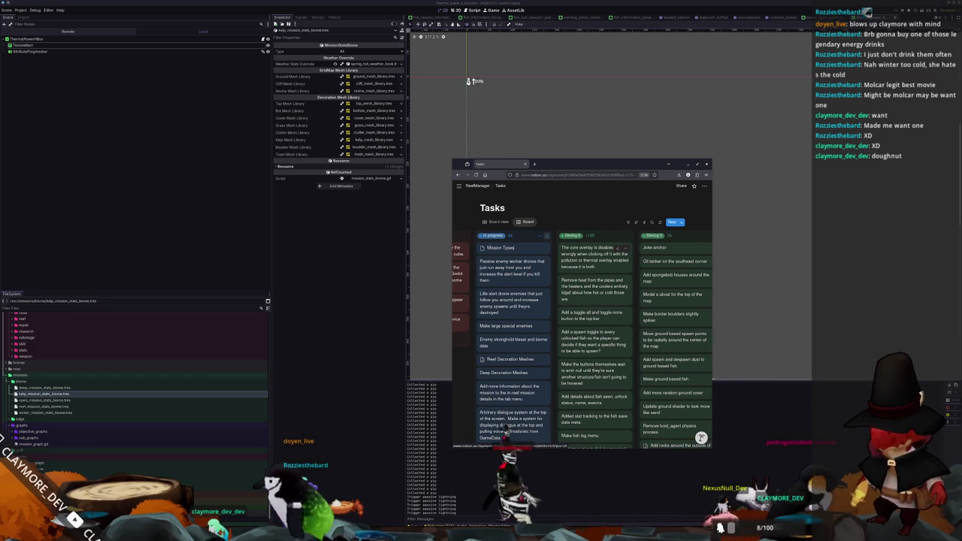
key("ctrl+a")
type("Ad")
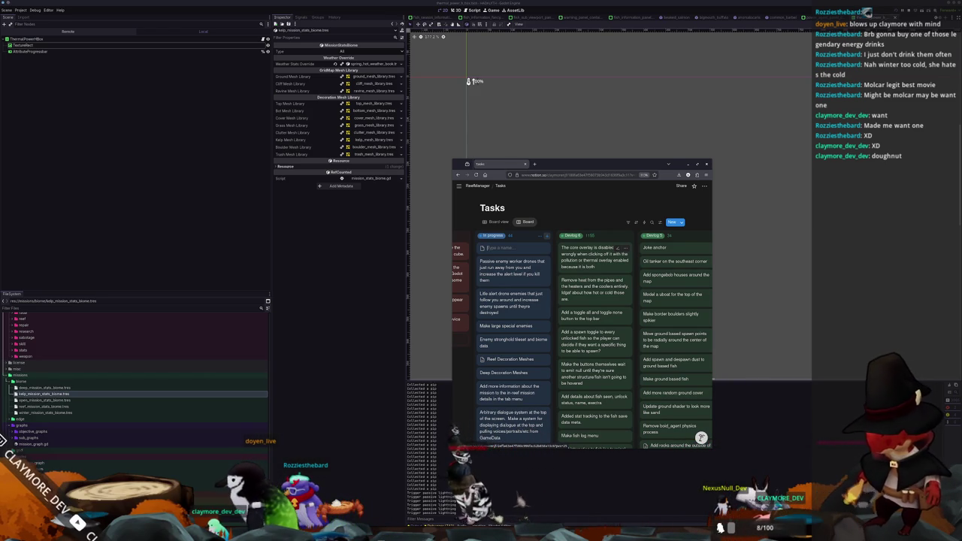
type("d")
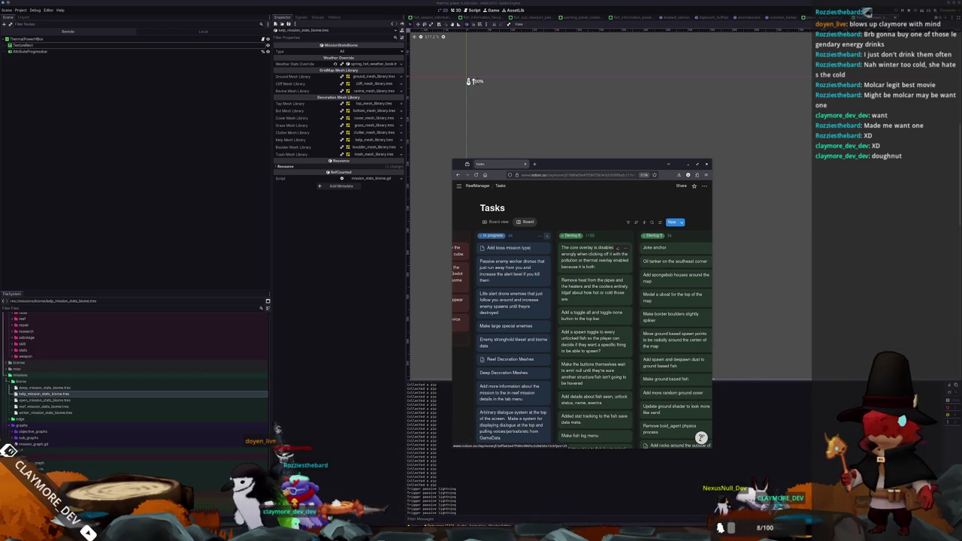
key("Return")
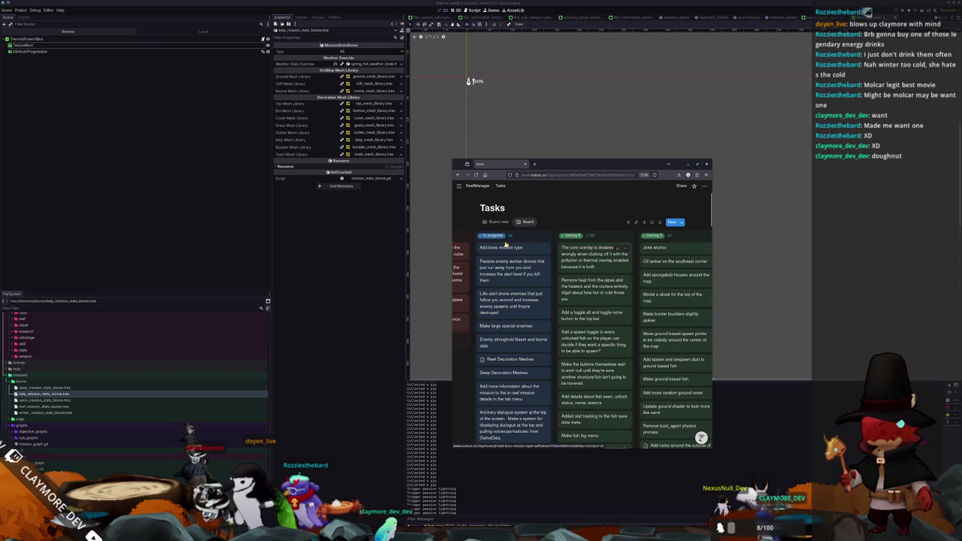
left_click_drag(512, 318, 514, 375)
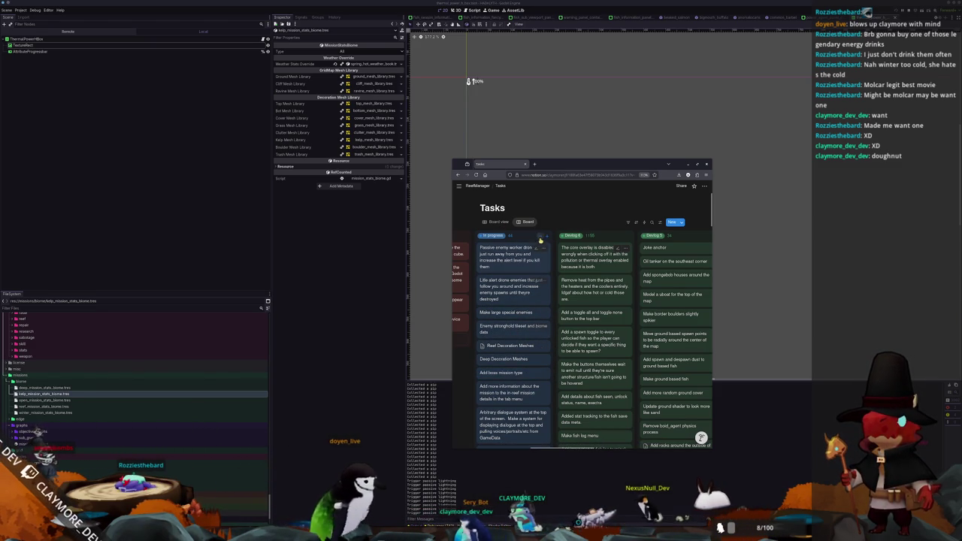
Add an 'Add salvage mission type' card below Make large special enemies.
left_click(546, 236)
type("Add salvage mission type")
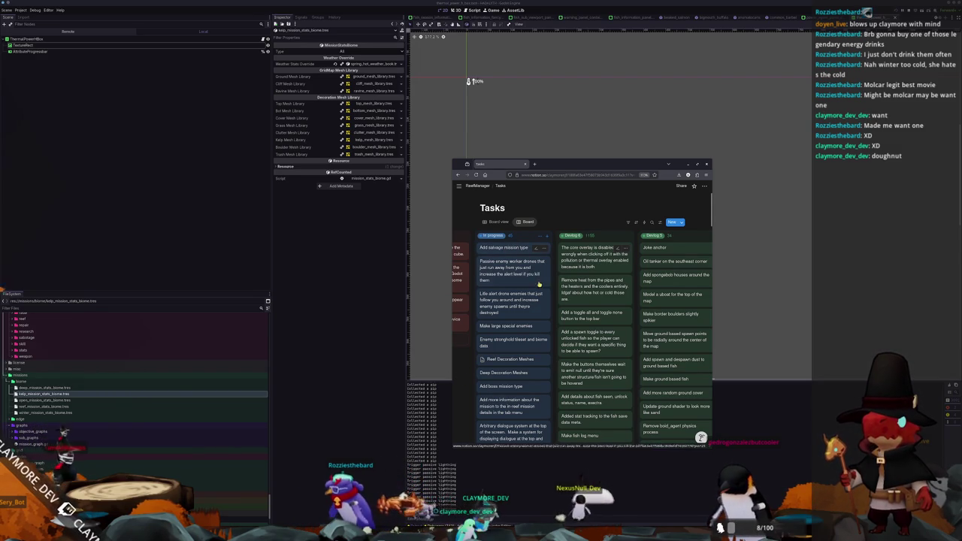
left_click_drag(514, 318, 514, 325)
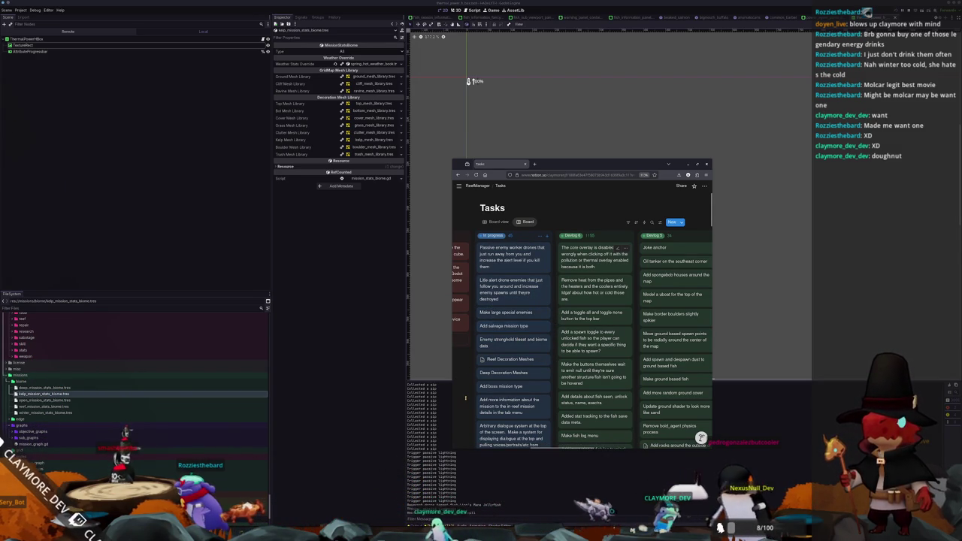
Create an 'Add elimination mission type' card in the In progress column.
left_click(547, 236)
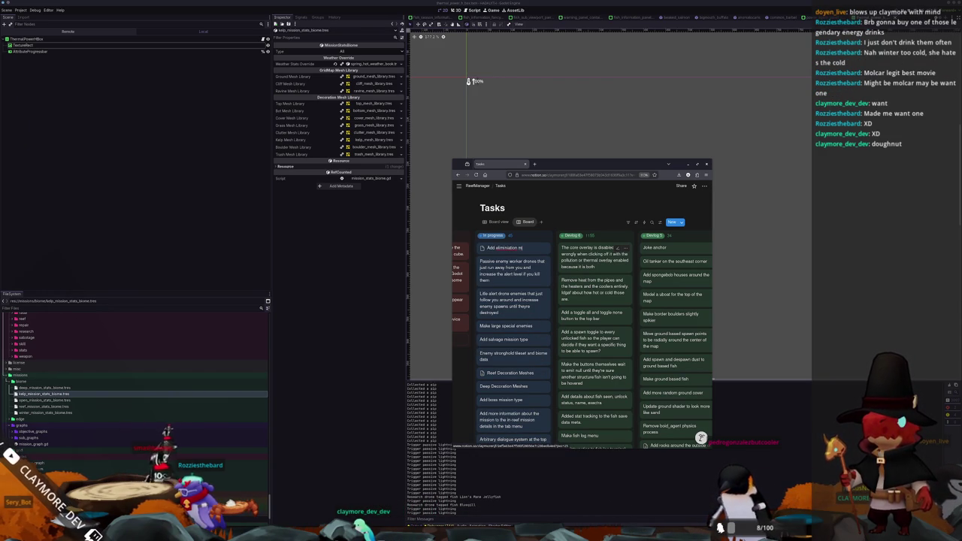
key("ctrl+BackSpace")
type("el")
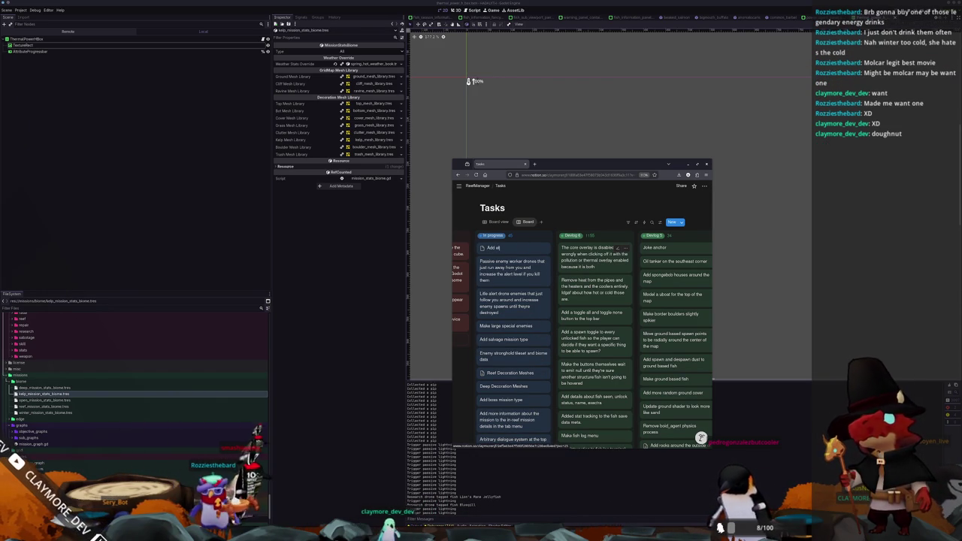
type("imination mission type")
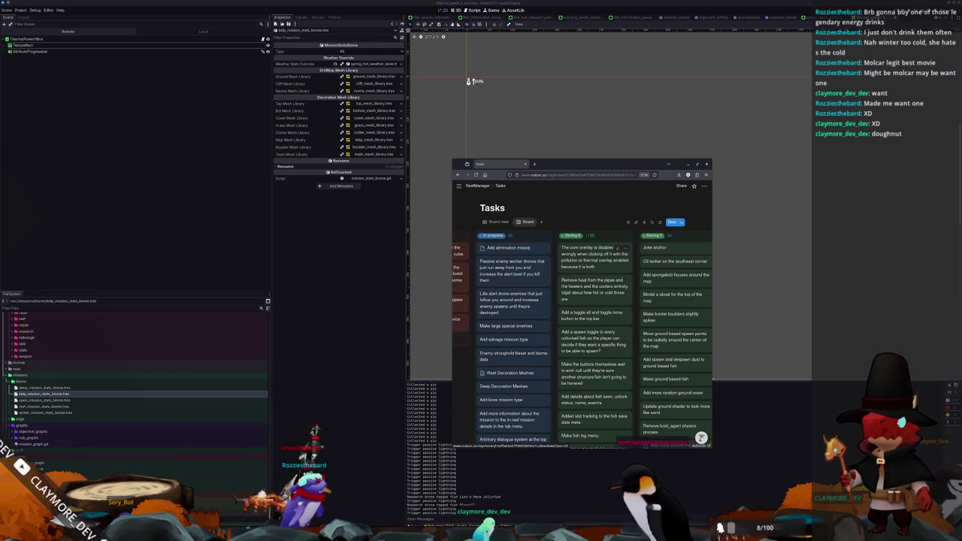
key("Return")
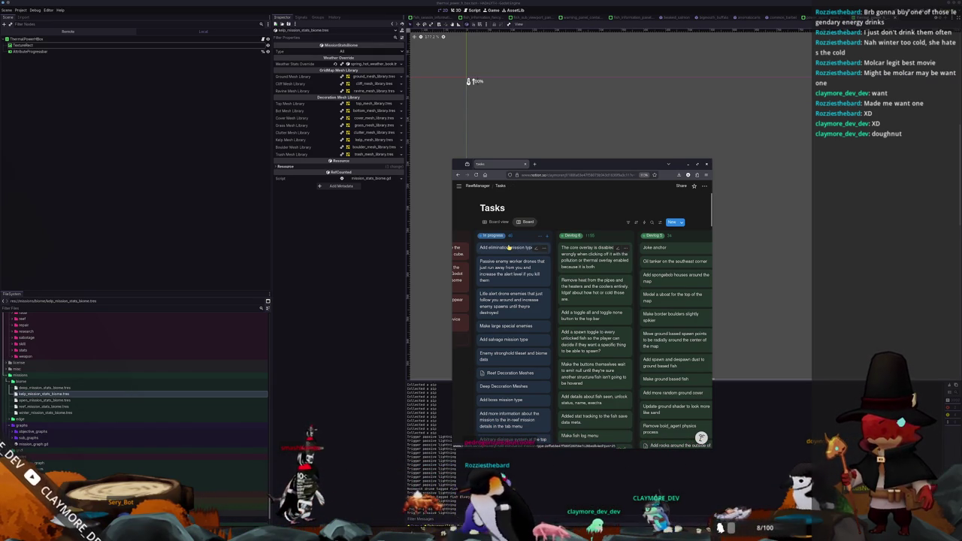
Place the elimination card below Deep Decoration Meshes with the salvage card just above it.
mouse_move(516, 247)
left_mouse_down()
mouse_move(500, 284)
mouse_move(518, 347)
left_mouse_up()
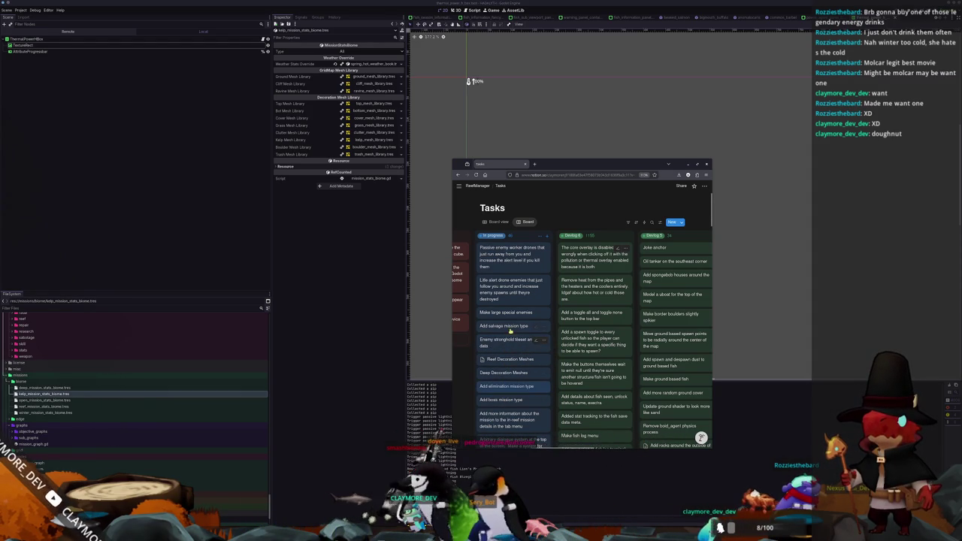
left_click_drag(517, 380, 502, 378)
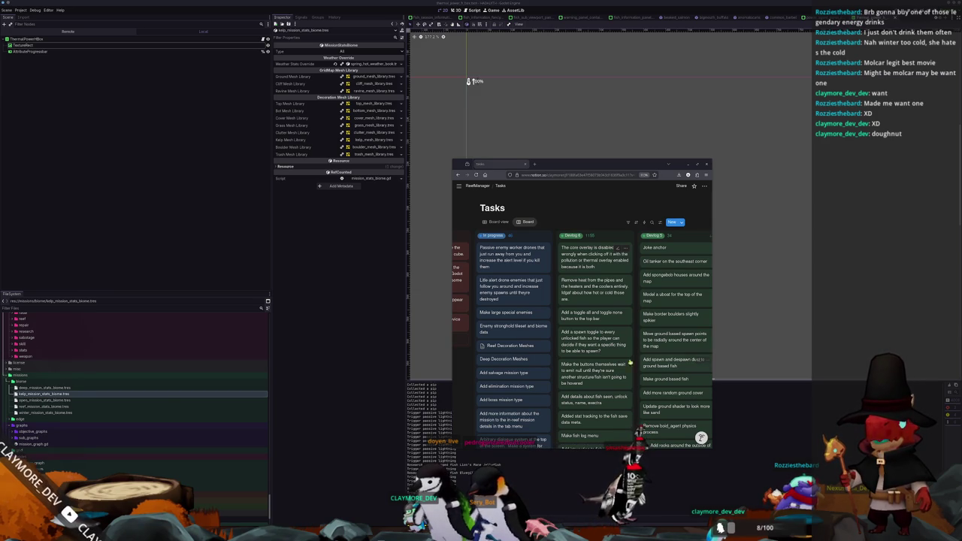
left_click(547, 238)
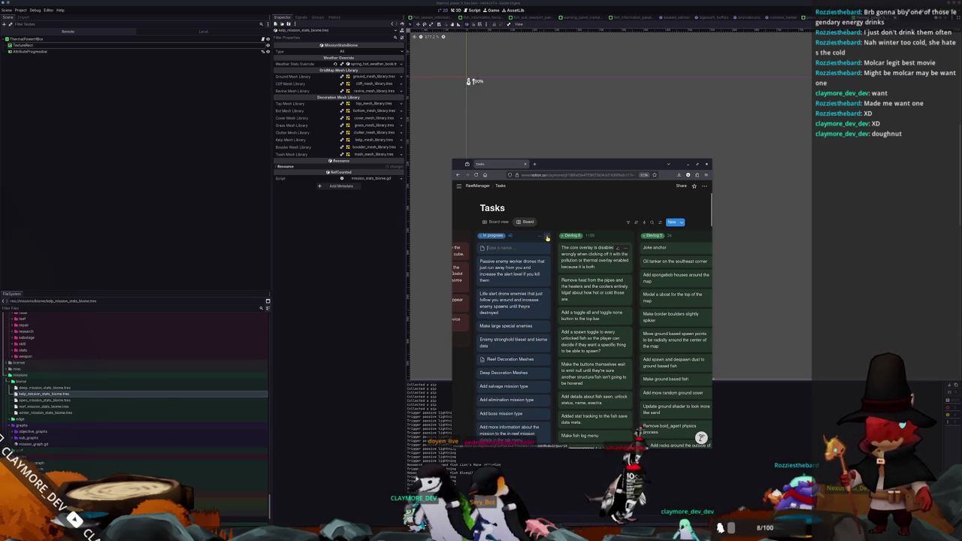
Delete the unfinished 'escart mission' card from In progress, then switch back to relaunch the game.
type("Addesca")
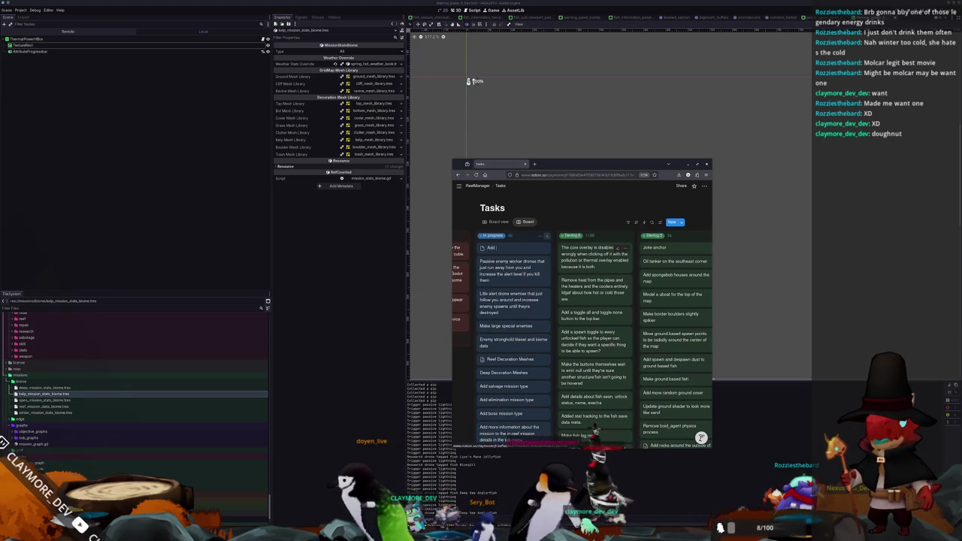
type("rt mission")
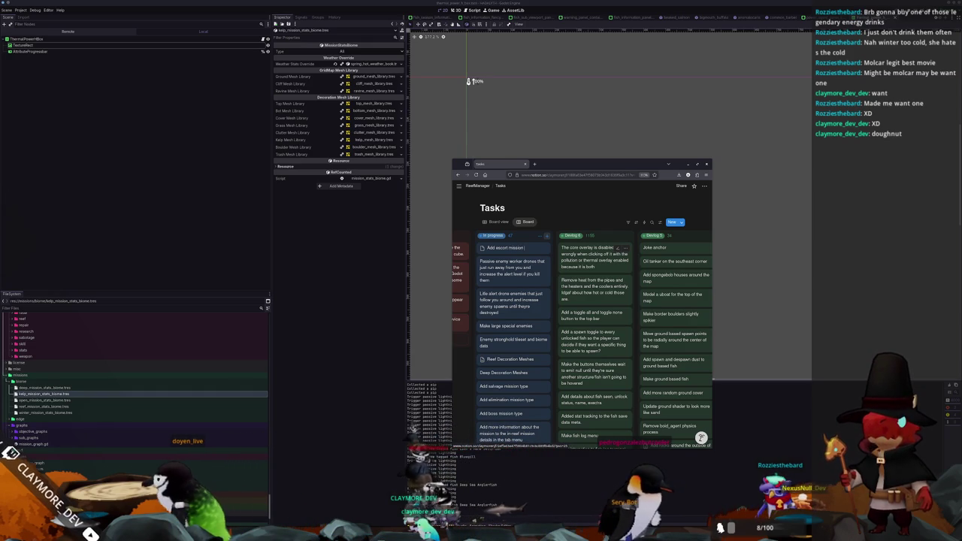
key("Return")
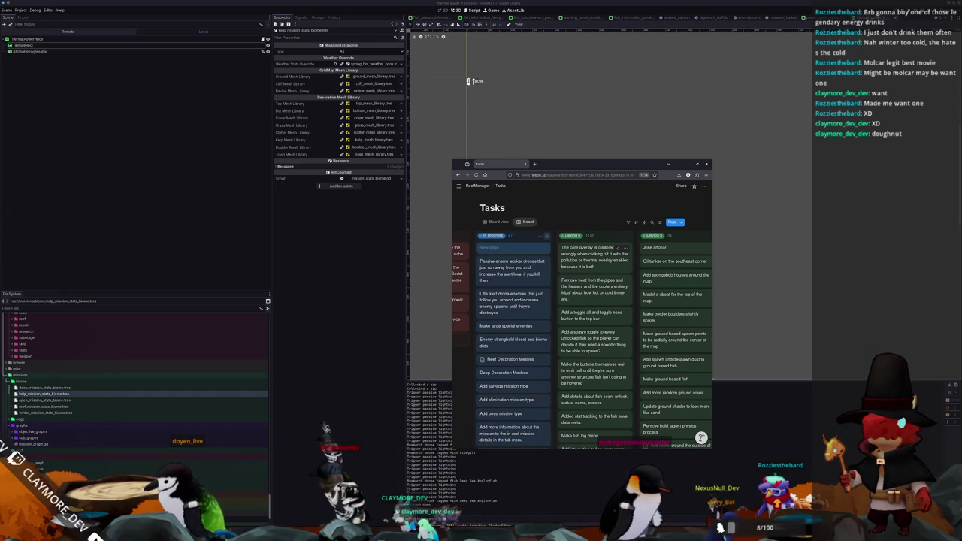
right_click(511, 248)
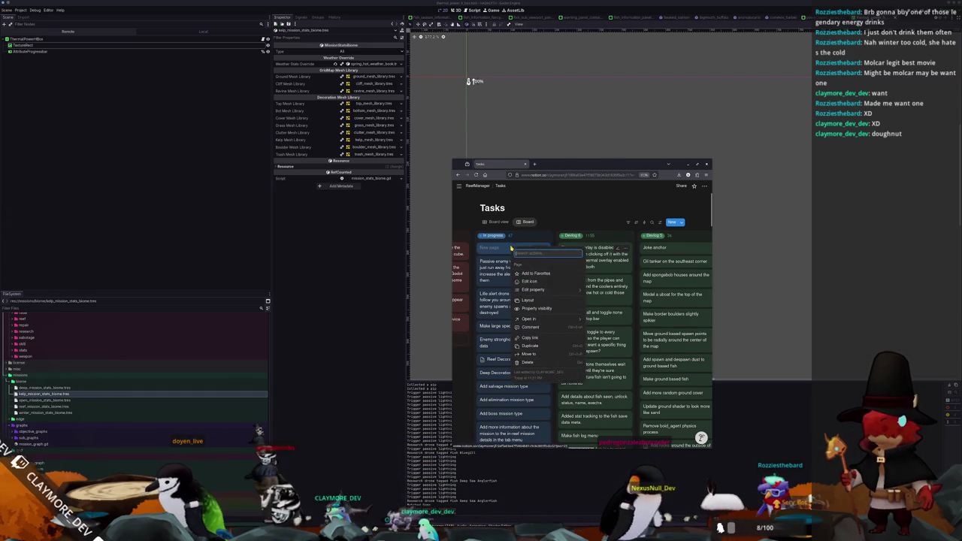
left_click(527, 362)
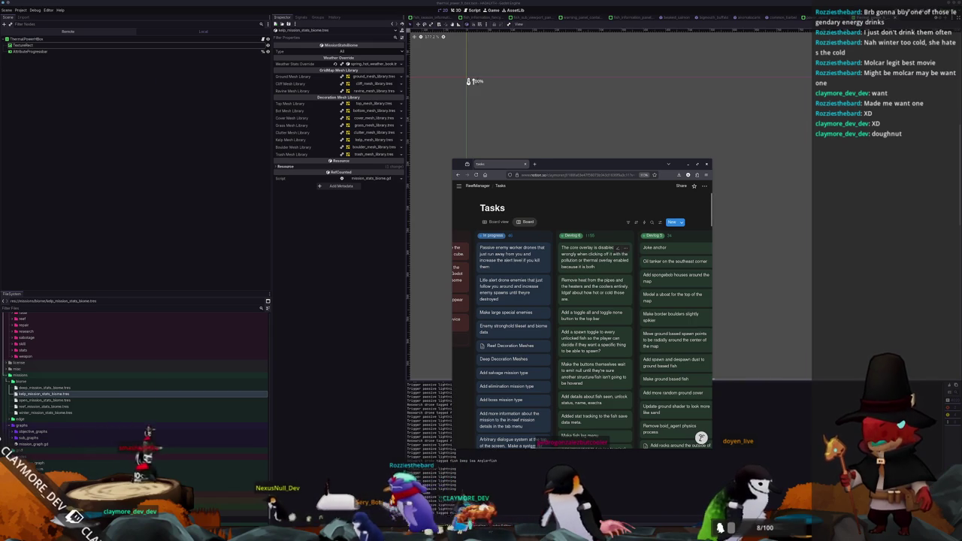
key("alt+Tab")
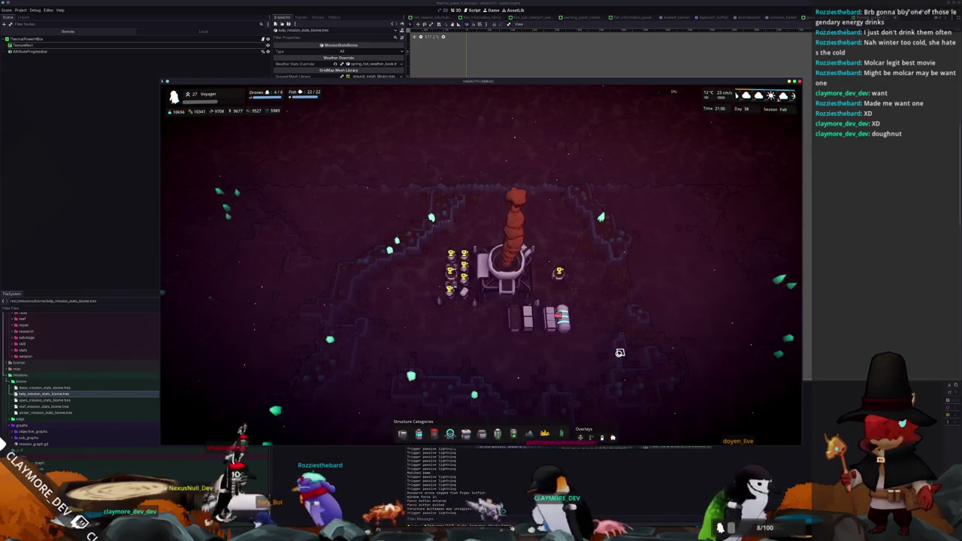
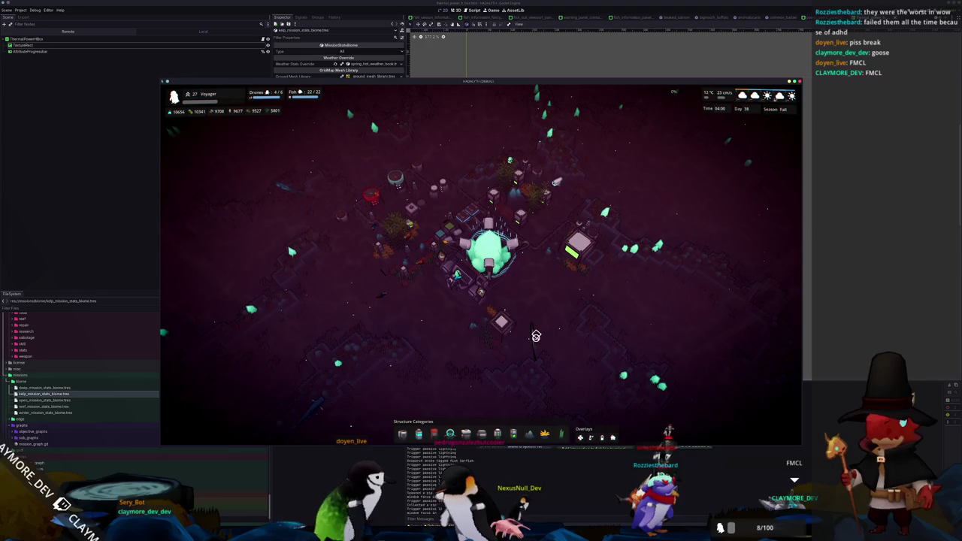
Pan and orbit the game camera back over the colony base, then open the drone category's build options.
key("w")
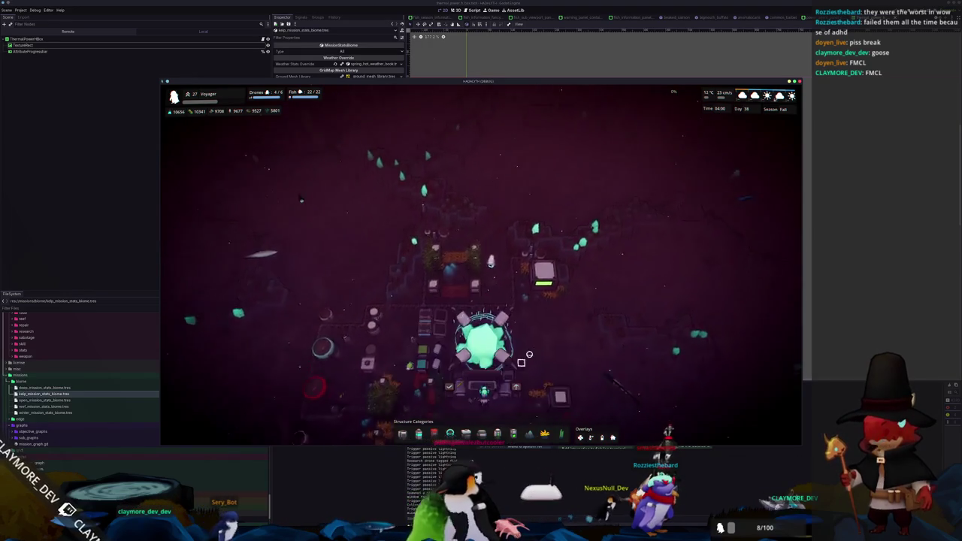
key("w")
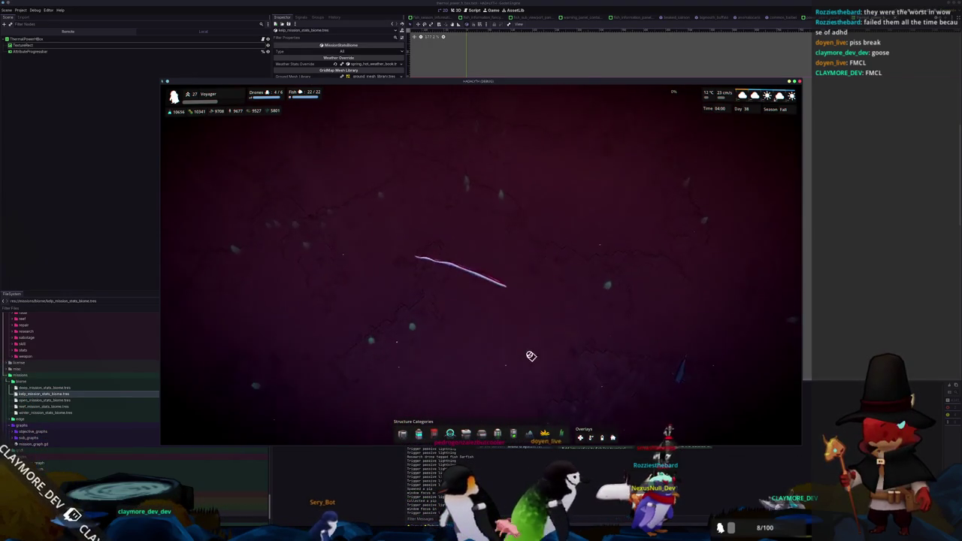
key("s")
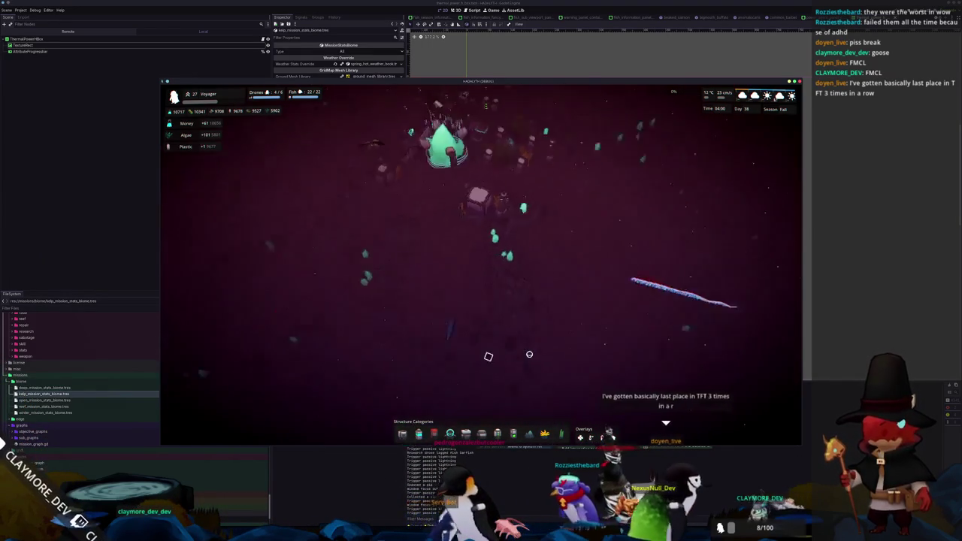
key("e")
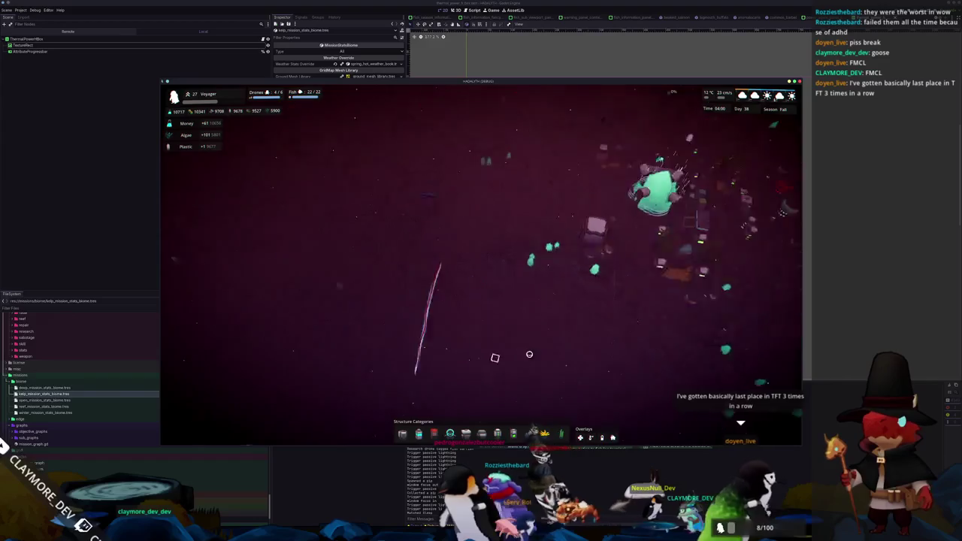
key("e")
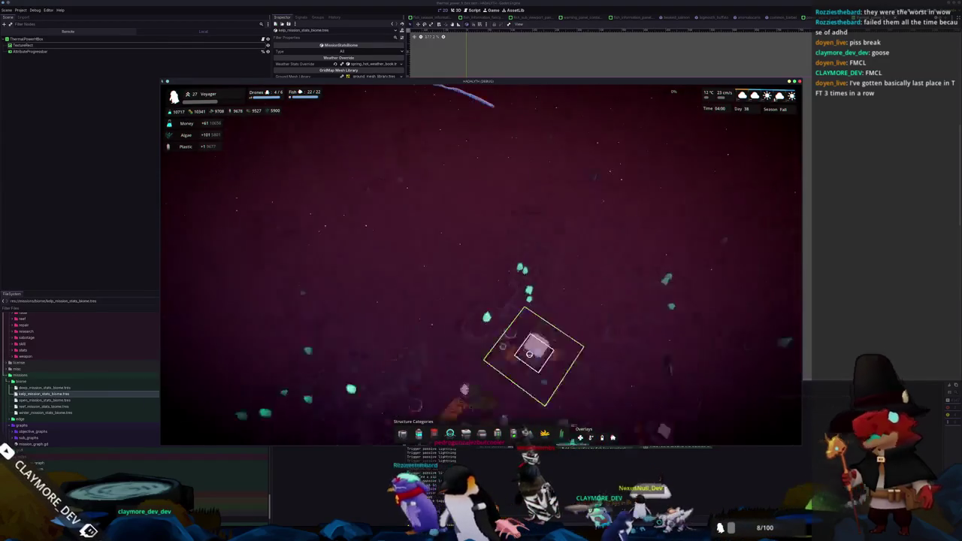
key("e")
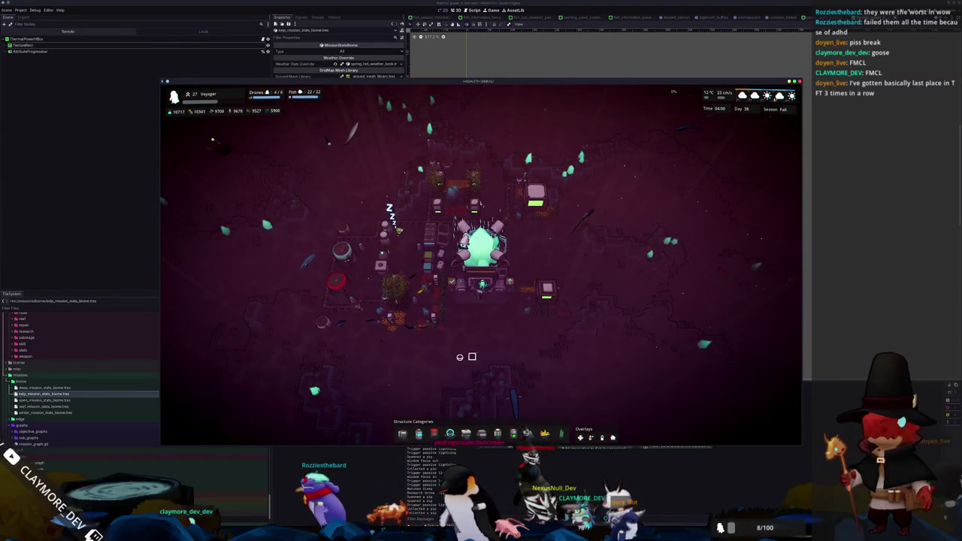
key("e")
key("e")
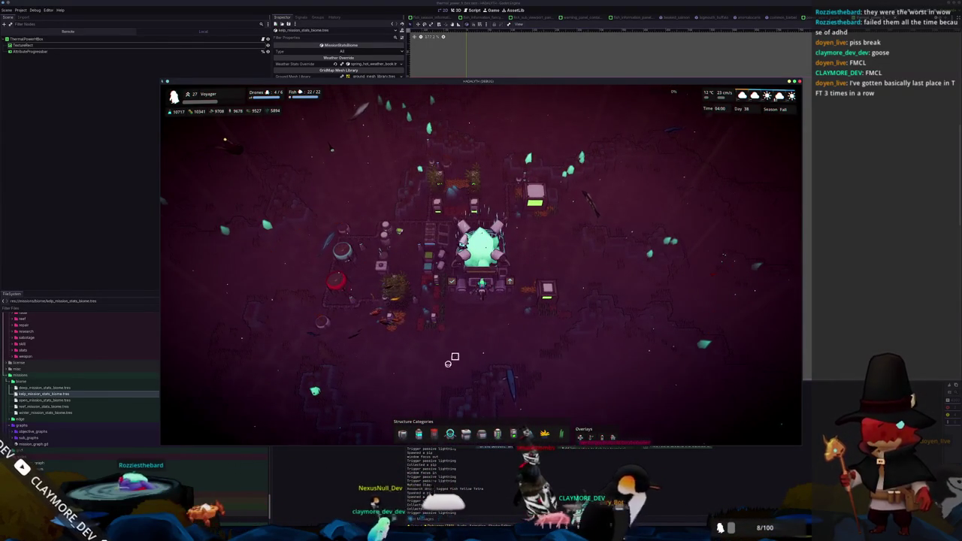
left_click(450, 434)
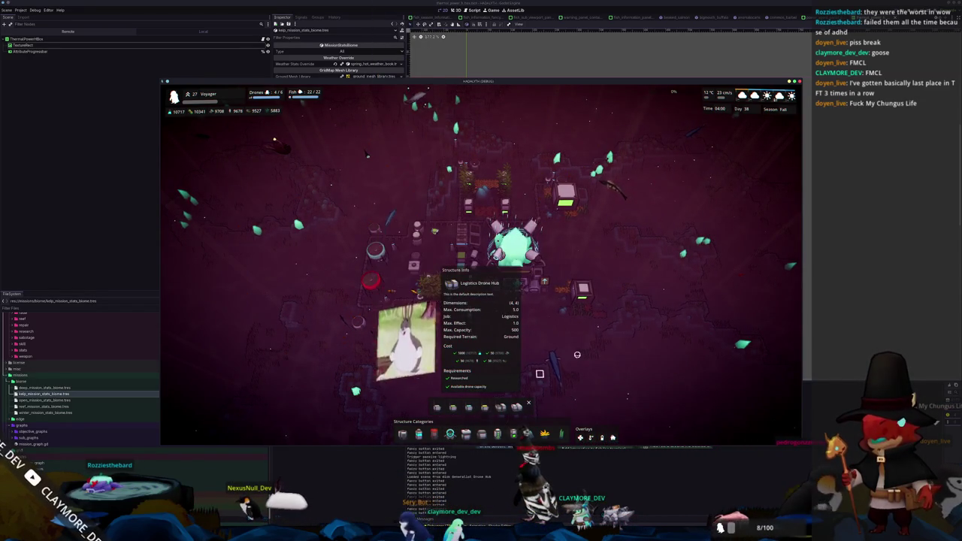
After two cancelled attempts, place a Repair Drone Hub in the green zone beside the base.
scroll(563, 365, "up", 4)
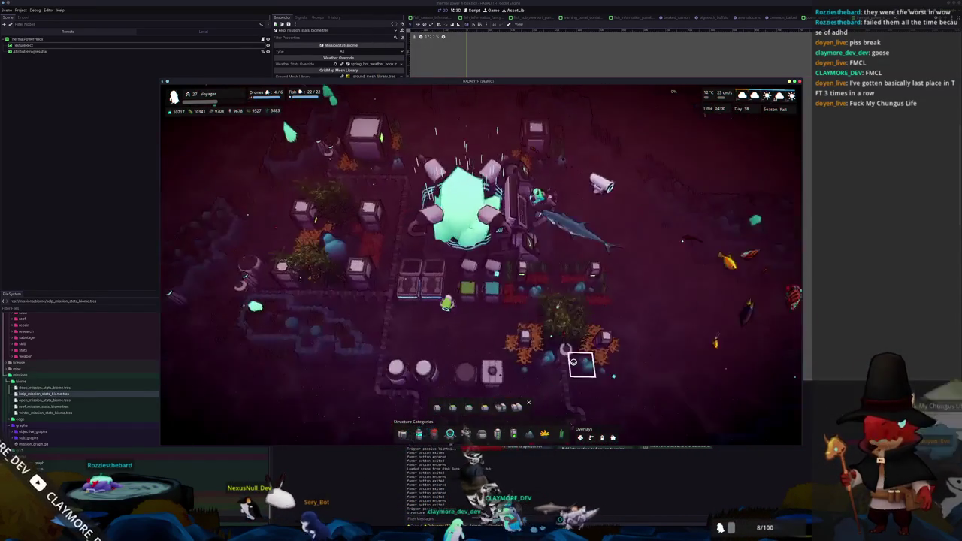
left_click(445, 398)
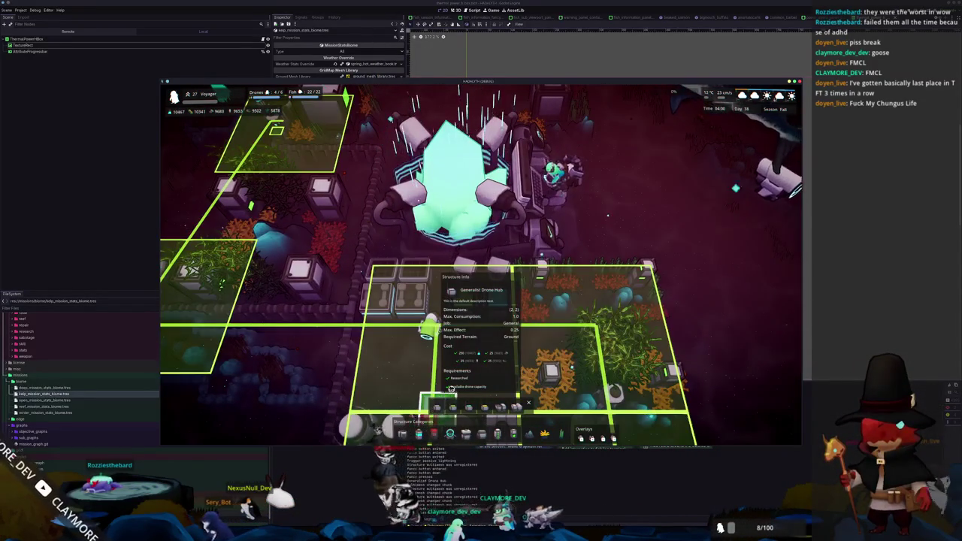
key("s")
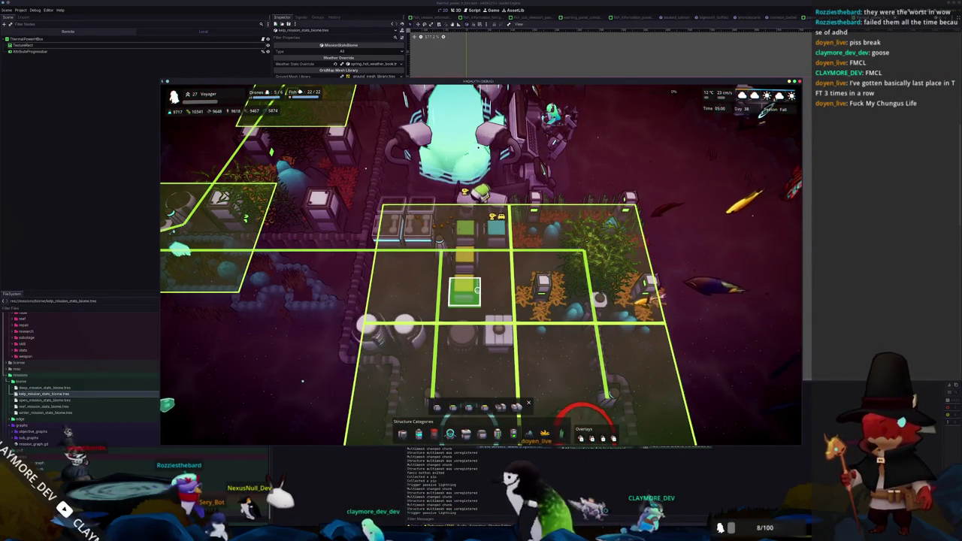
right_click(471, 304)
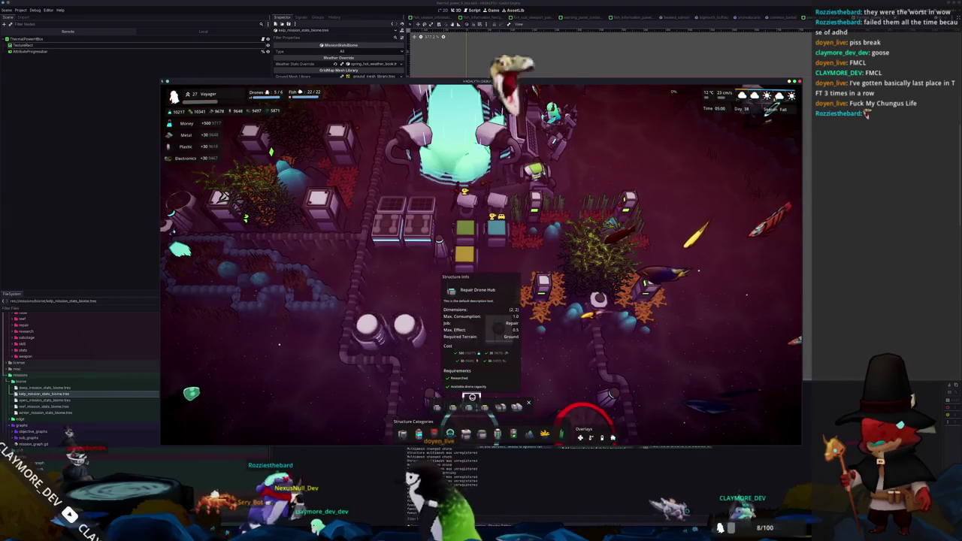
left_click_drag(515, 324, 433, 401)
left_click(436, 405)
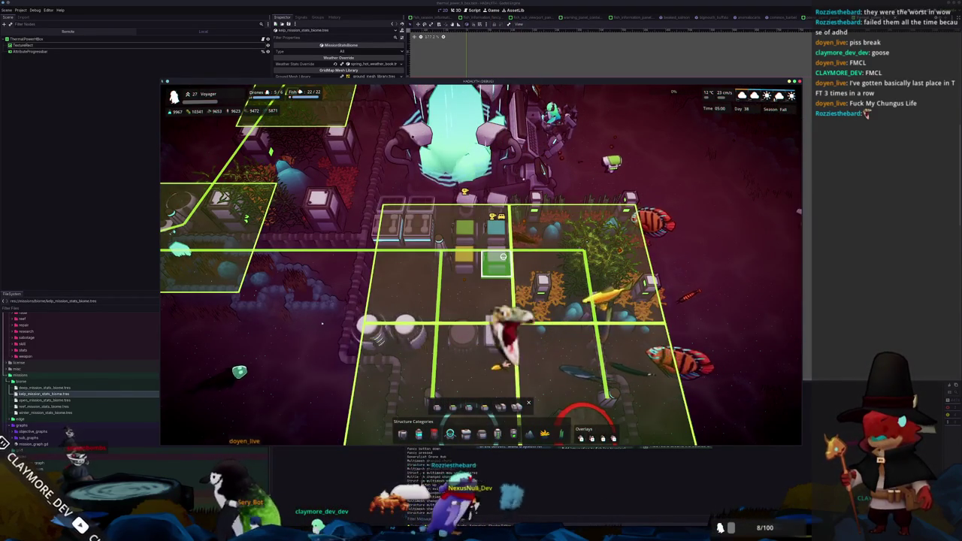
right_click(503, 256)
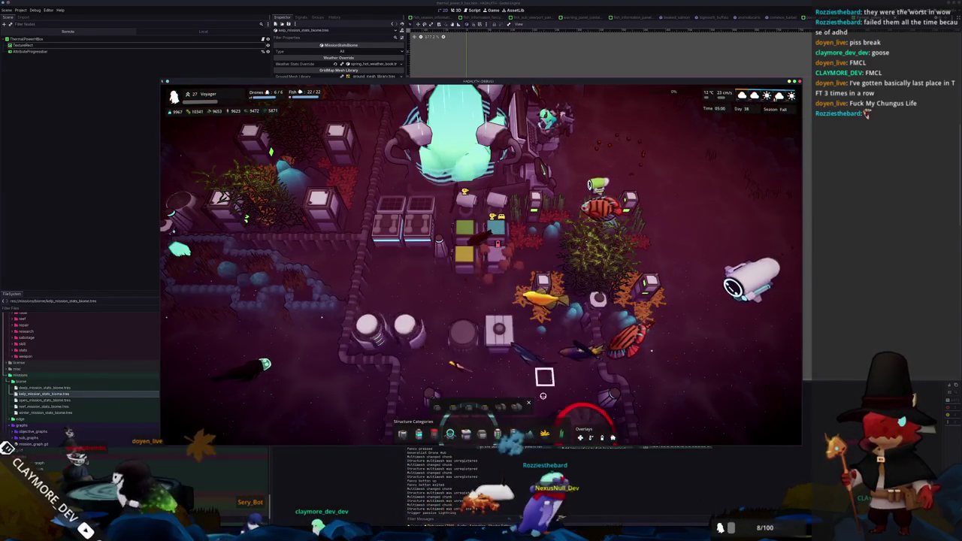
mouse_move(467, 407)
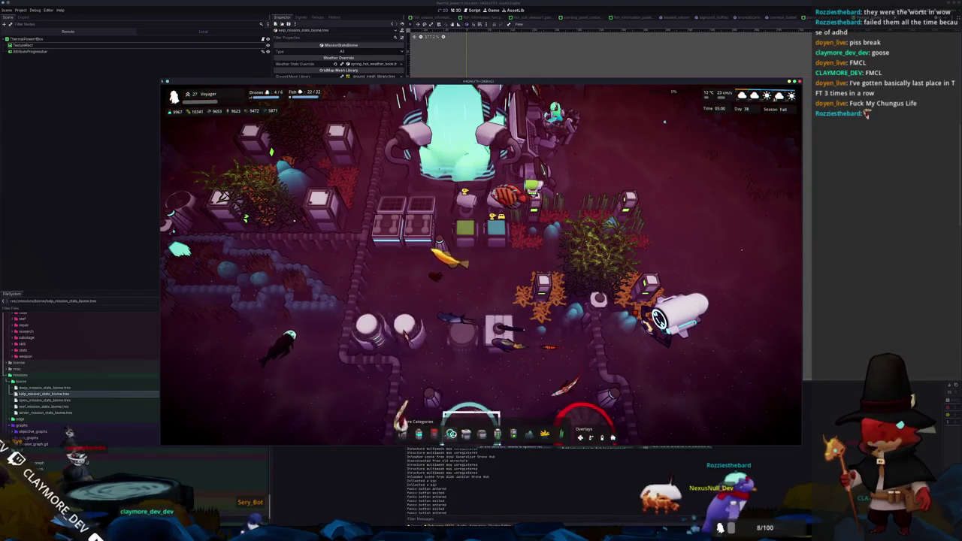
left_click(449, 434)
left_click(452, 410)
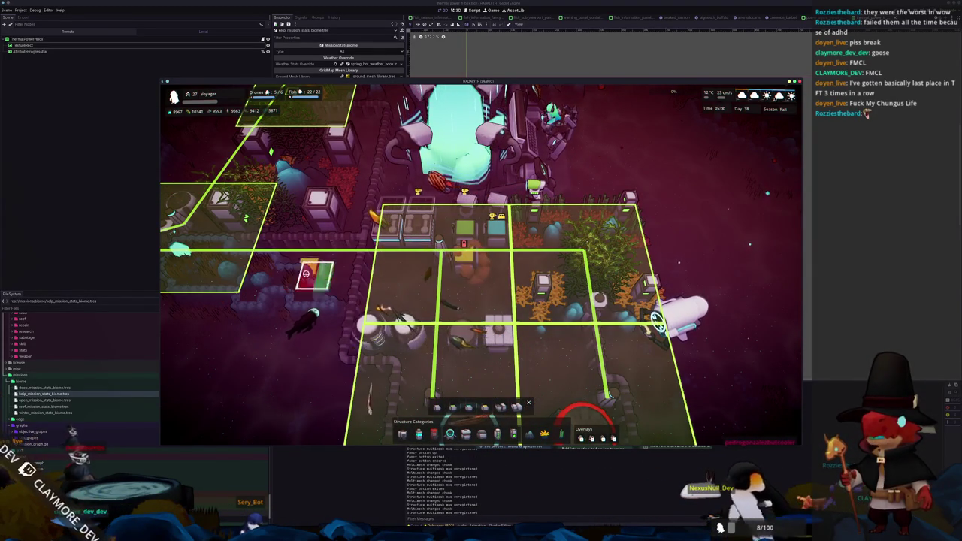
left_click(496, 259)
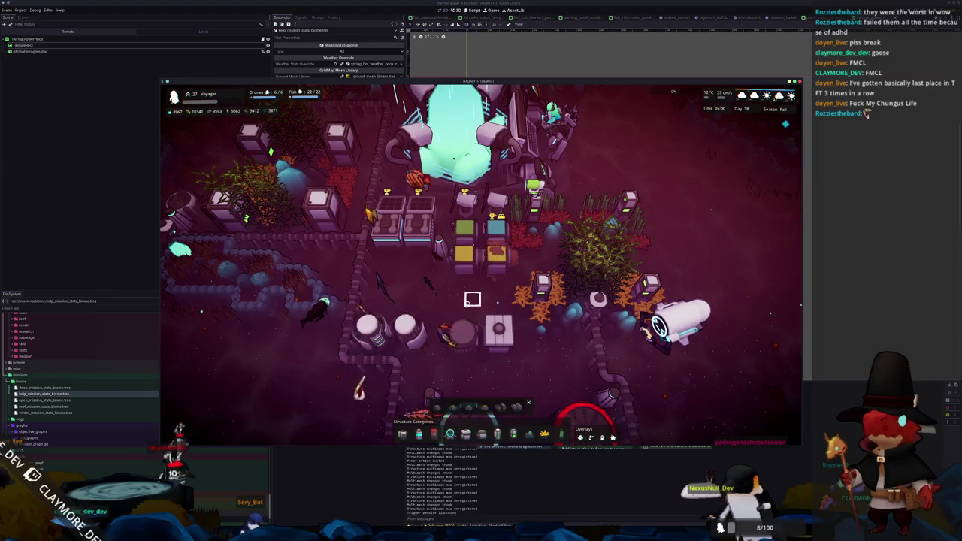
Close the build options, zoom out, inspect the colony's central core, and switch to the code editor.
scroll(472, 299, "down", 3)
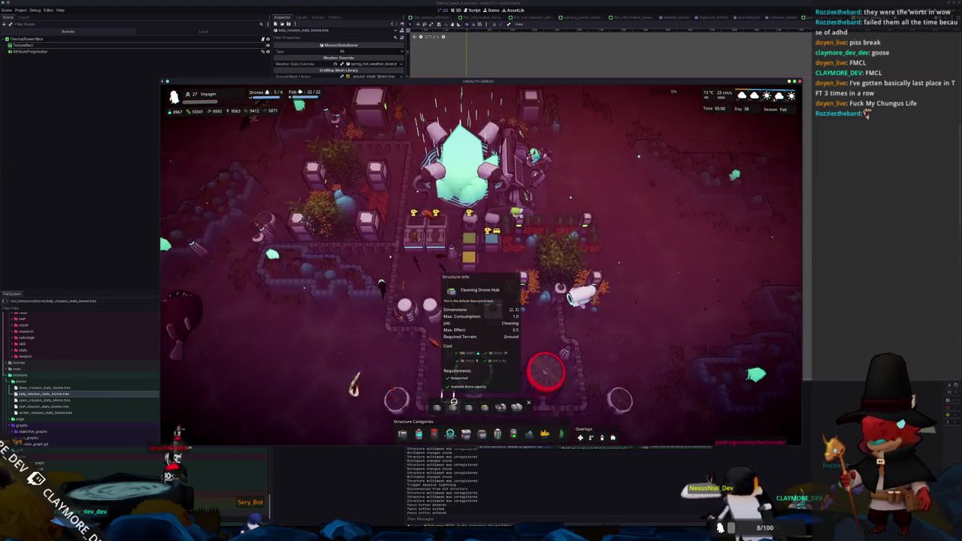
left_click(453, 405)
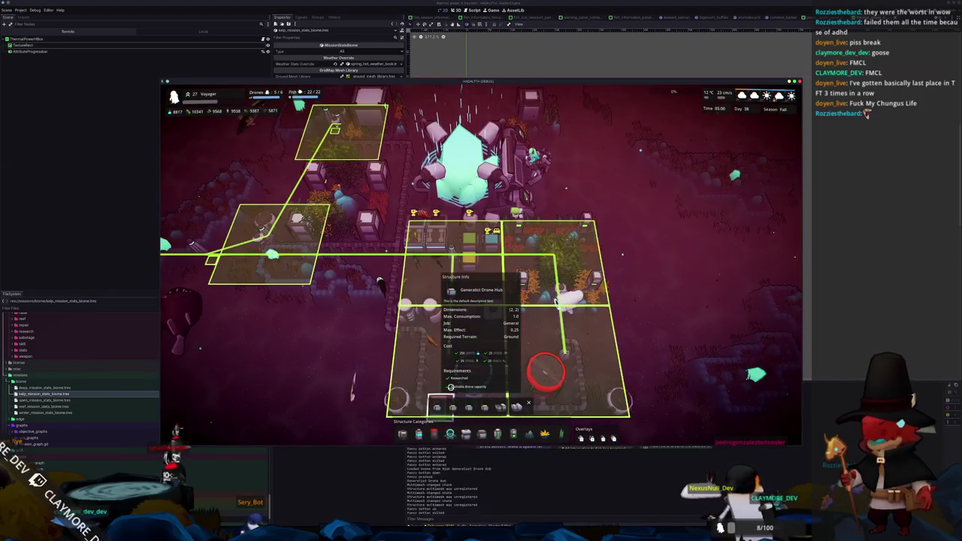
left_click(528, 404)
scroll(527, 401, "down", 4)
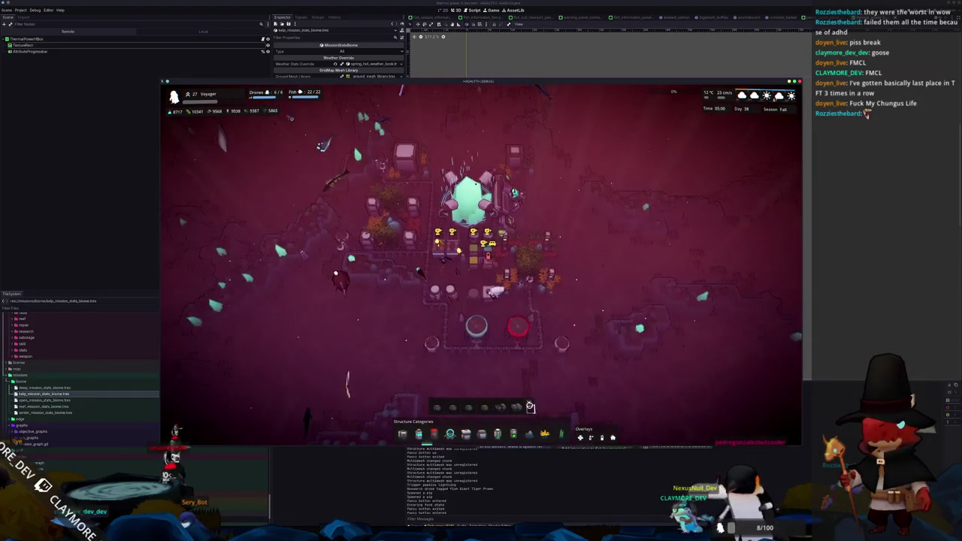
left_click(468, 197)
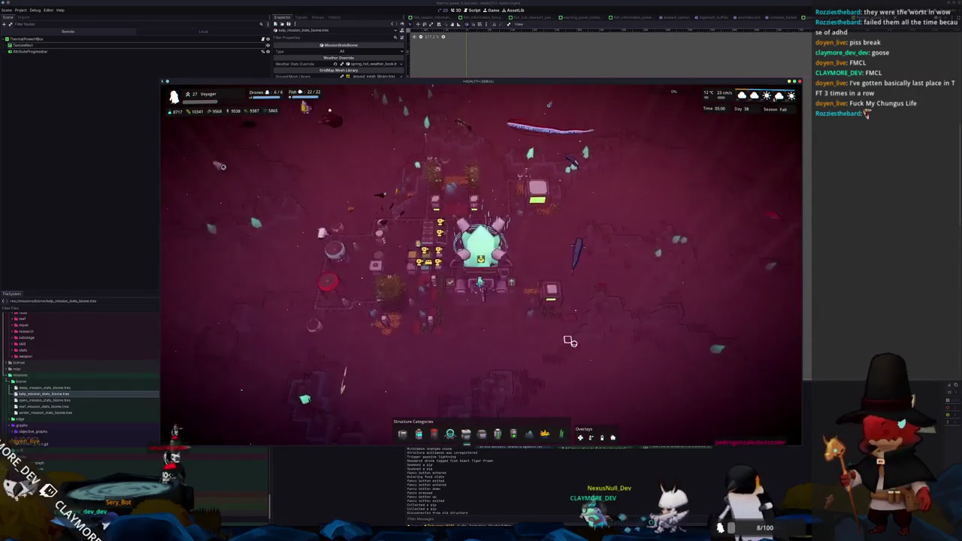
key("alt+Tab")
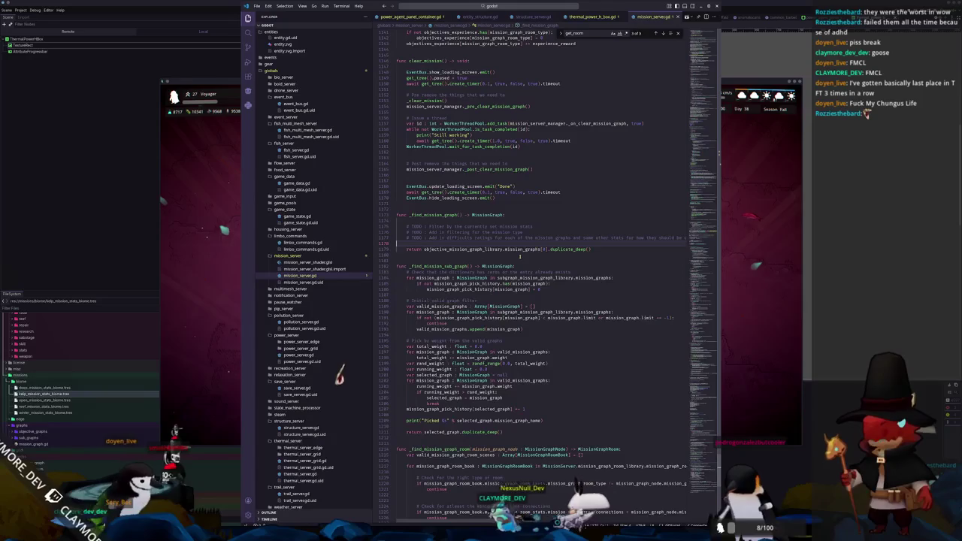
Open power_server.gd through the quick file search using 'power_'.
scroll(519, 256, "up", 12)
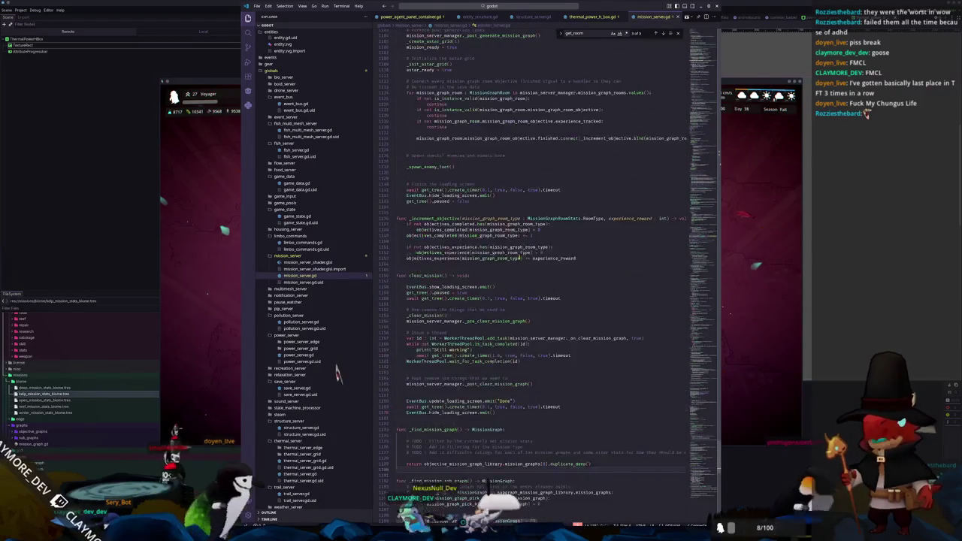
scroll(474, 262, "up", 20)
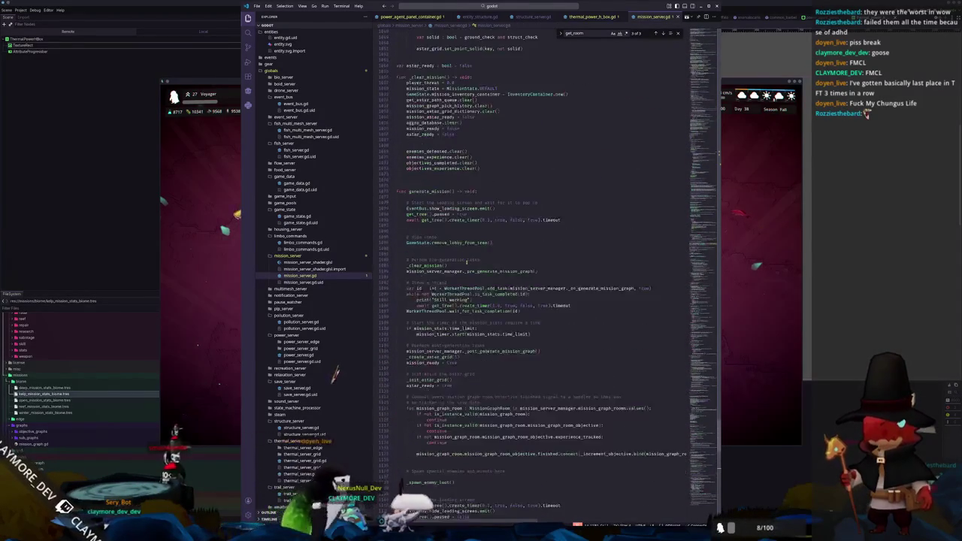
left_click(474, 6)
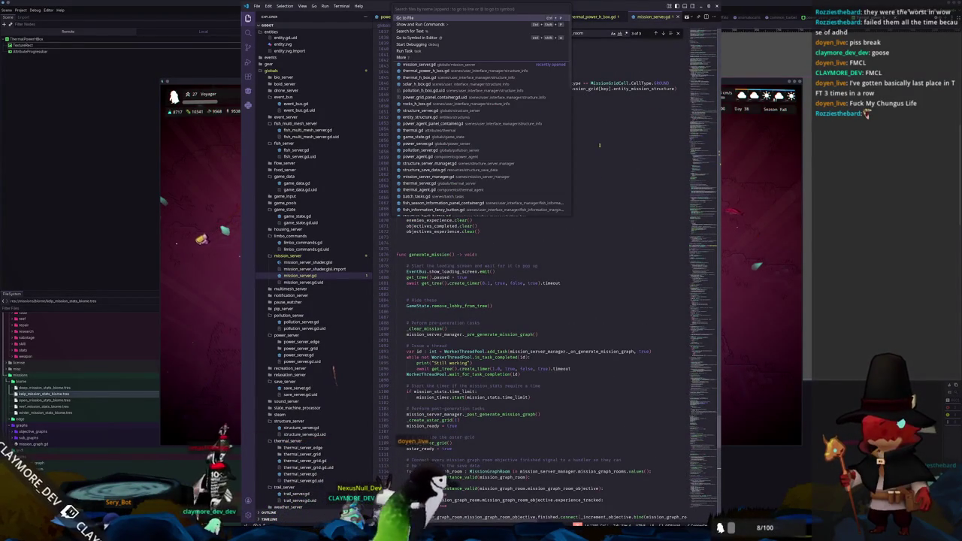
type("power_")
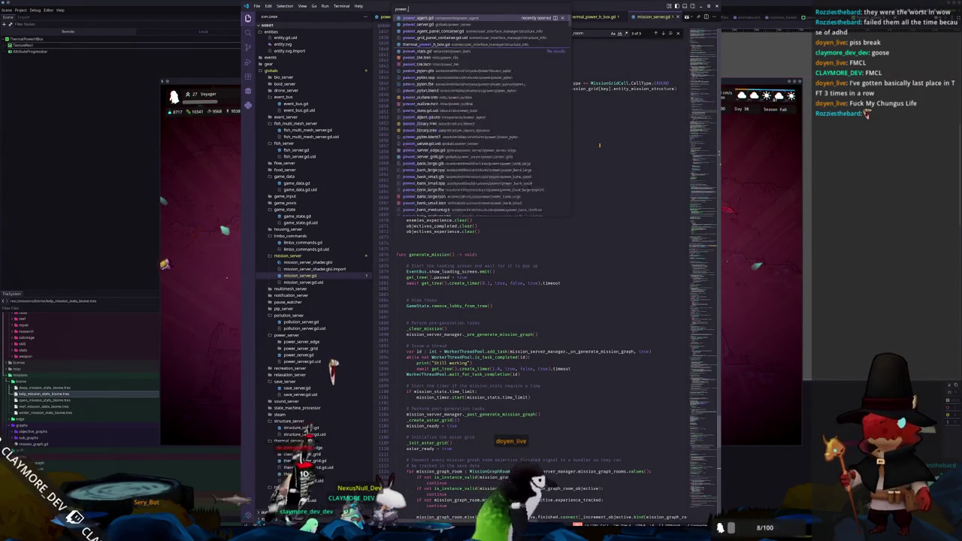
key("Return")
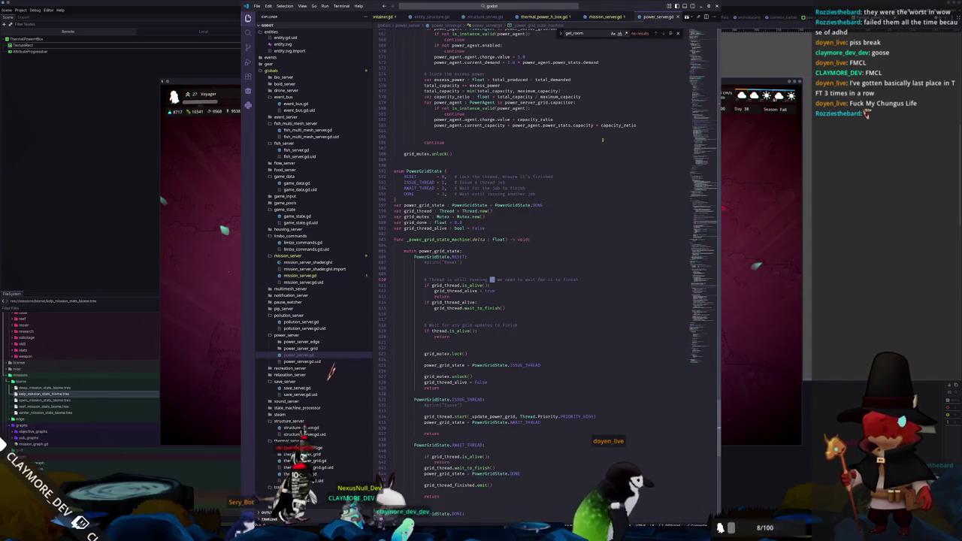
Scroll up past _build_power_grid to the PowerServerState.COPY block.
scroll(599, 145, "up", 20)
scroll(423, 337, "up", 14)
scroll(431, 295, "up", 20)
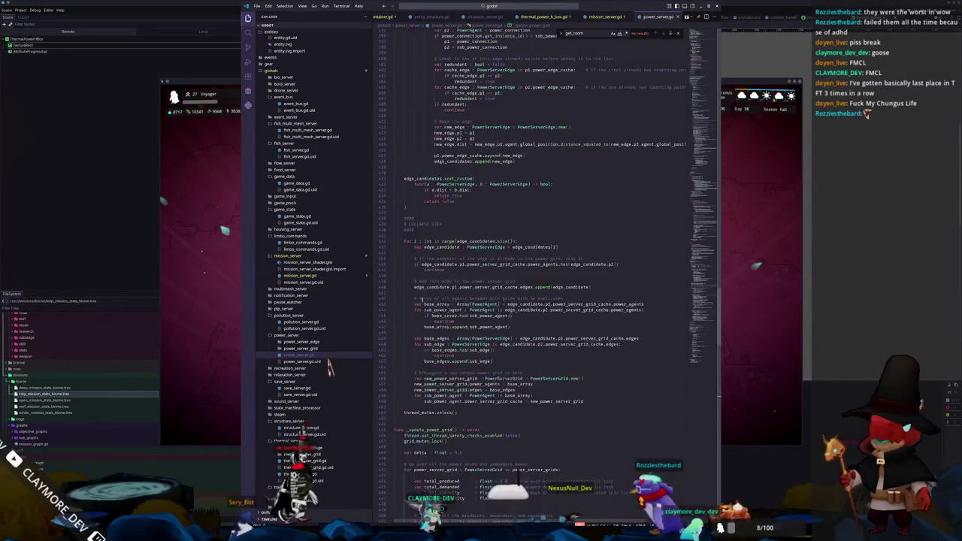
scroll(417, 301, "up", 10)
scroll(397, 325, "up", 20)
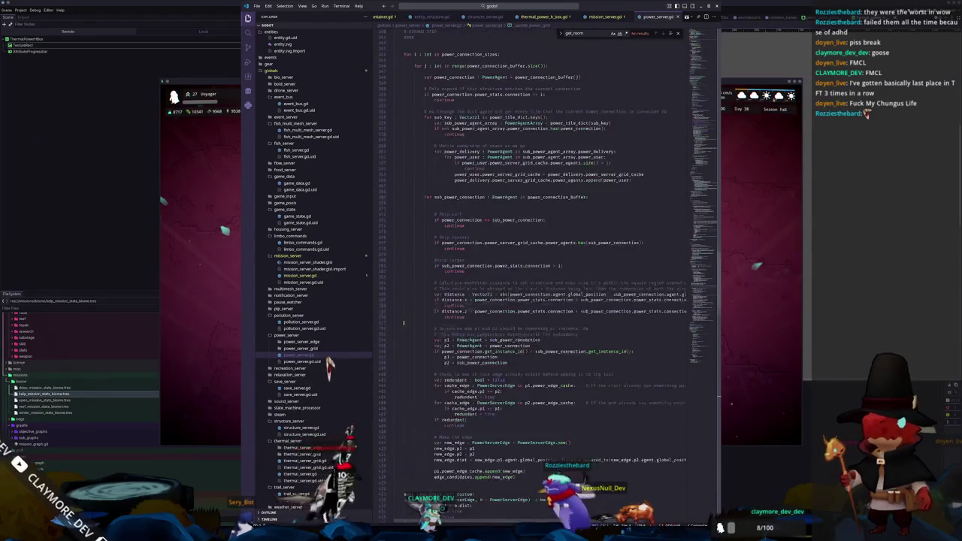
scroll(404, 321, "up", 20)
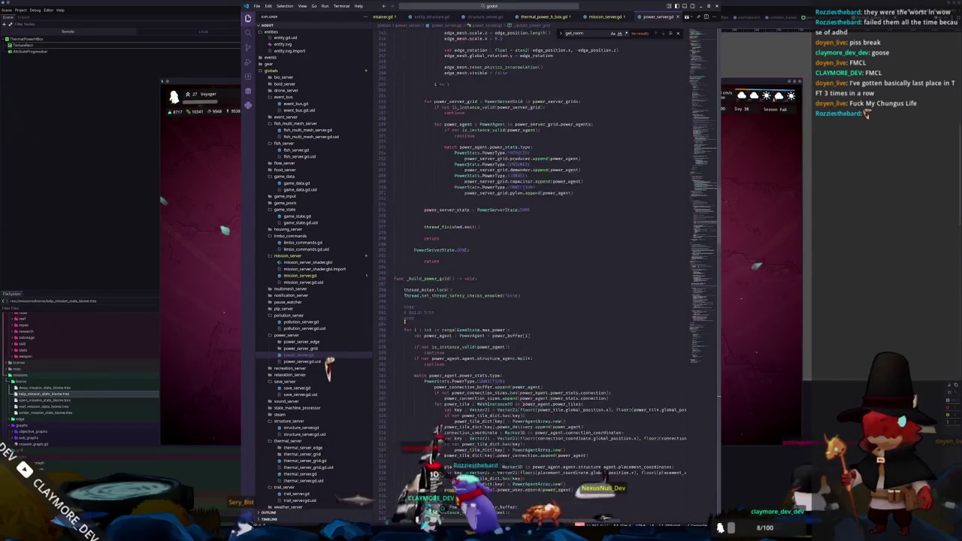
scroll(402, 324, "up", 10)
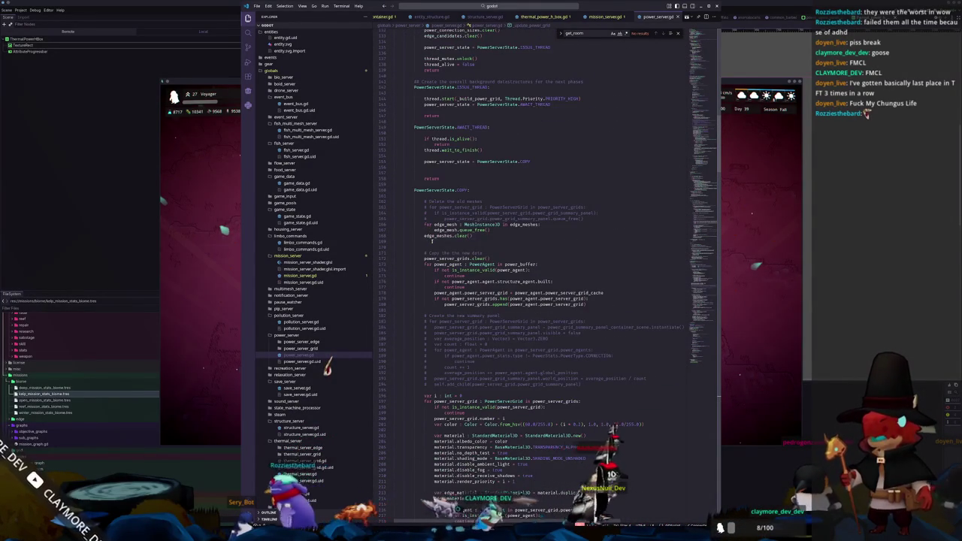
scroll(554, 237, "up", 5)
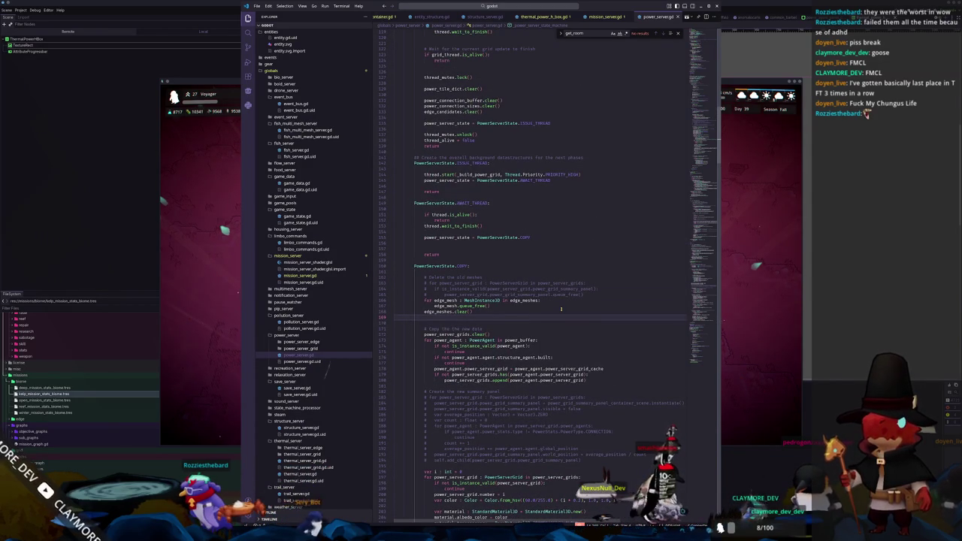
Paste the 'Copy the new data' comment after the edge-mesh freeing loop and add a blank line.
key("Up")
key("Up")
key("Up")
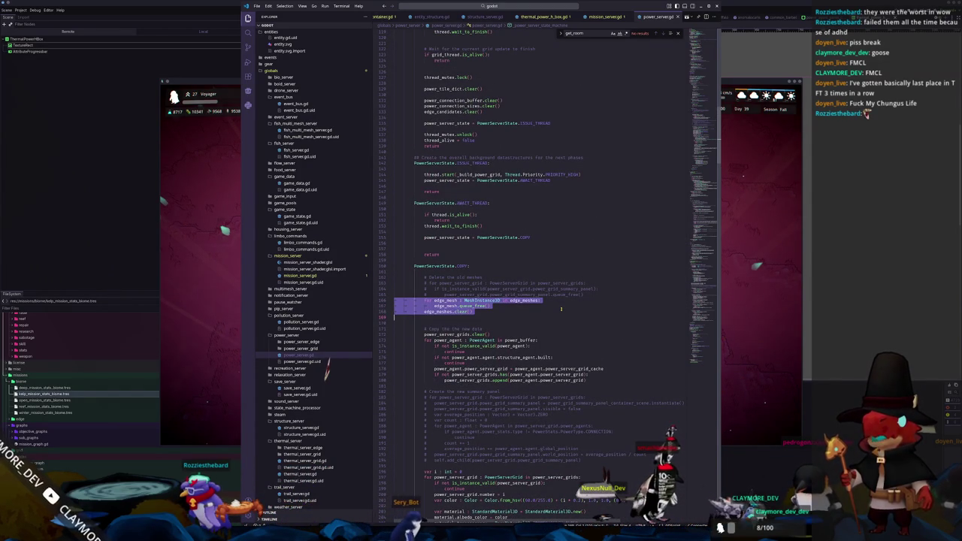
key("Down")
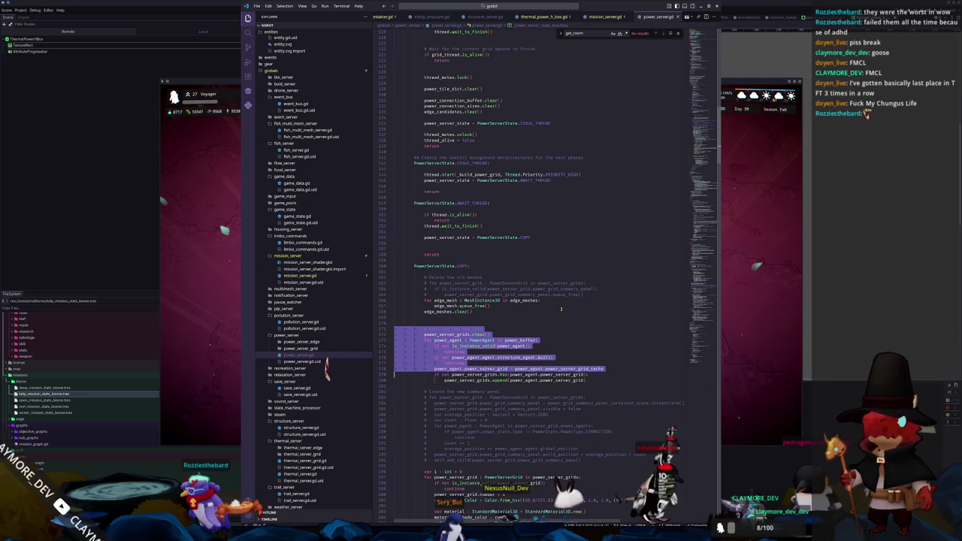
key("ctrl+v")
key("Return")
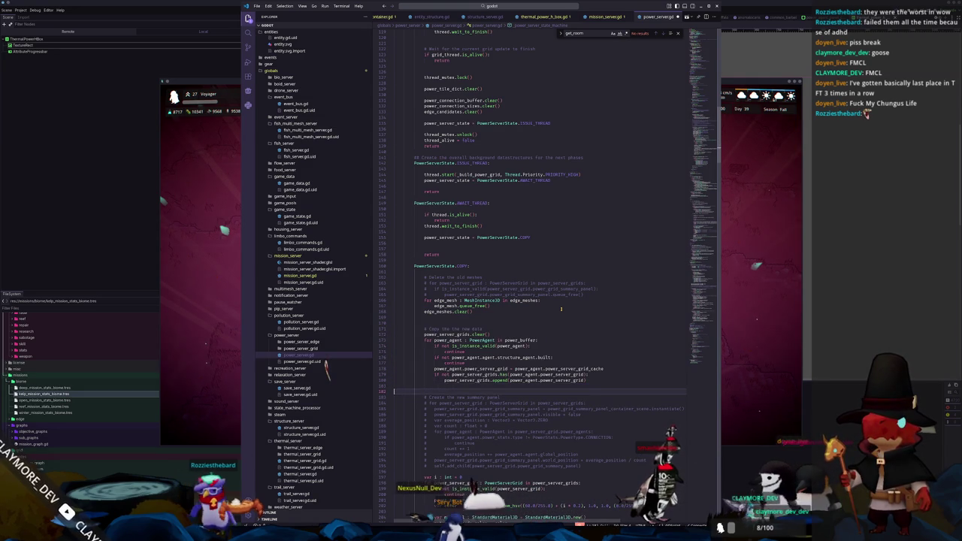
Review the state machine code around the AWAIT_THREAD state and its wait_to_finish call.
scroll(495, 316, "down", 5)
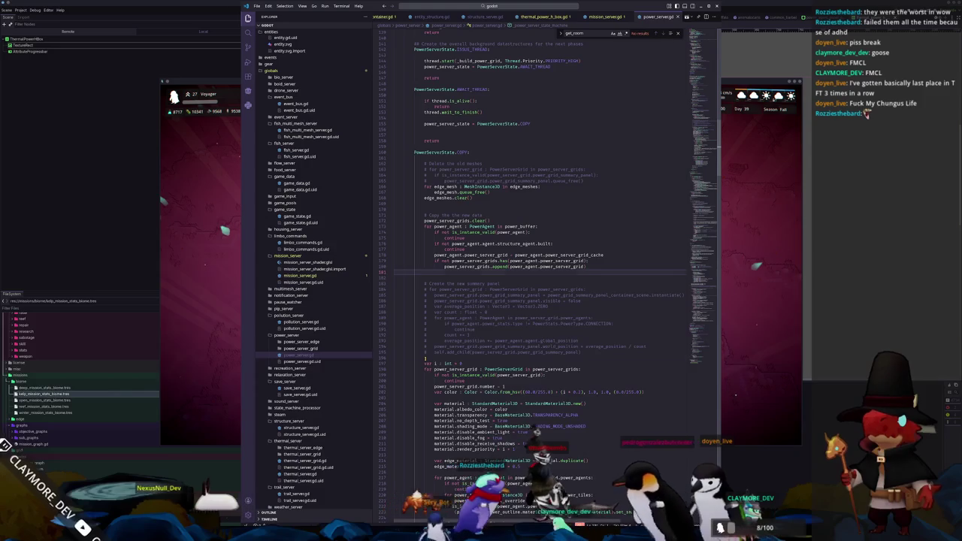
scroll(425, 357, "down", 1)
scroll(424, 357, "down", 1)
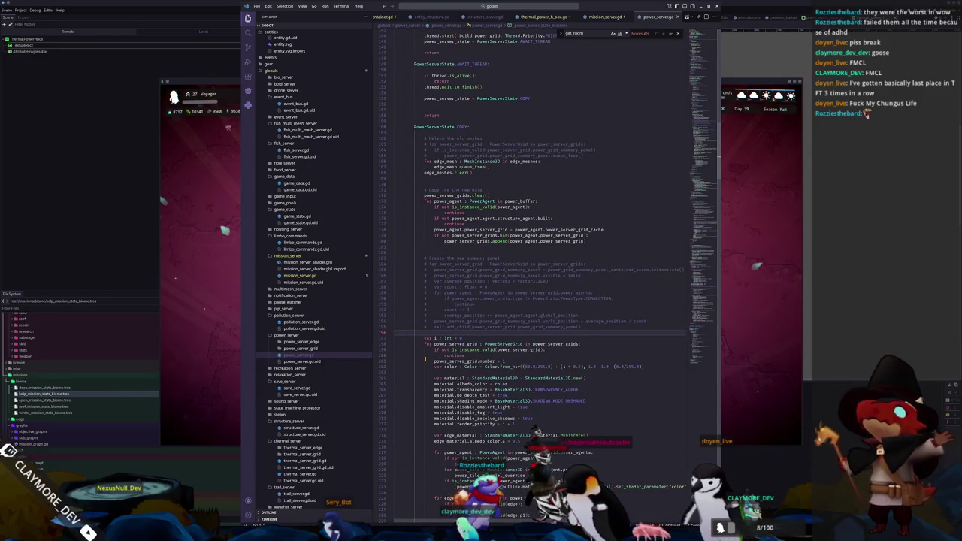
scroll(424, 358, "down", 1)
scroll(425, 358, "down", 5)
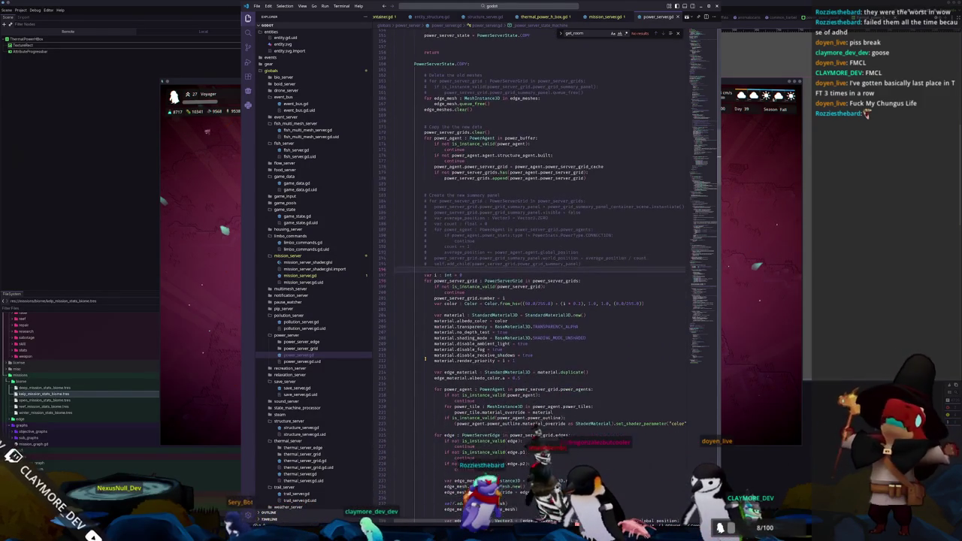
scroll(425, 357, "down", 1)
scroll(424, 357, "down", 7)
scroll(425, 358, "down", 4)
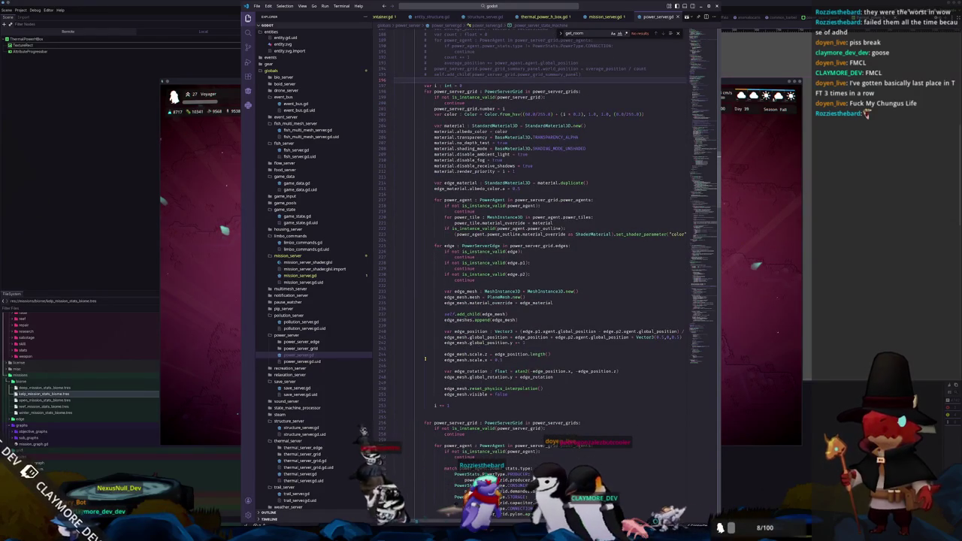
scroll(424, 357, "down", 5)
scroll(425, 359, "down", 4)
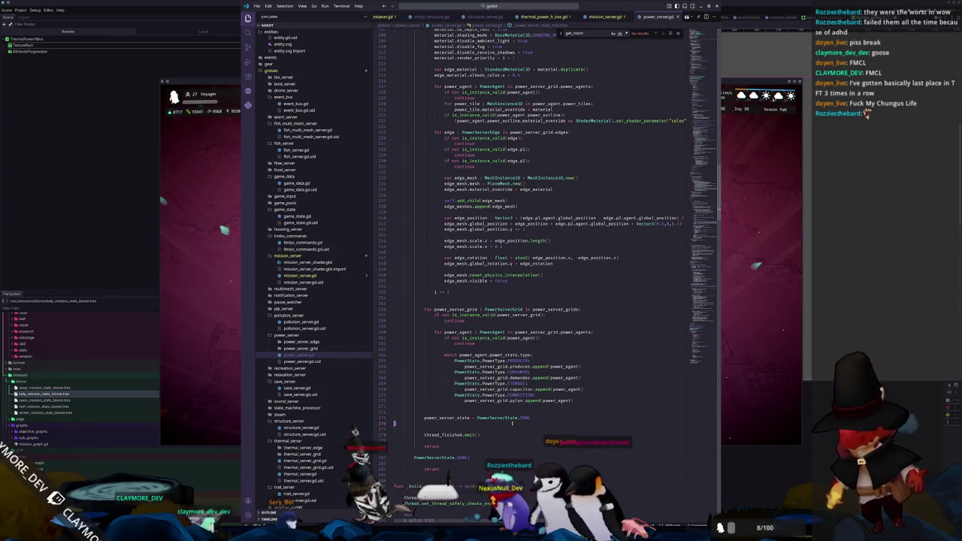
scroll(512, 423, "up", 15)
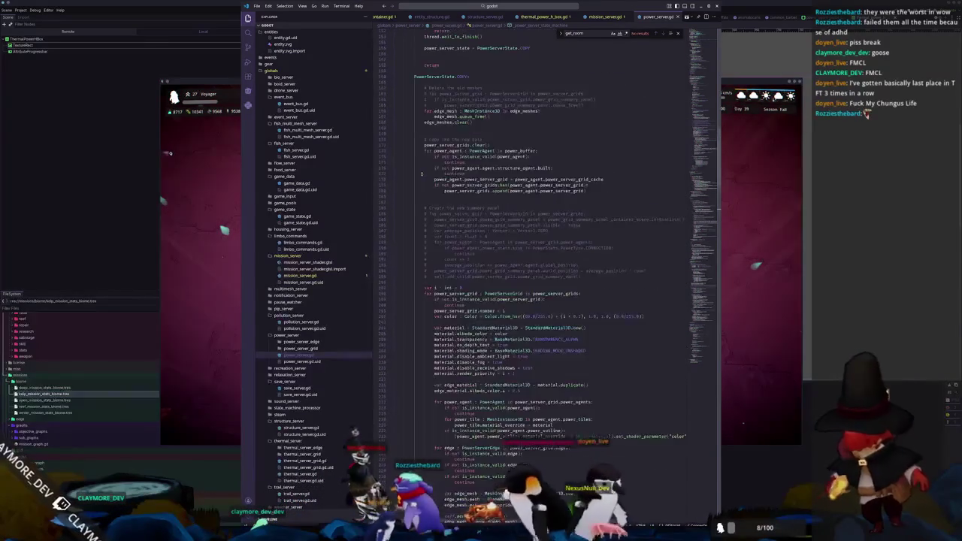
scroll(422, 175, "up", 4)
left_click(423, 172)
scroll(423, 172, "up", 4)
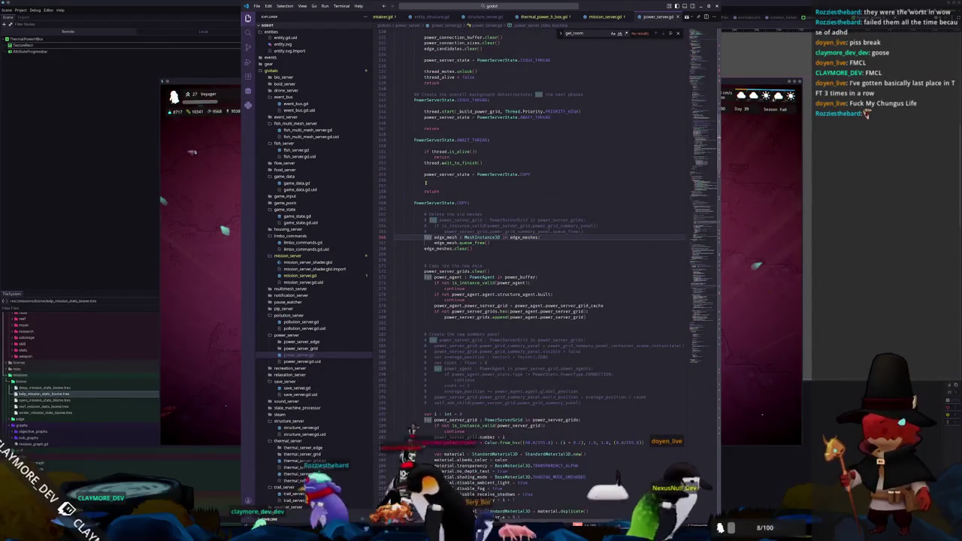
left_click(425, 184)
double_click(460, 162)
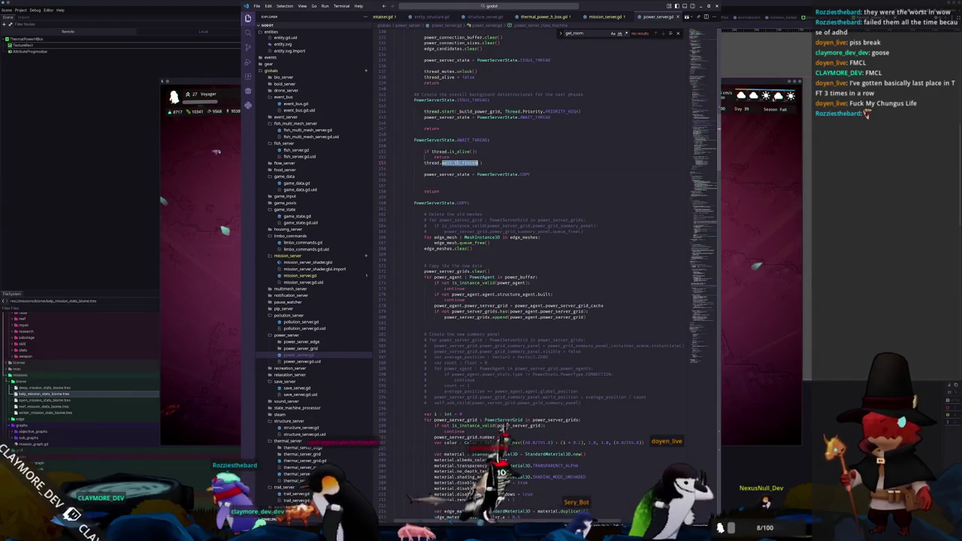
left_click(461, 145)
scroll(443, 148, "up", 9)
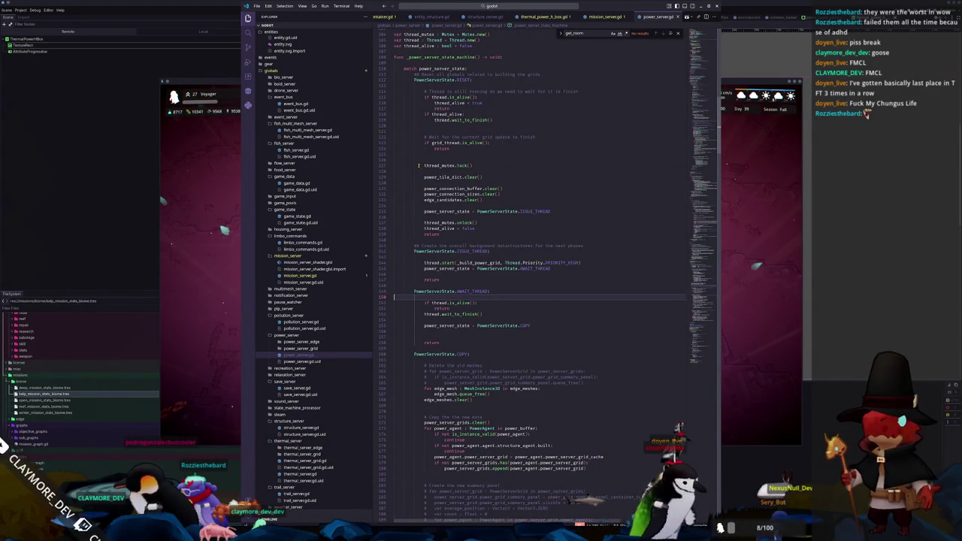
Highlight edge_meshes and scroll through its other uses in the script.
scroll(418, 171, "down", 1)
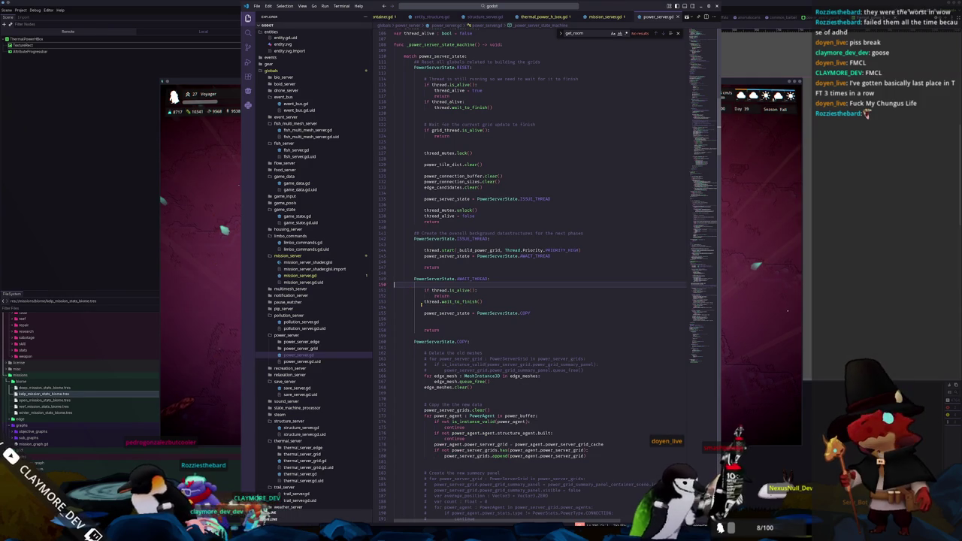
scroll(421, 304, "down", 7)
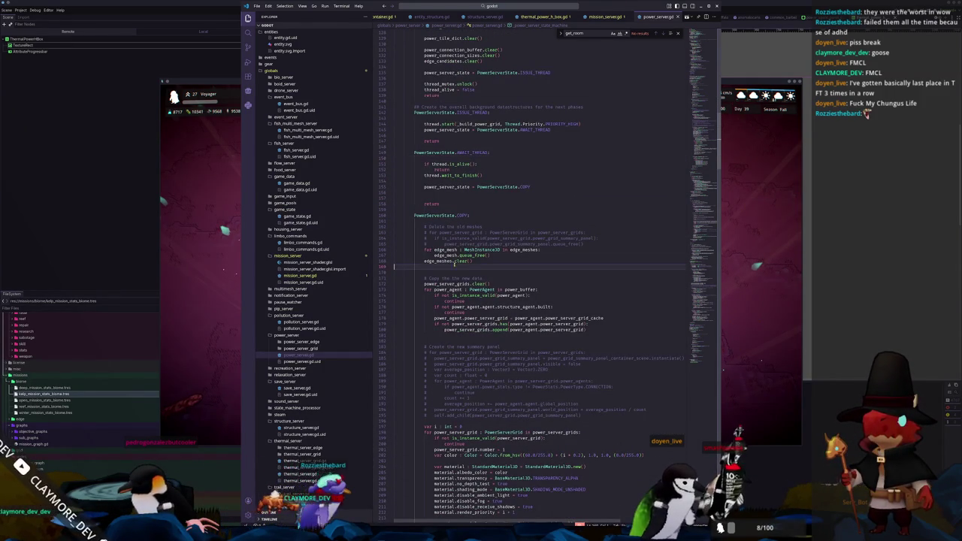
scroll(466, 270, "down", 3)
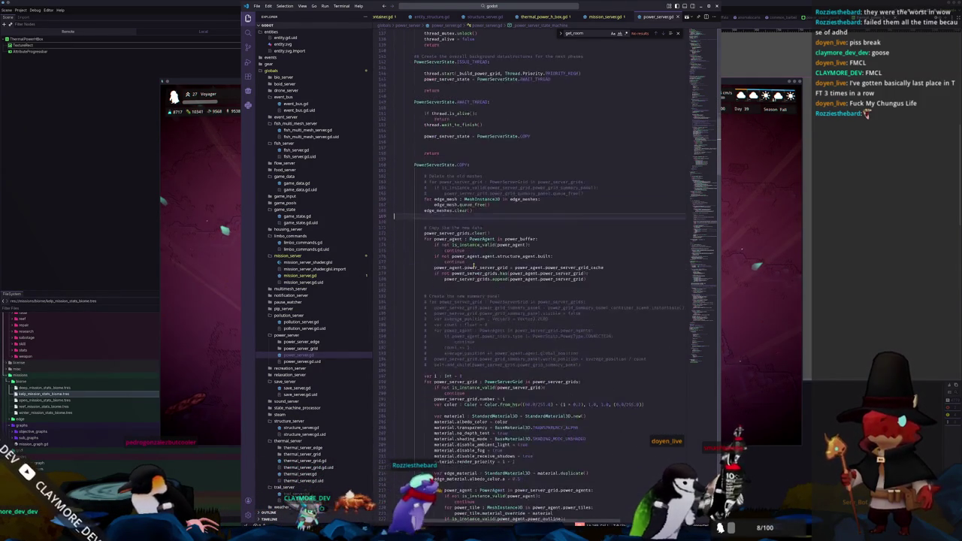
scroll(432, 275, "up", 3)
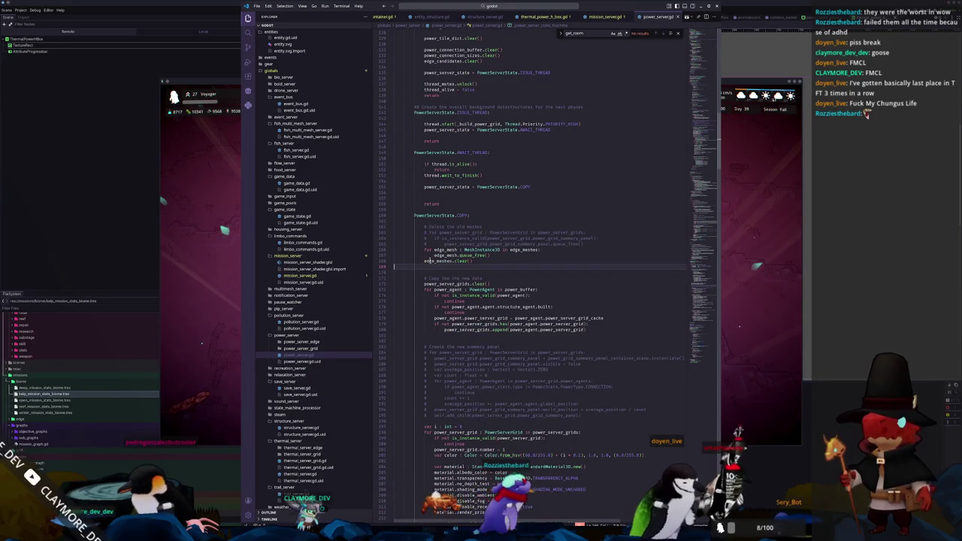
double_click(437, 261)
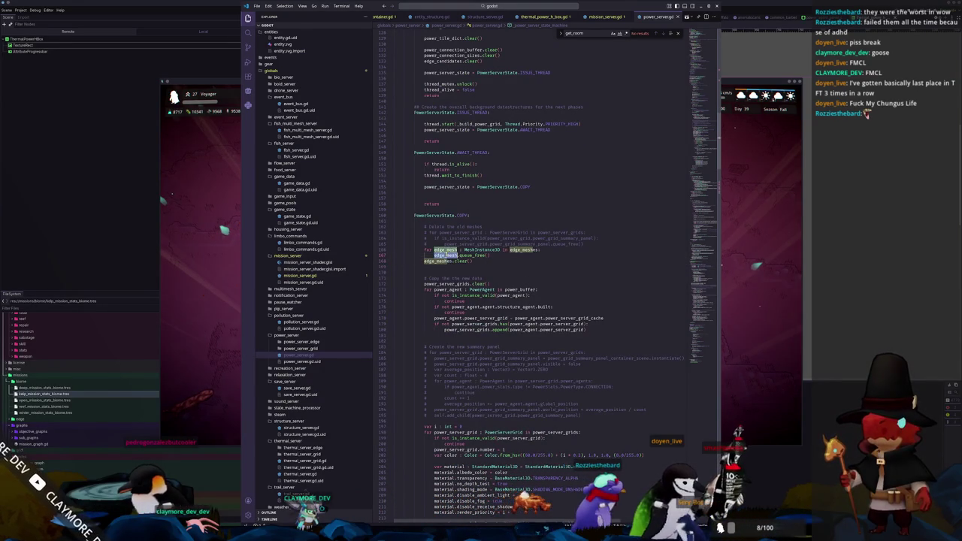
scroll(524, 289, "down", 9)
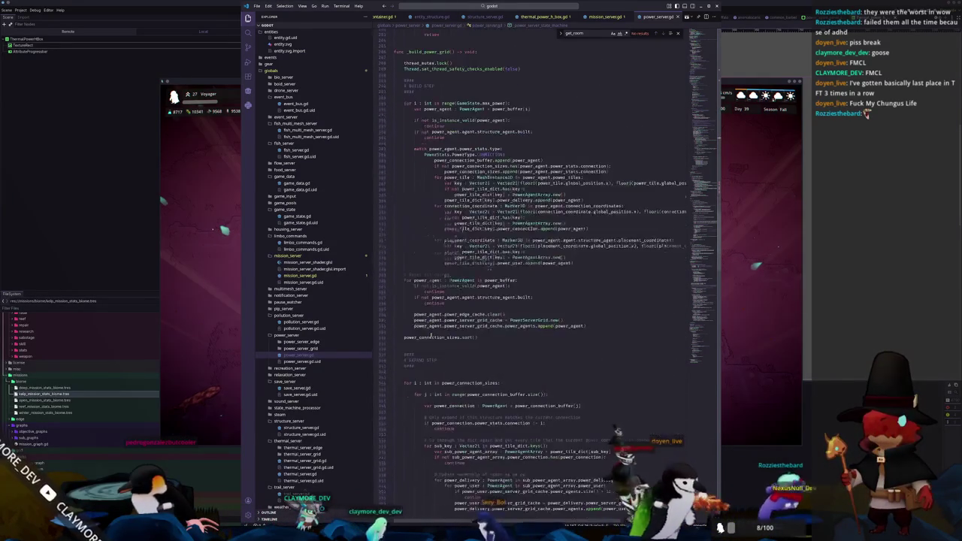
scroll(428, 342, "down", 20)
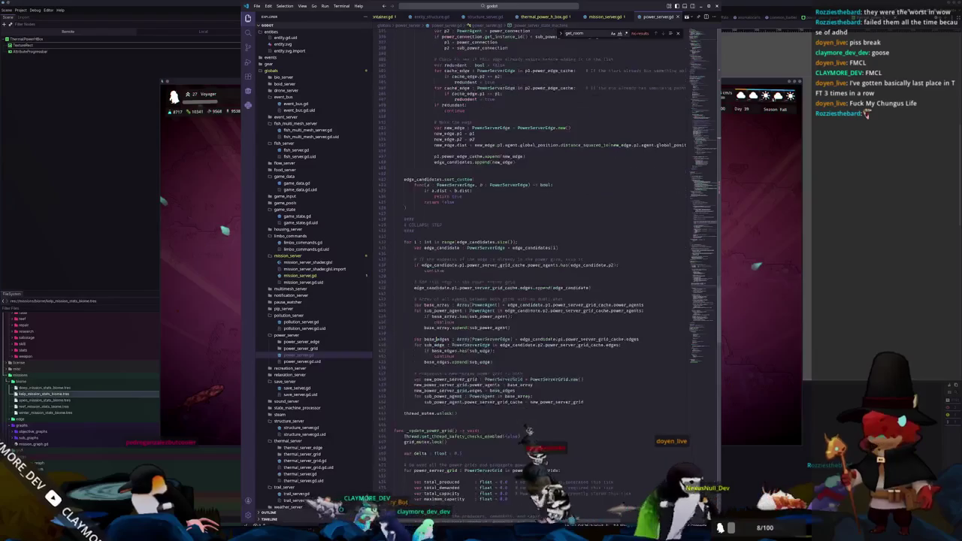
scroll(437, 340, "down", 5)
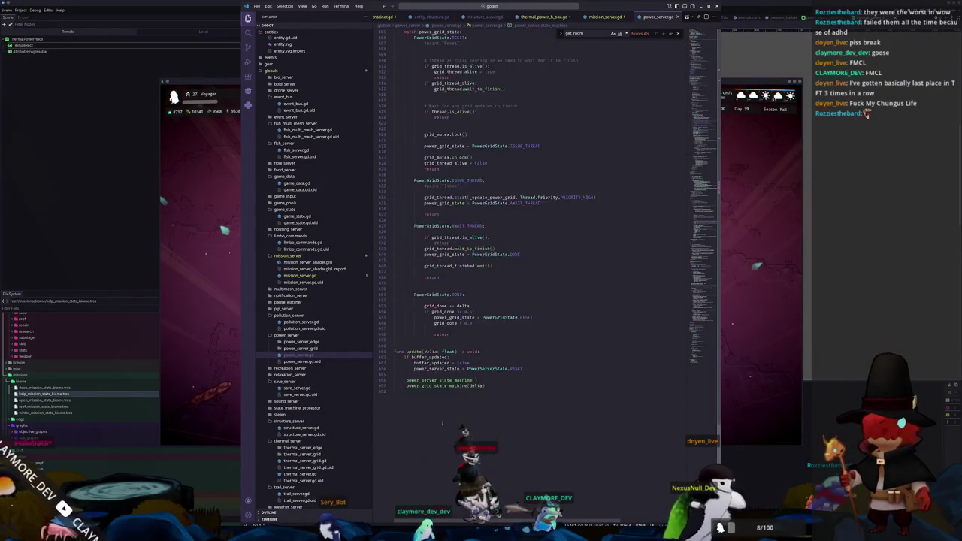
scroll(526, 286, "up", 20)
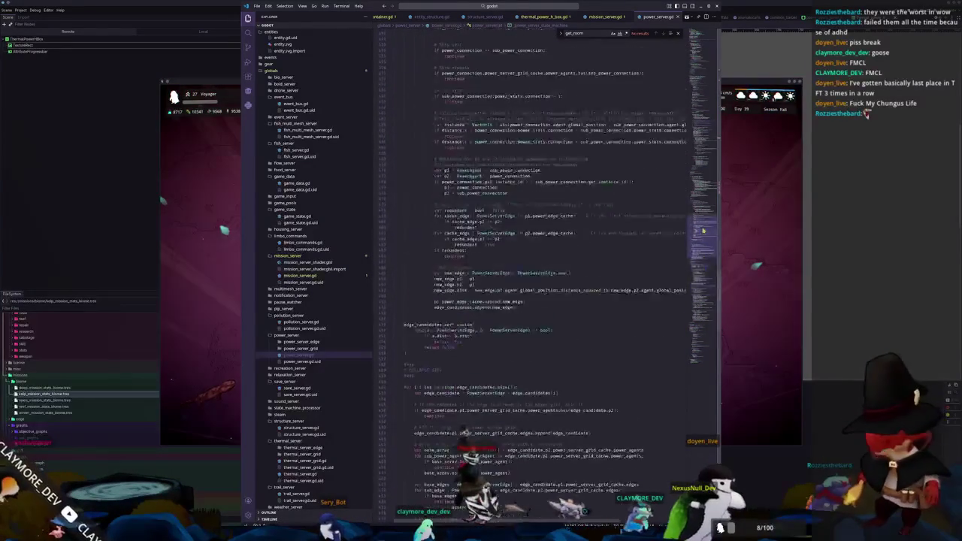
scroll(707, 187, "up", 10)
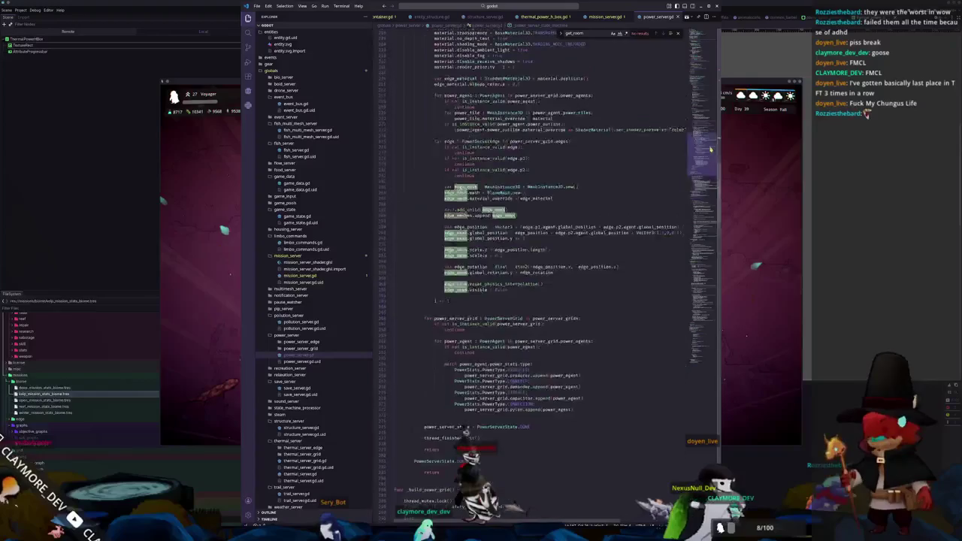
scroll(537, 259, "up", 3)
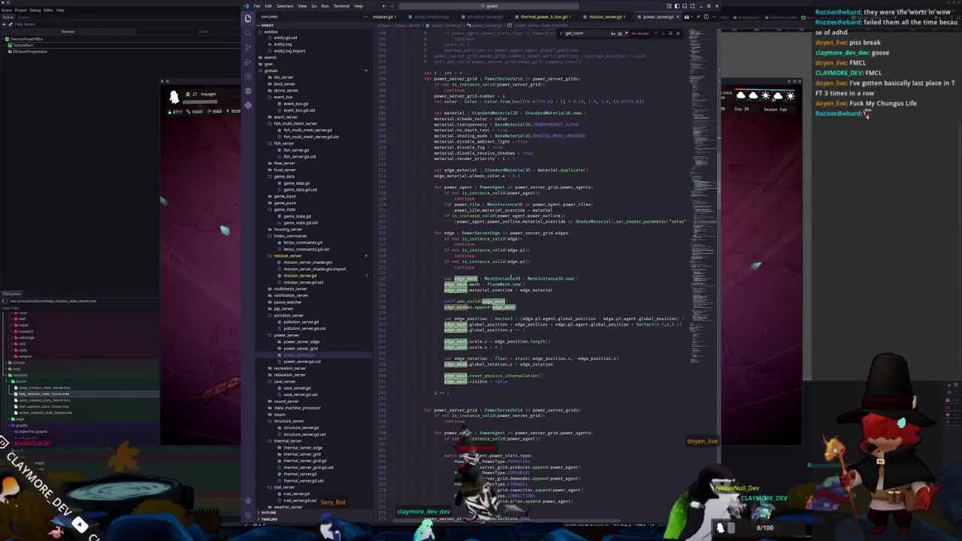
scroll(505, 272, "up", 4)
scroll(492, 279, "up", 2)
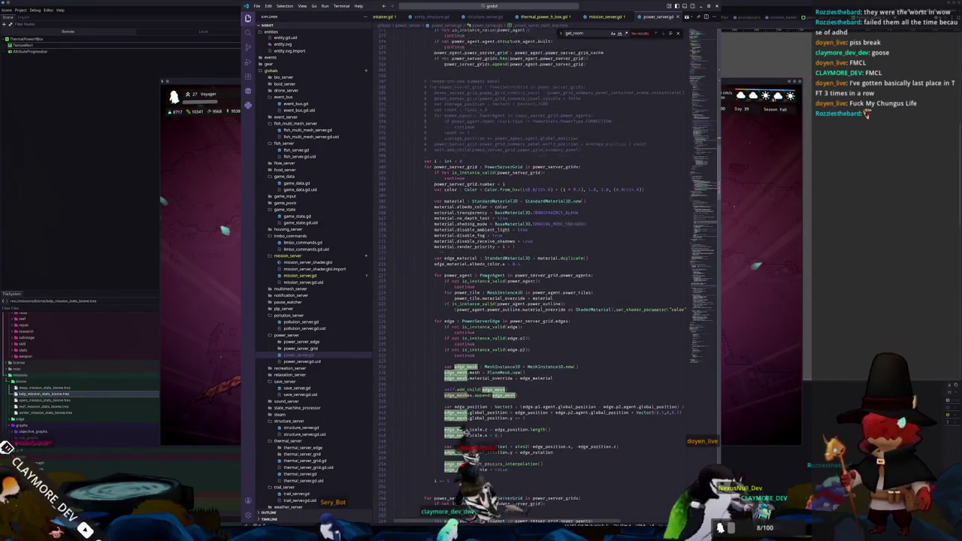
scroll(459, 227, "up", 2)
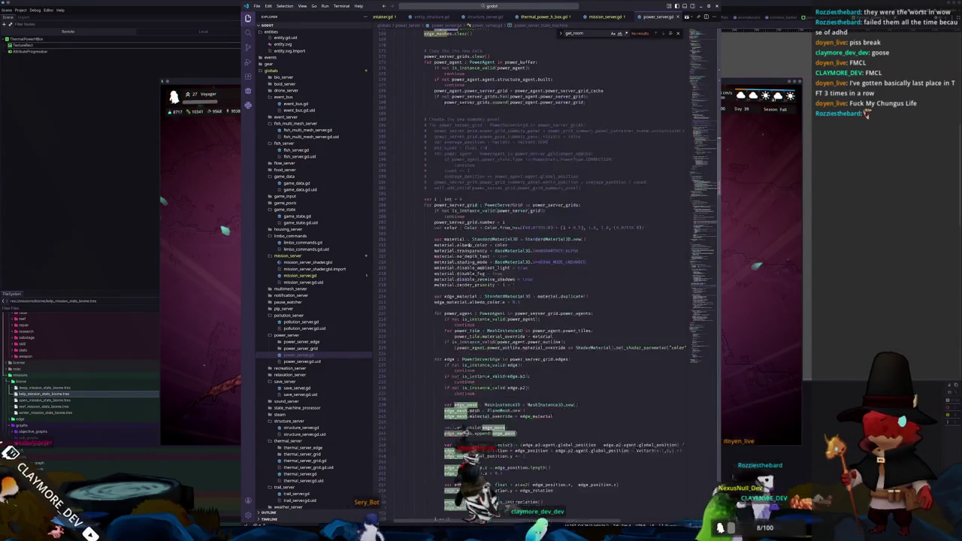
scroll(446, 393, "down", 2)
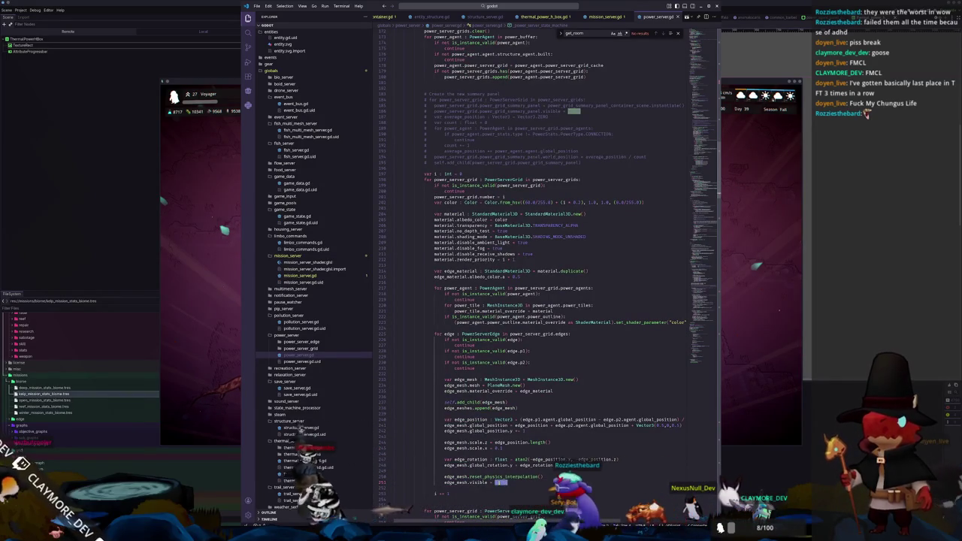
Change edge_mesh.visible on line 251 from false to true and switch to the running game.
double_click(497, 482)
type("t")
key("Return")
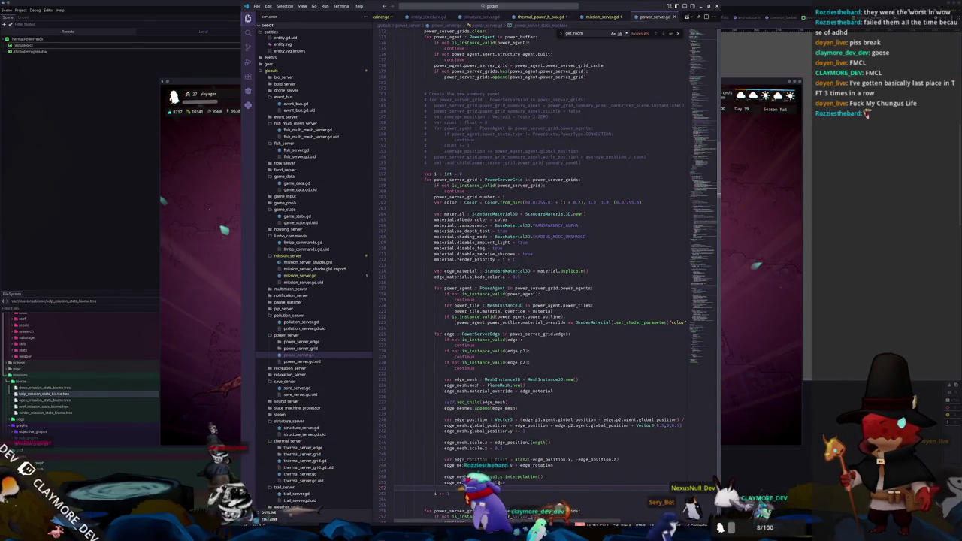
key("alt+Tab")
scroll(567, 392, "up", 2)
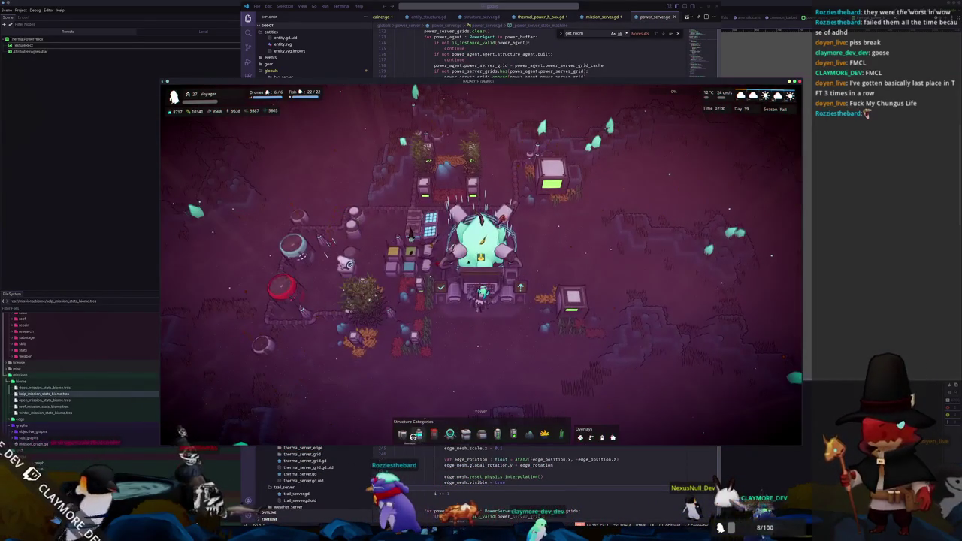
Place Small Solar Generator structures on the grid, then remove the planned one and its power lines.
left_click(481, 433)
left_click(492, 359)
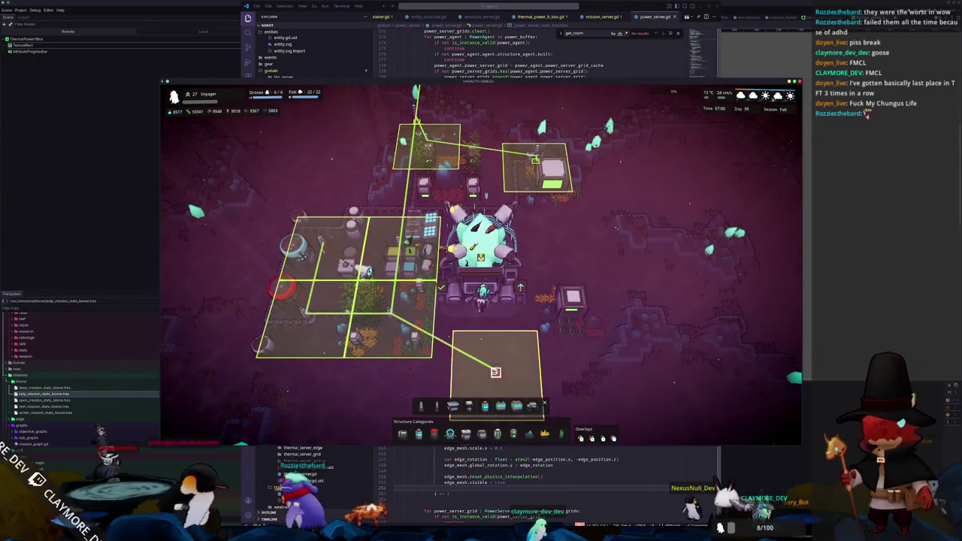
key("s")
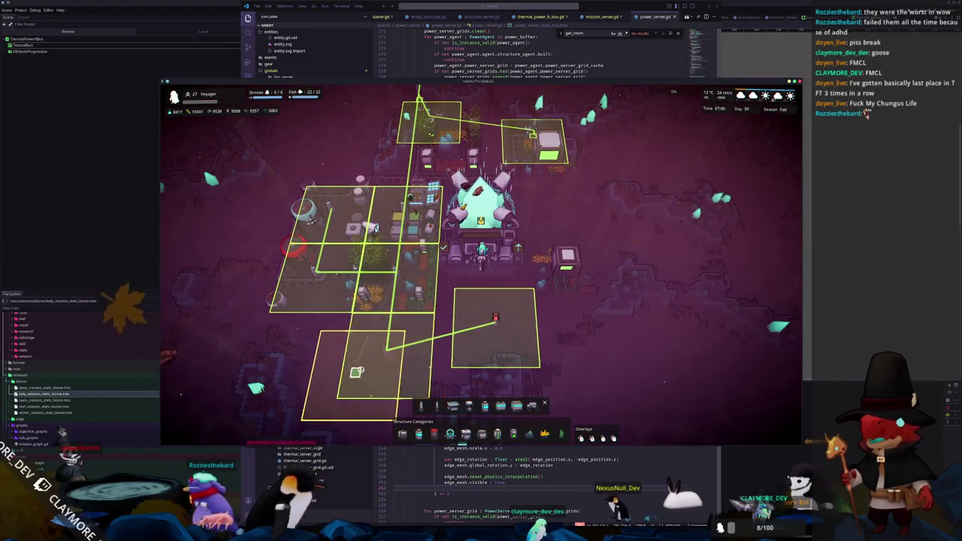
left_click(391, 350)
right_click(410, 350)
right_click(494, 323)
Place a Delivery Pylon linked by a power line, then return to VS Code.
left_click(422, 406)
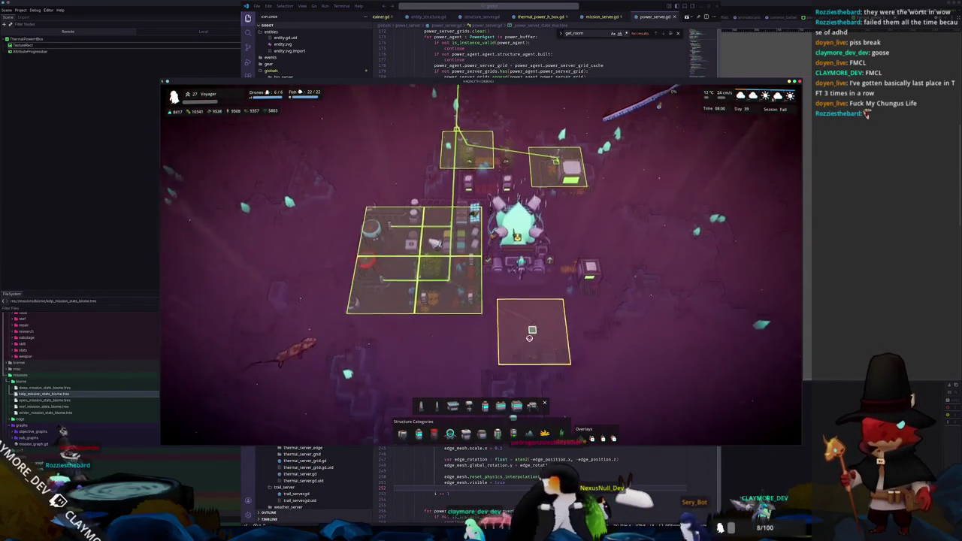
right_click(475, 329)
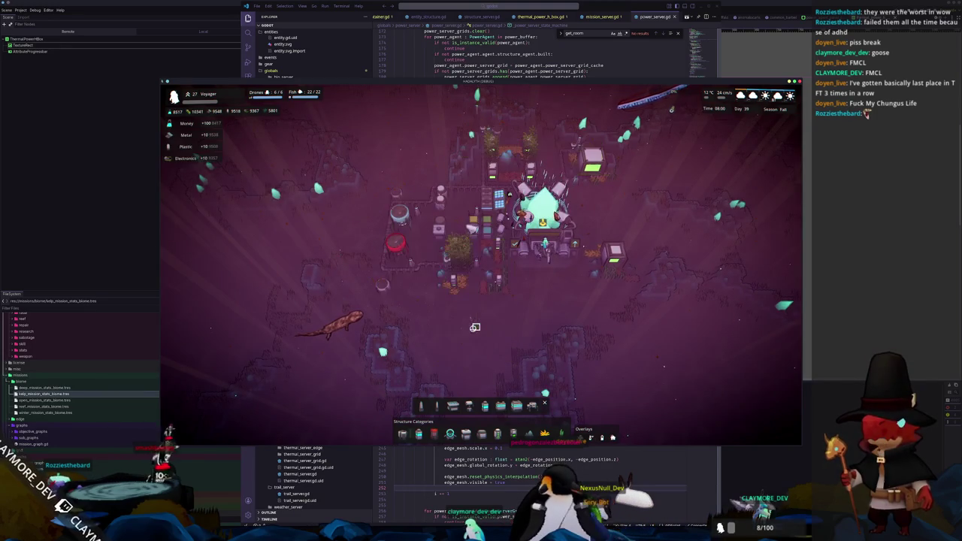
left_click(421, 405)
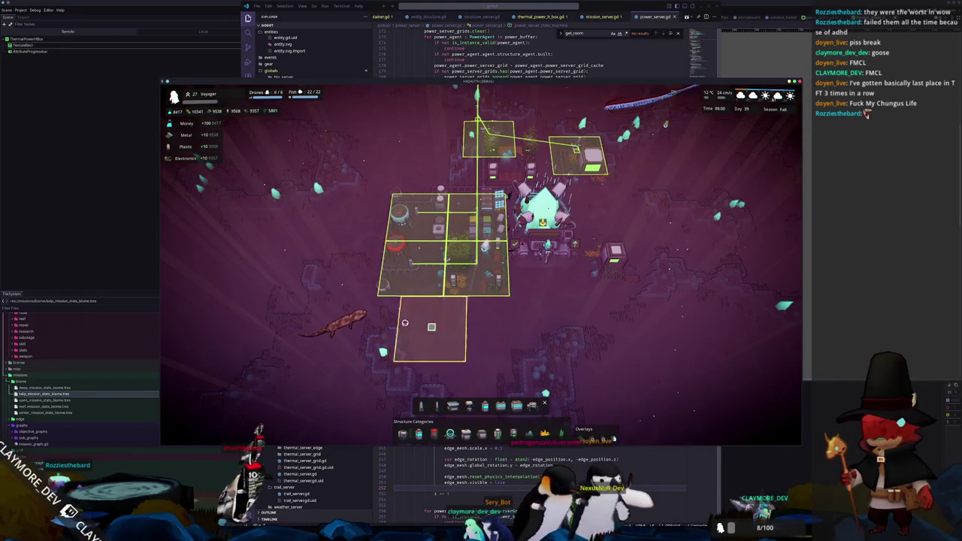
scroll(341, 226, "up", 3)
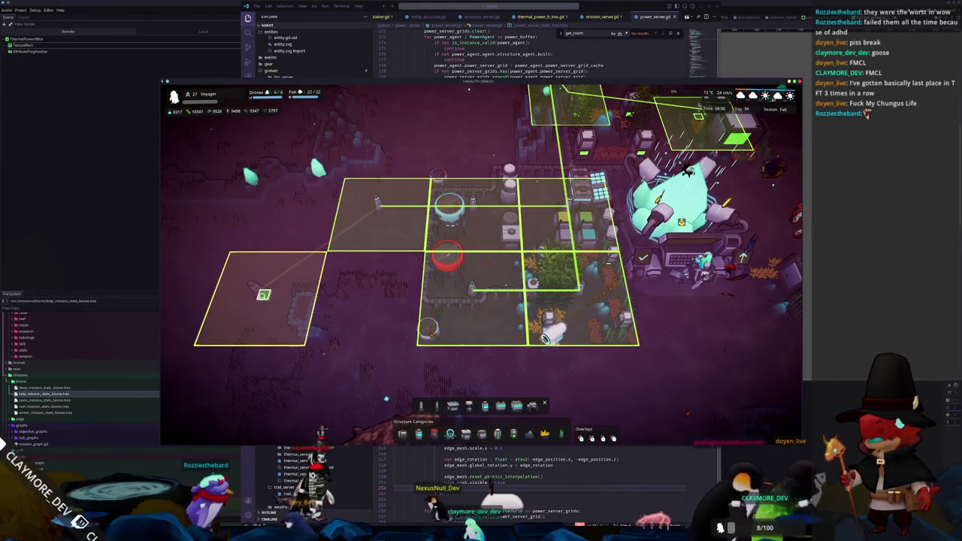
left_click(263, 294)
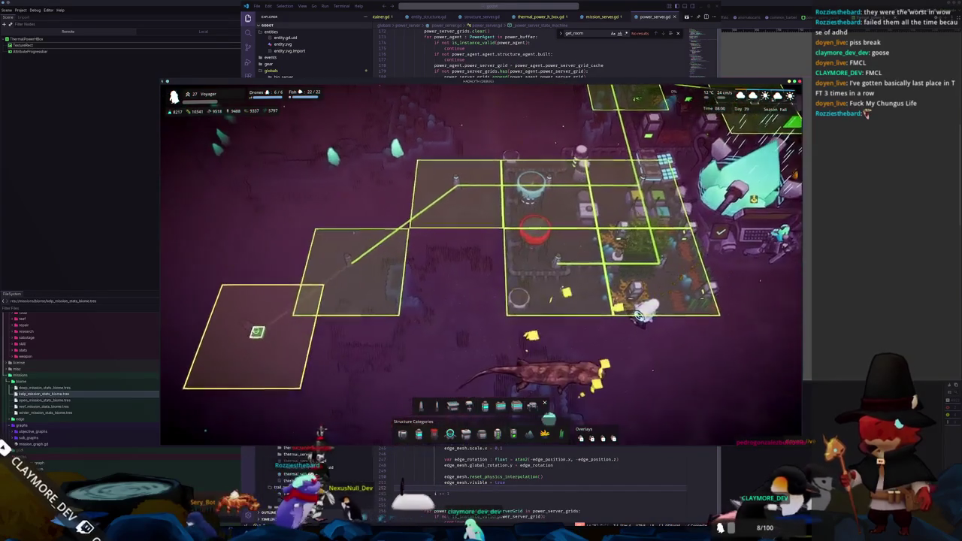
right_click(239, 317)
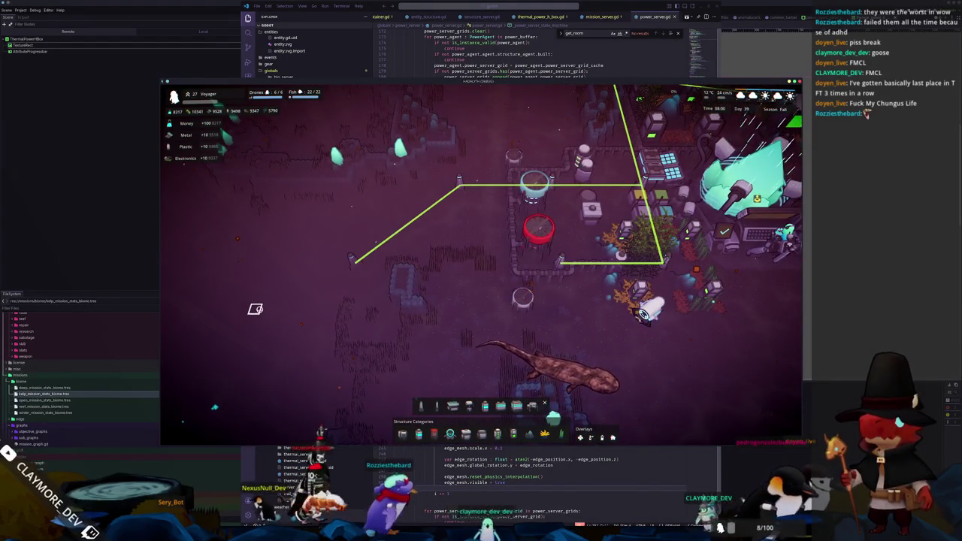
key("w")
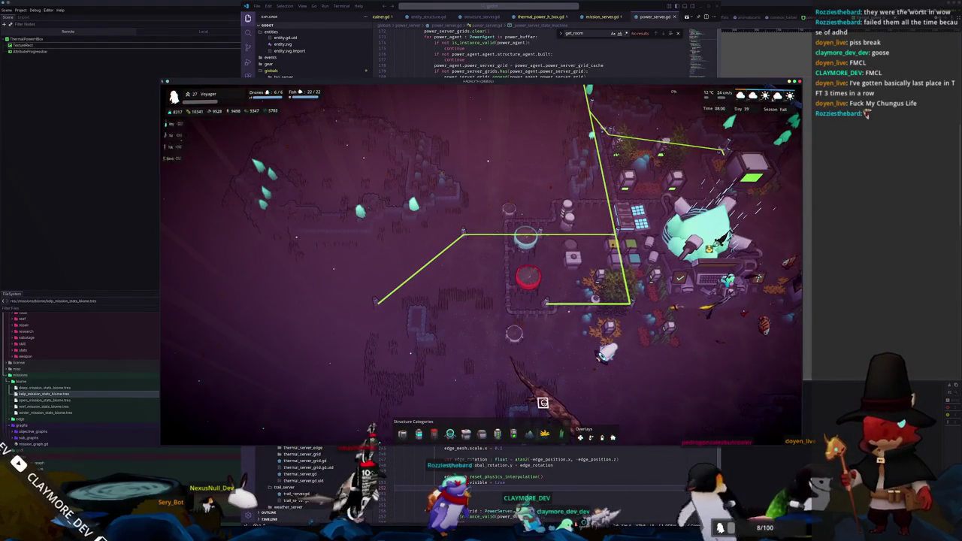
scroll(522, 261, "down", 1)
key("alt+Tab")
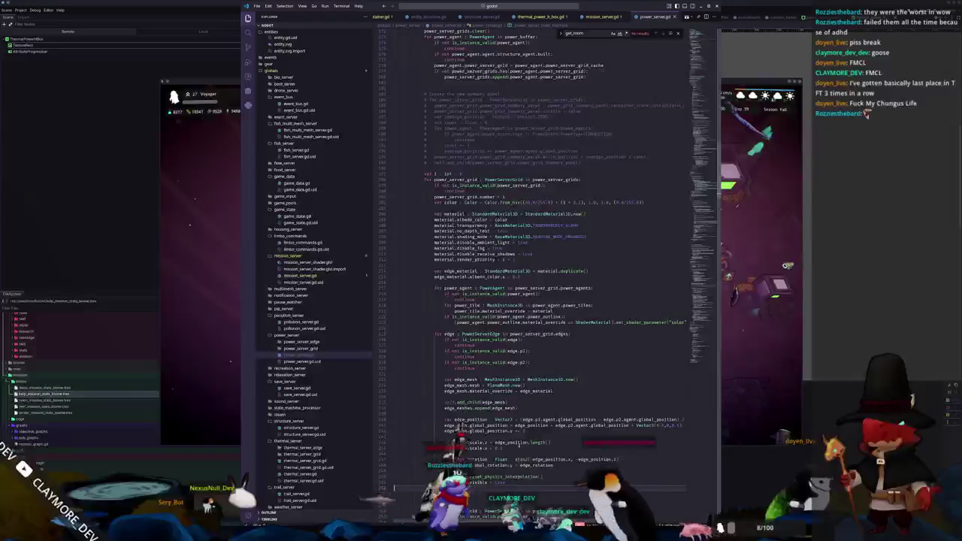
Change edge_mesh.visible from true back to false.
scroll(556, 432, "down", 1)
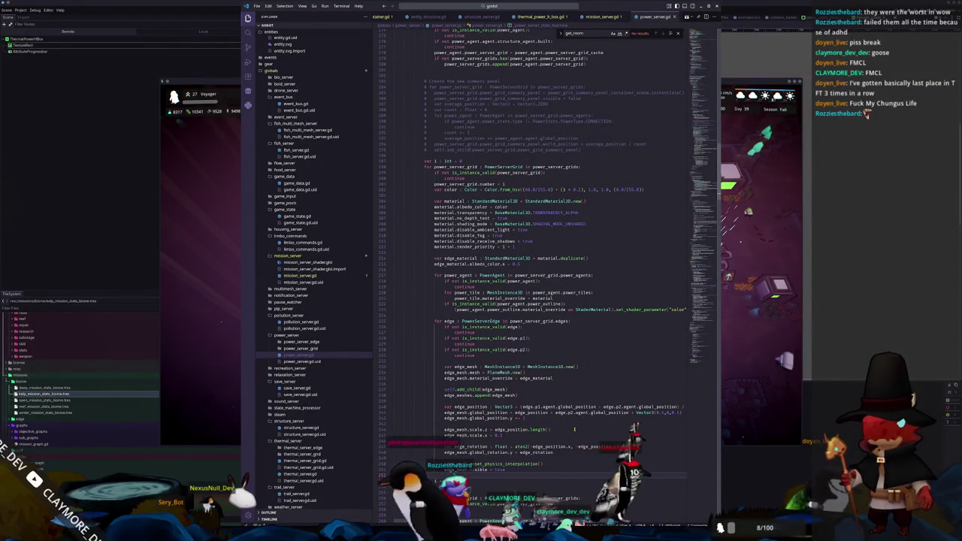
scroll(574, 429, "down", 5)
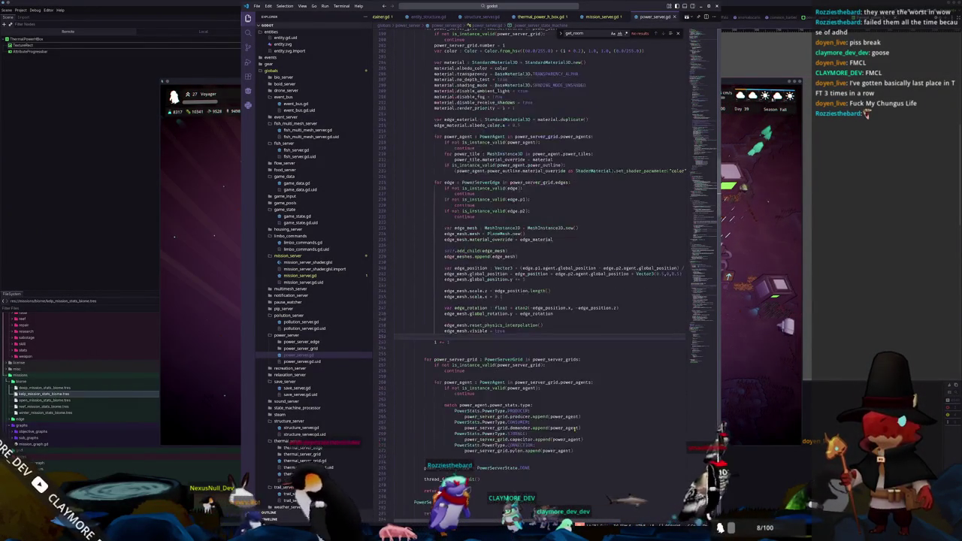
scroll(573, 429, "down", 1)
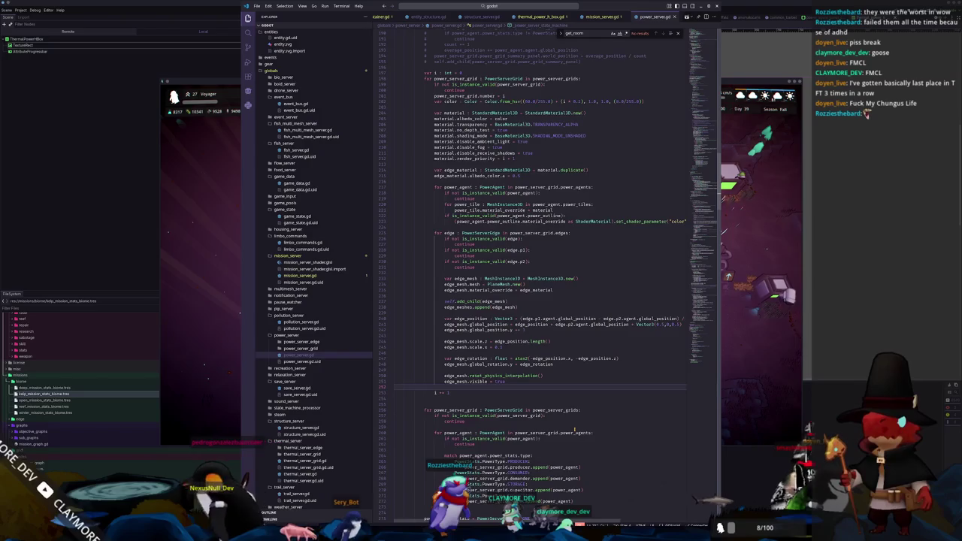
scroll(574, 429, "up", 2)
scroll(574, 428, "up", 2)
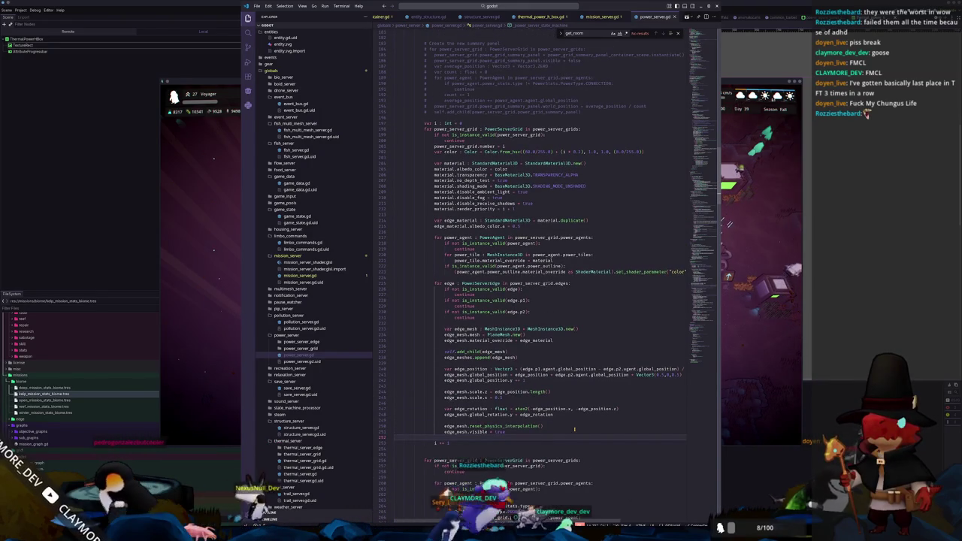
scroll(574, 429, "down", 4)
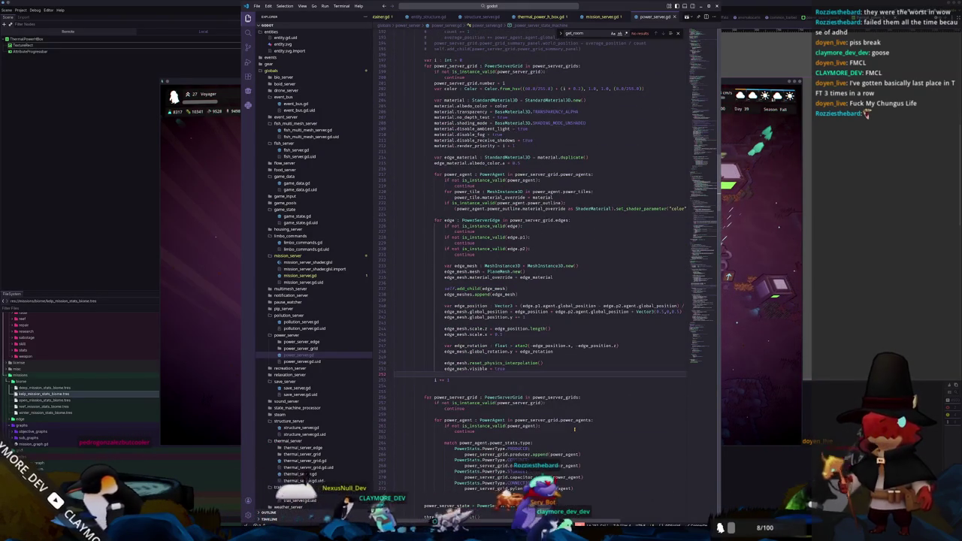
scroll(574, 429, "down", 1)
scroll(574, 429, "up", 3)
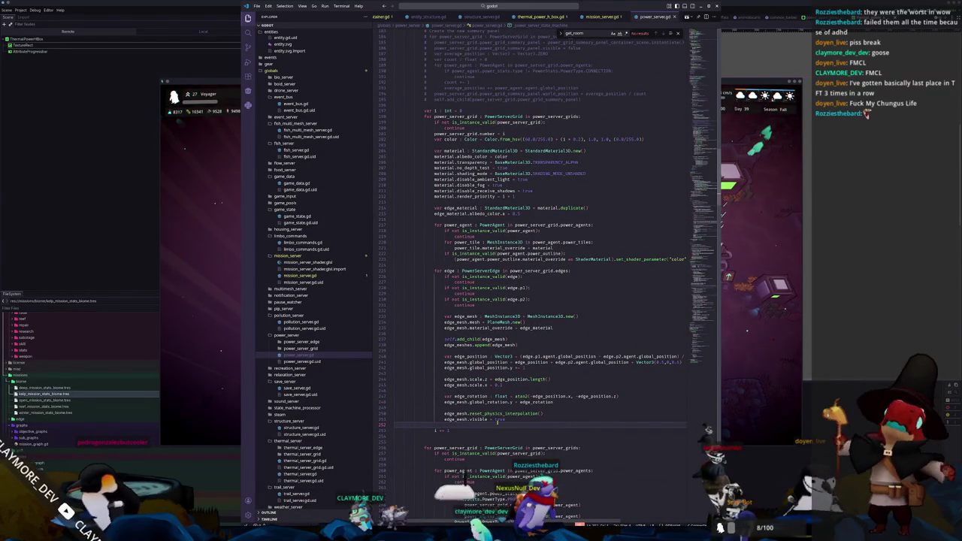
double_click(479, 418)
double_click(499, 418)
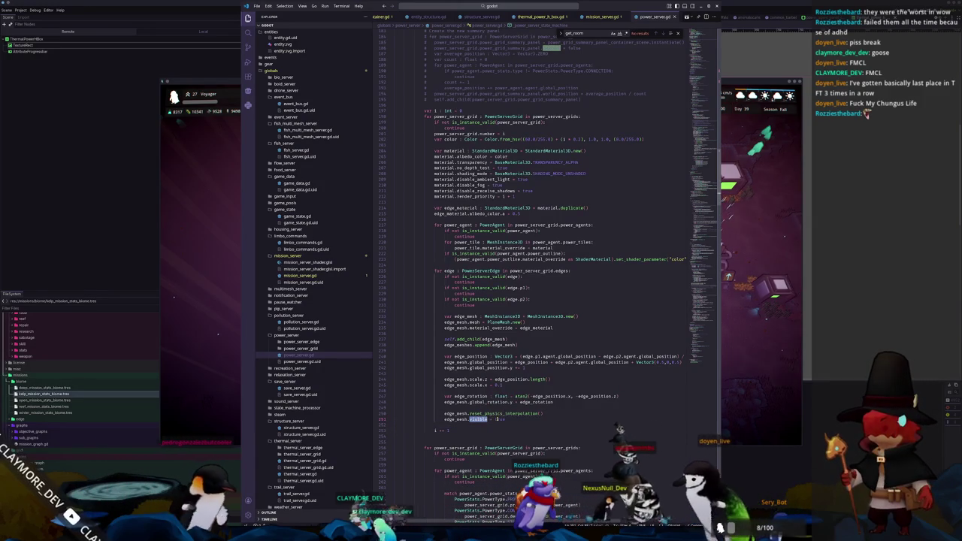
type("false")
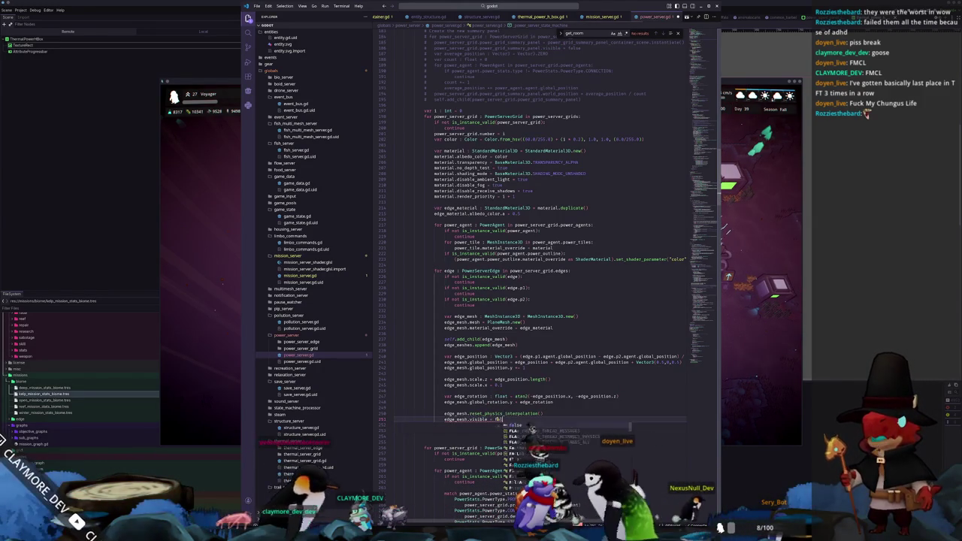
Scroll up to review enable_all_power_tiles and disable_all_power_tiles.
scroll(654, 284, "up", 20)
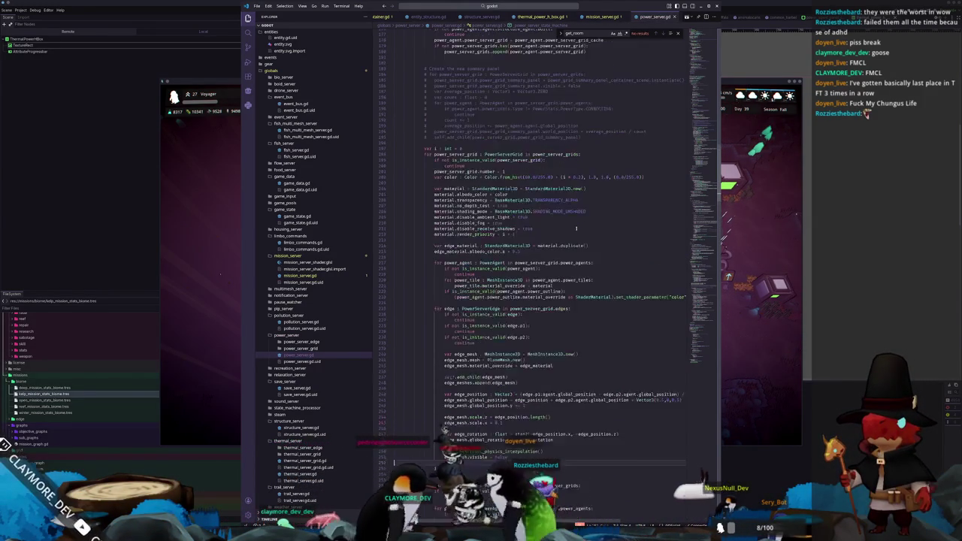
scroll(442, 163, "up", 20)
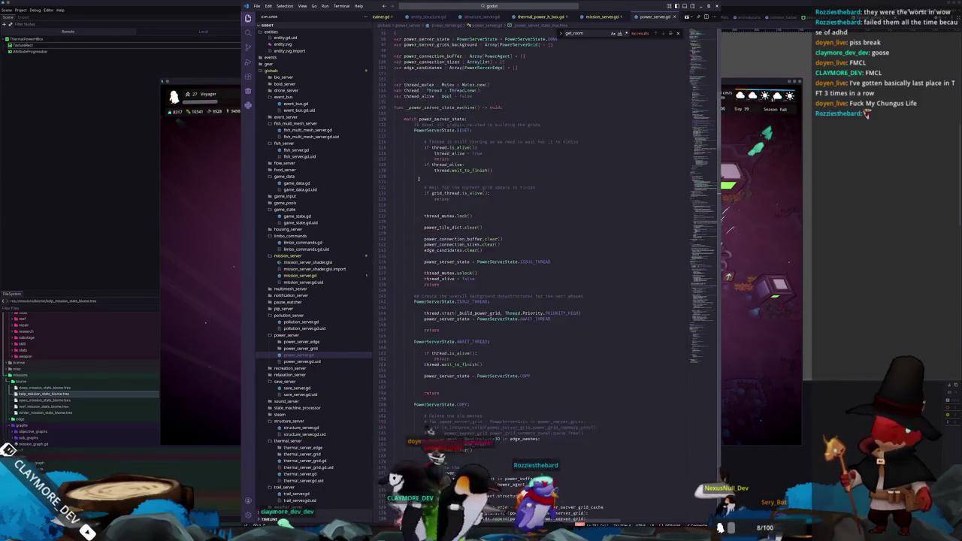
scroll(417, 188, "up", 3)
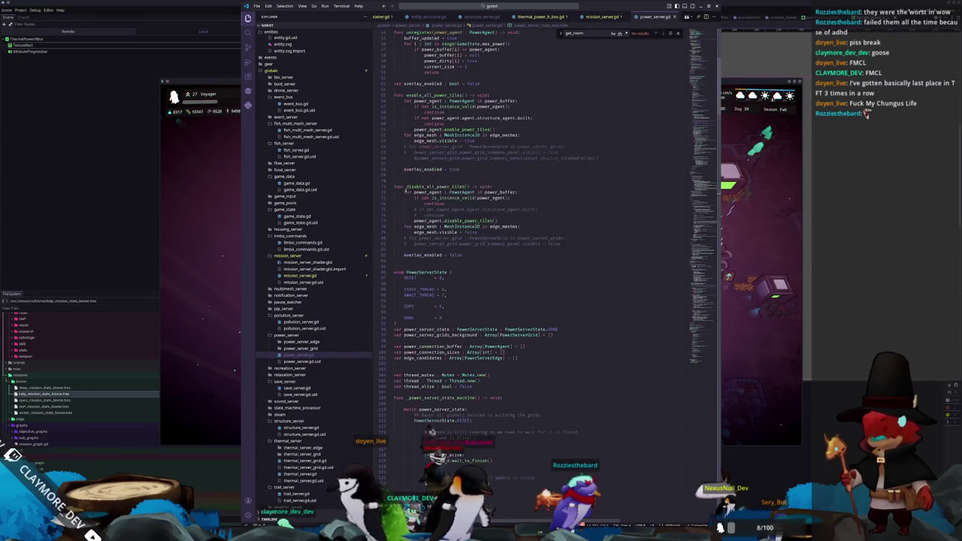
scroll(412, 249, "up", 7)
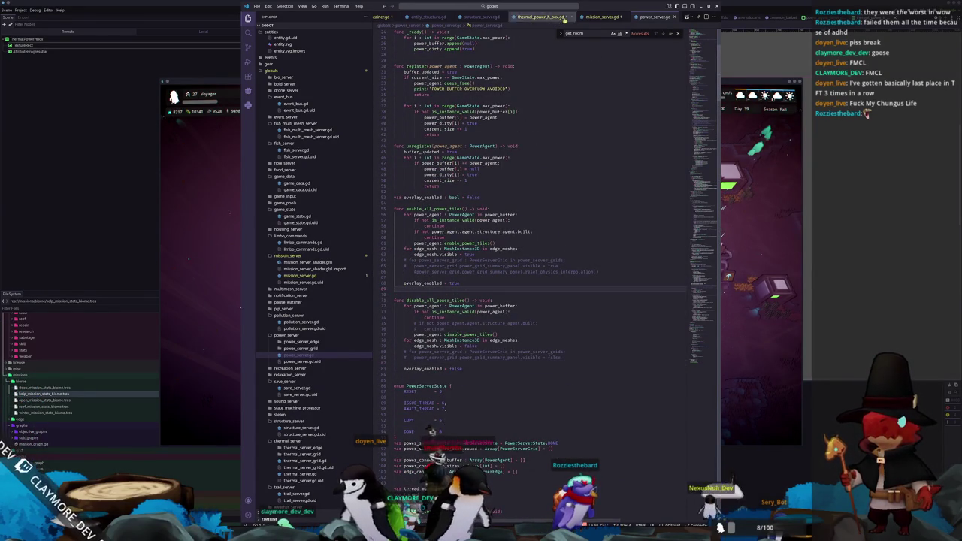
scroll(451, 285, "up", 2)
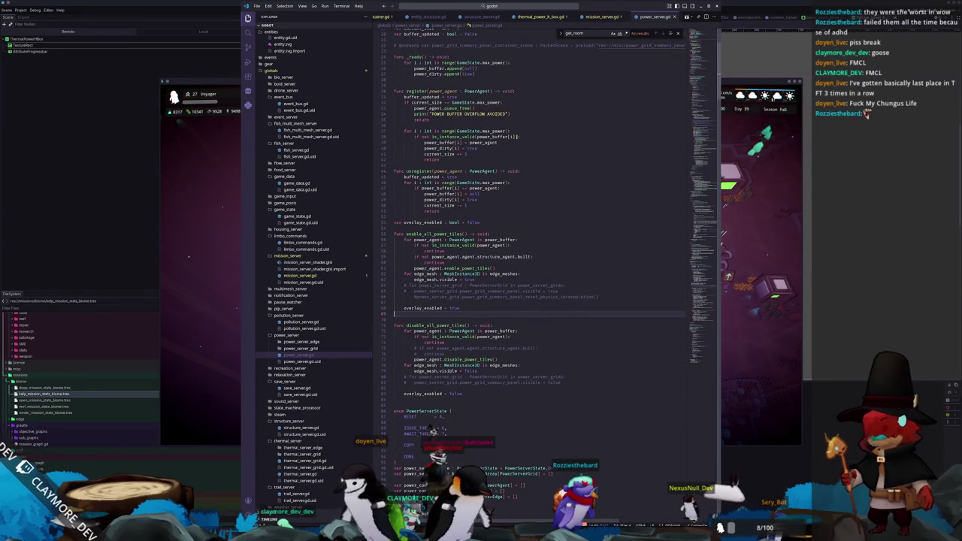
left_click(521, 6)
type("game_")
key("Return")
scroll(428, 237, "down", 20)
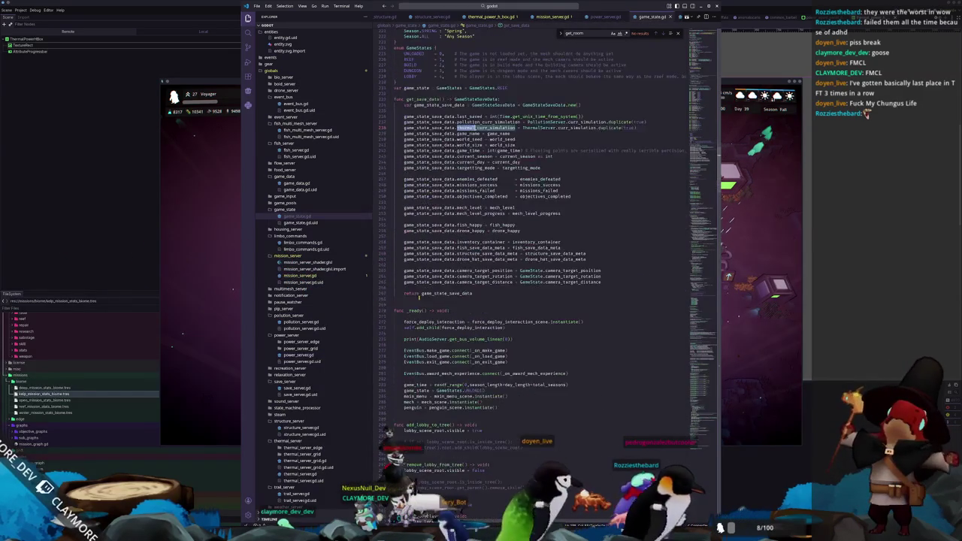
double_click(436, 282)
scroll(435, 284, "down", 4)
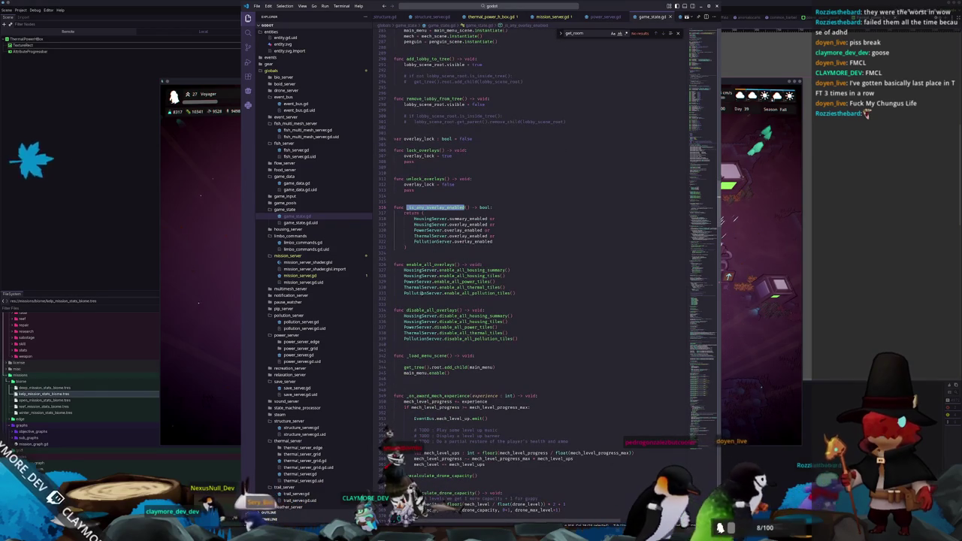
left_click(563, 279)
scroll(560, 281, "down", 2)
left_click(543, 304)
scroll(544, 301, "down", 3)
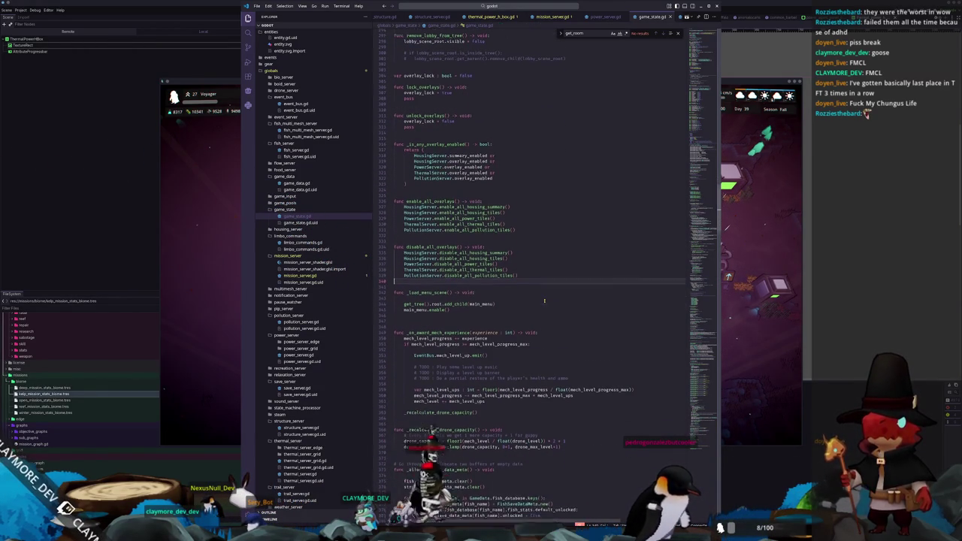
scroll(547, 288, "down", 20)
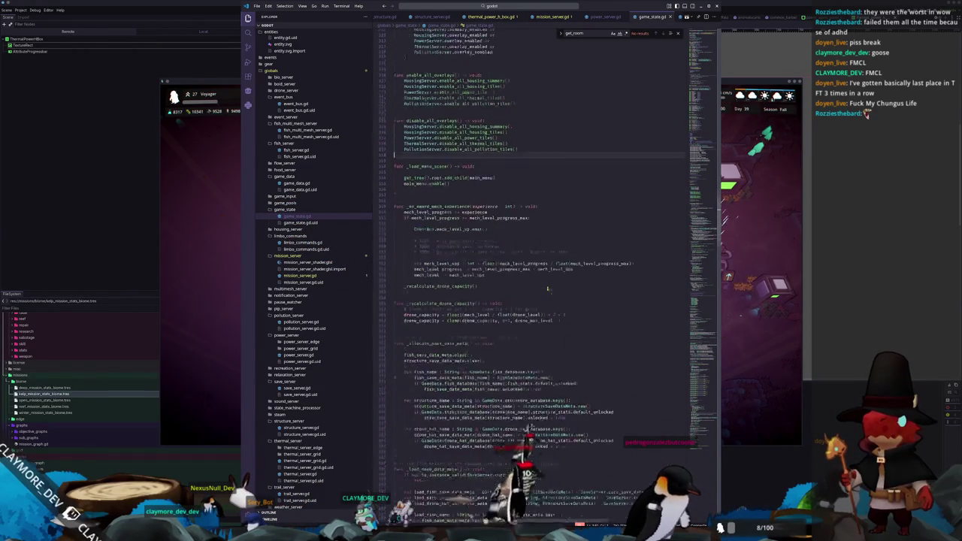
scroll(547, 292, "down", 15)
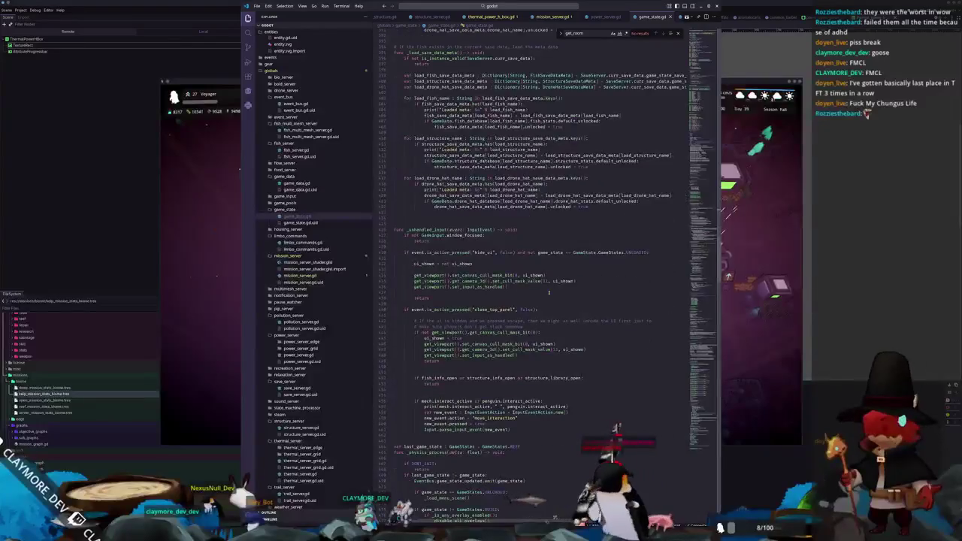
scroll(548, 292, "down", 5)
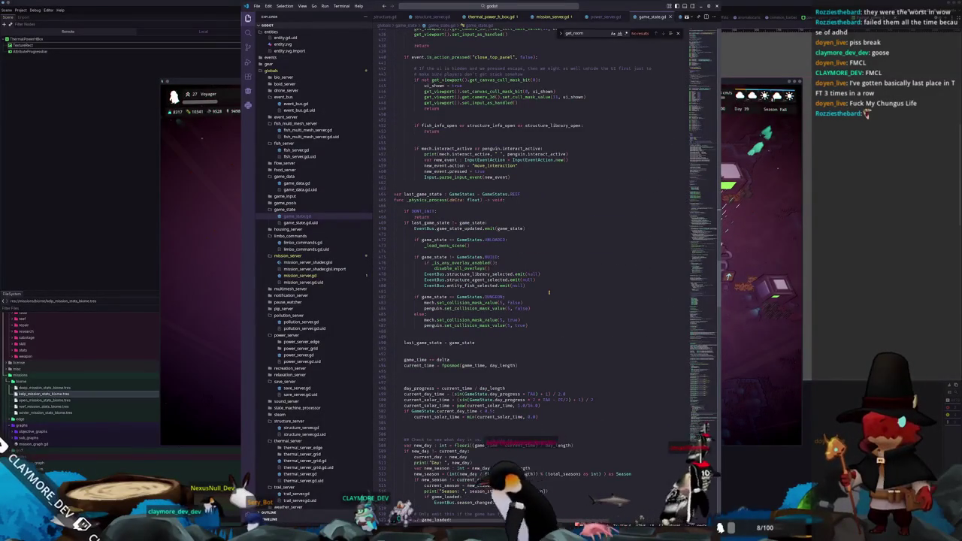
scroll(548, 293, "down", 2)
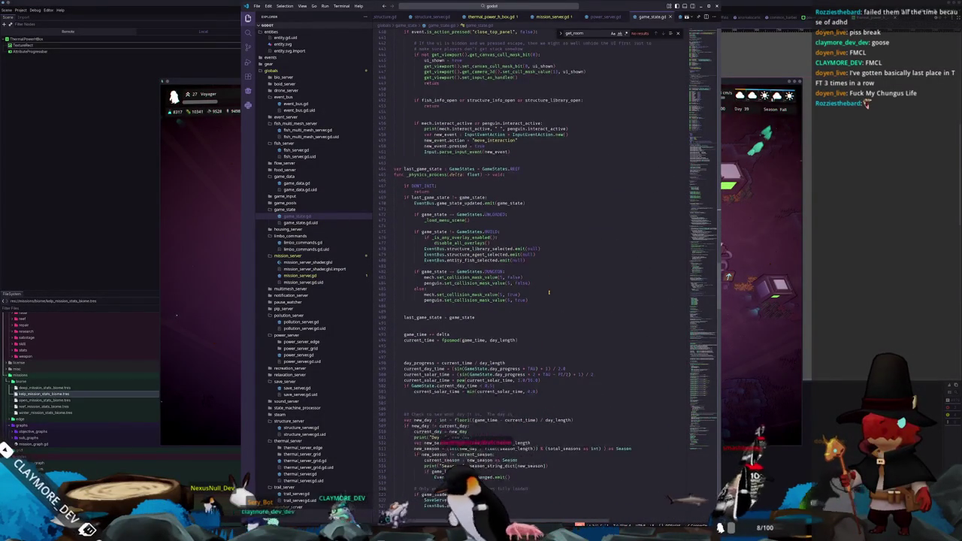
double_click(472, 243)
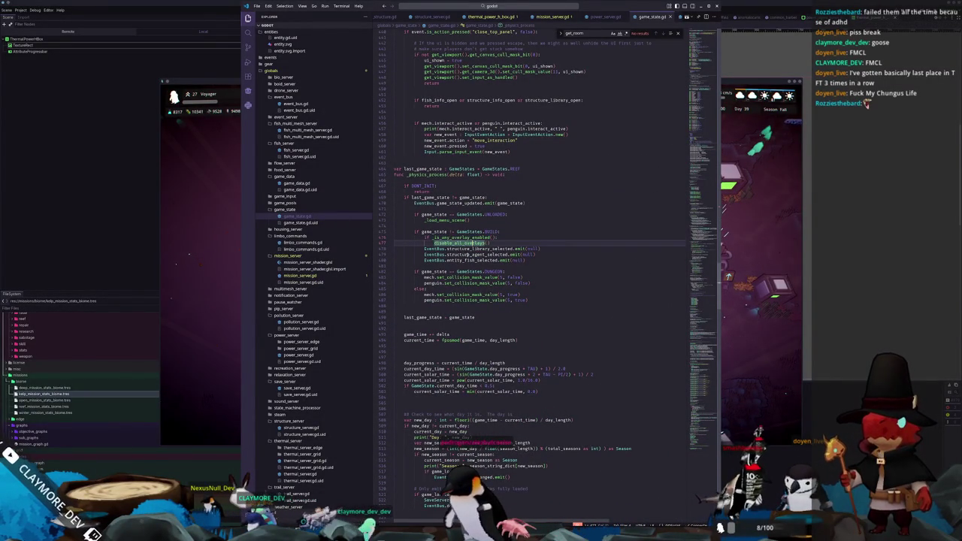
left_click(459, 266)
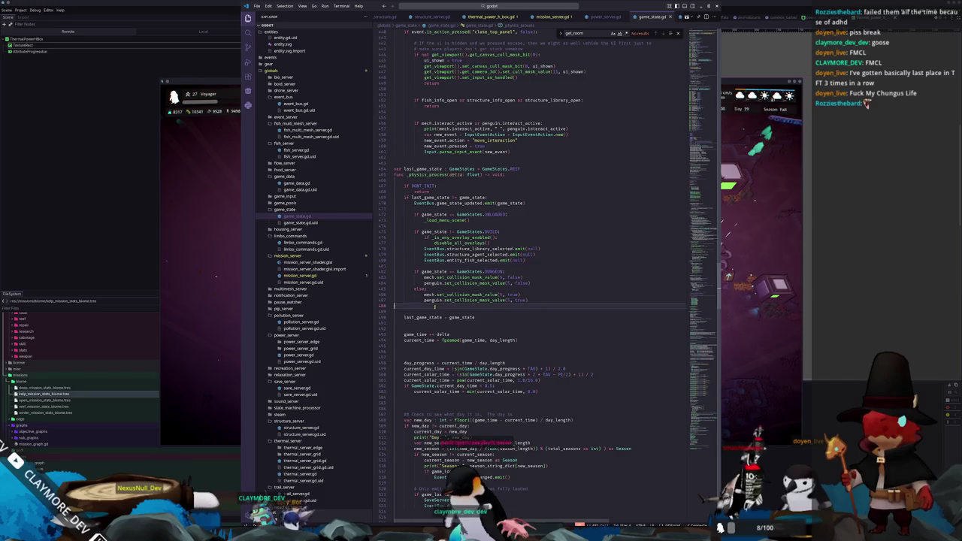
scroll(436, 303, "down", 10)
scroll(433, 308, "down", 5)
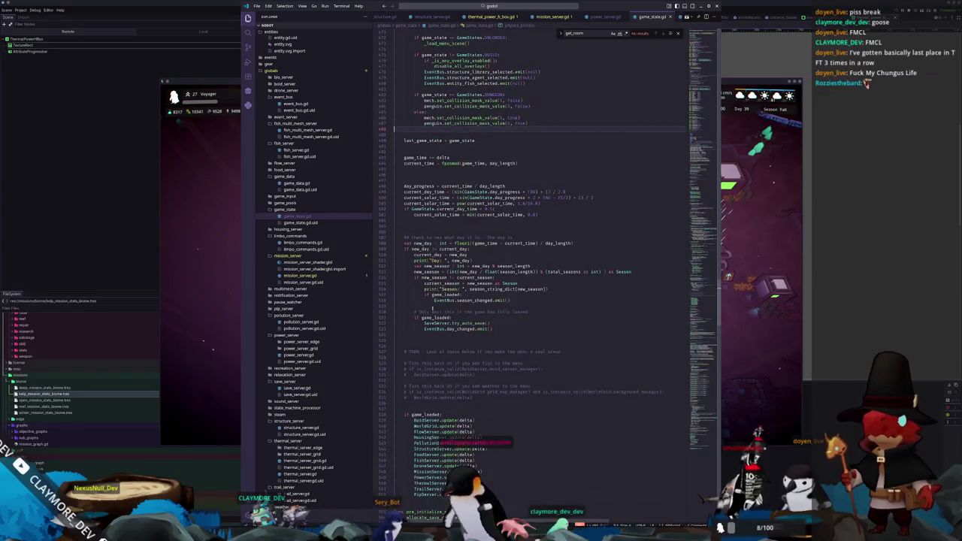
scroll(432, 308, "down", 10)
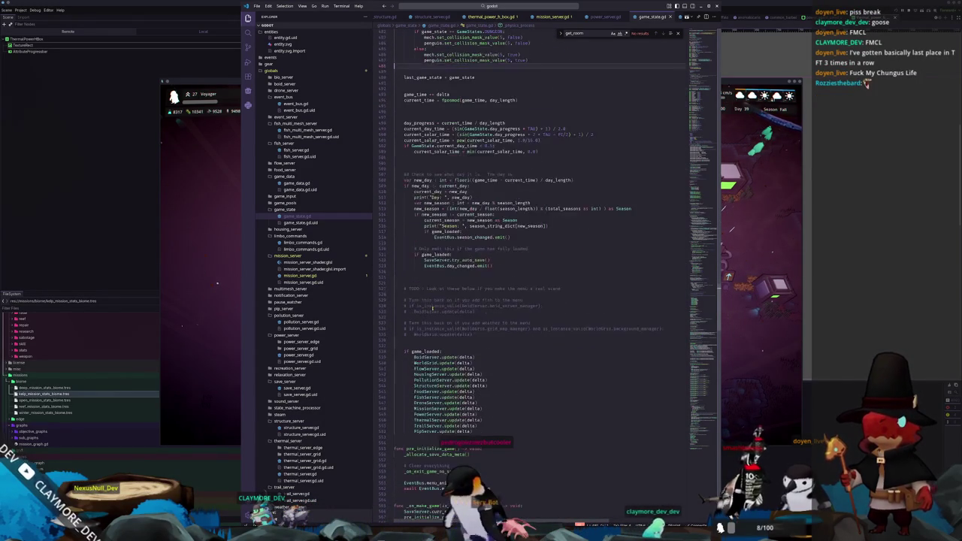
scroll(432, 308, "down", 10)
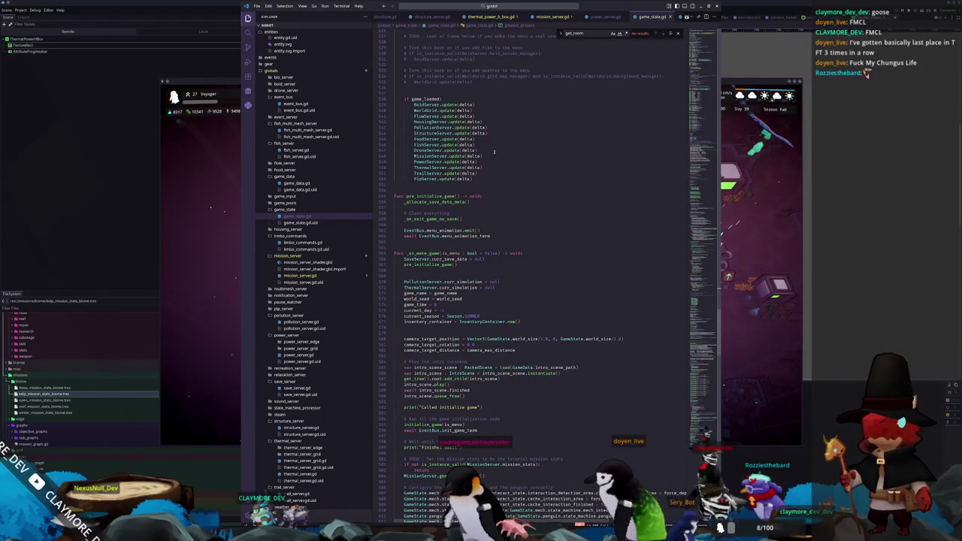
Switch to the power_server.gd tab and look over enable_all_power_tiles around overlay_enabled = true.
left_click(603, 17)
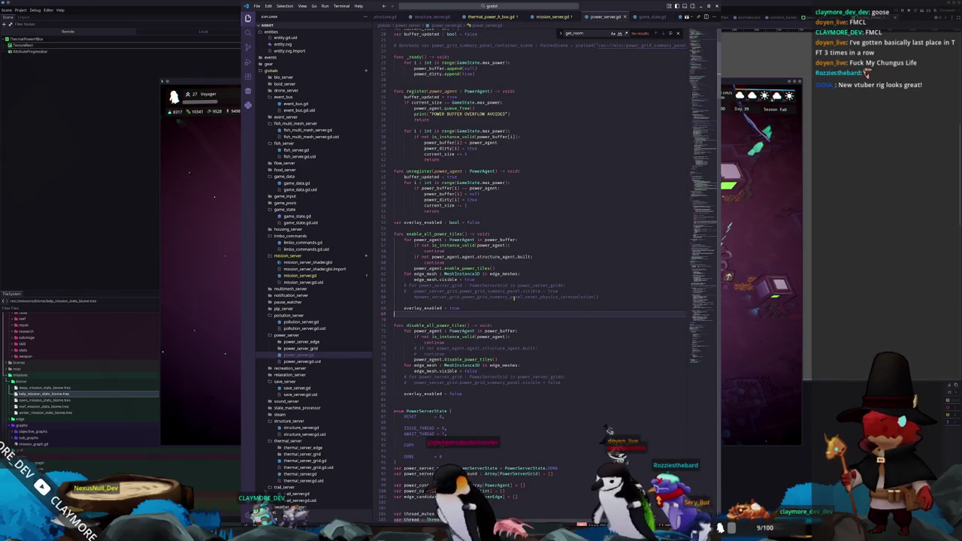
left_click(464, 303)
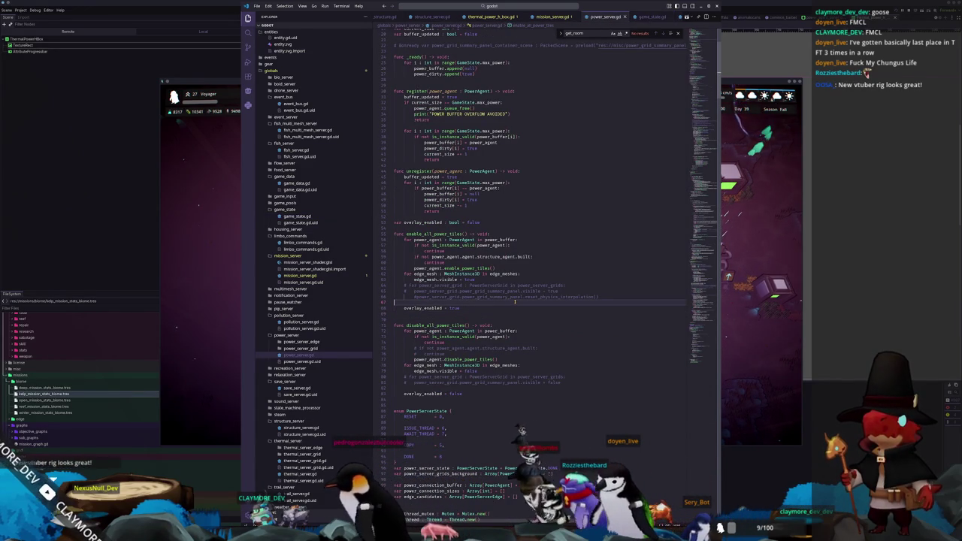
scroll(521, 301, "down", 6)
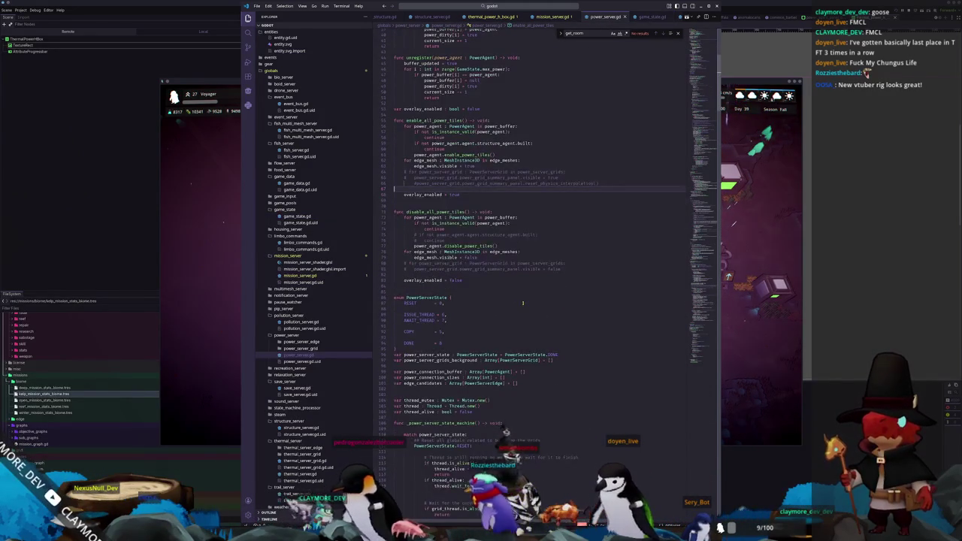
scroll(522, 302, "up", 1)
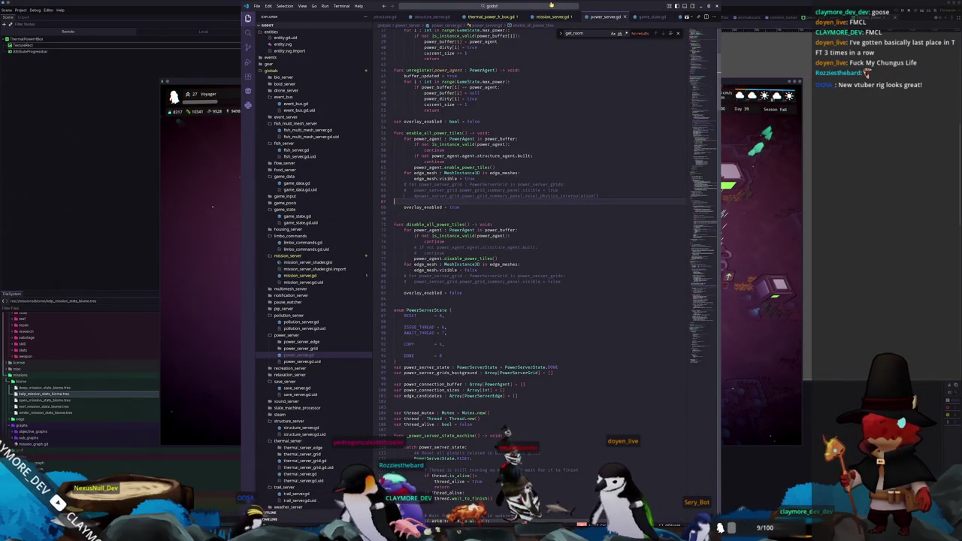
left_click(544, 14)
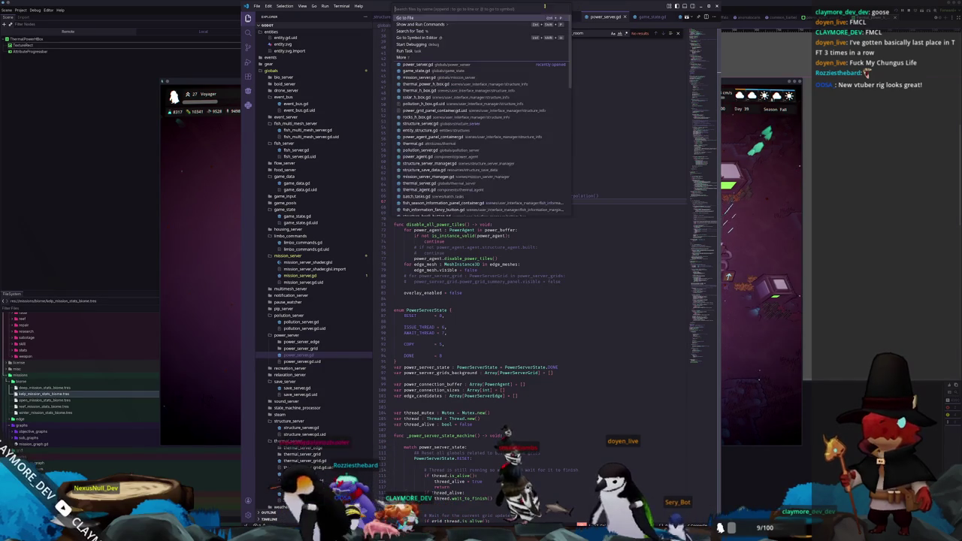
Find cursor_agent_placement_state.gd in the file search and open it.
type("power")
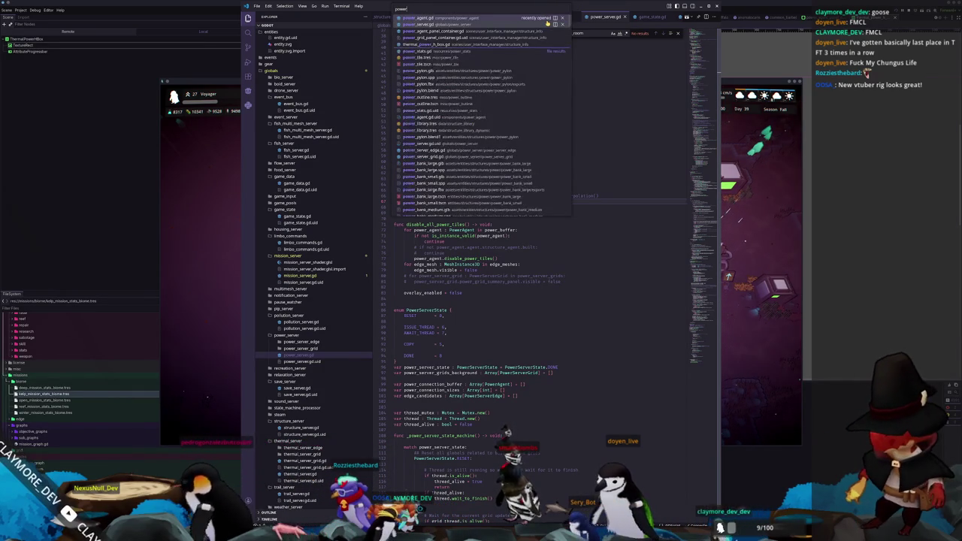
key("BackSpace")
key("BackSpace")
key("BackSpace")
type("placeme")
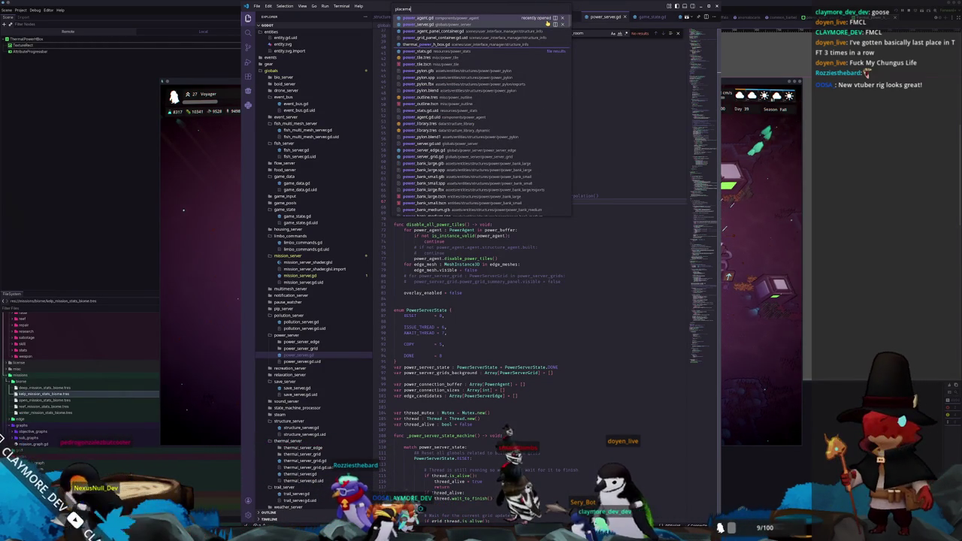
type("nt_state")
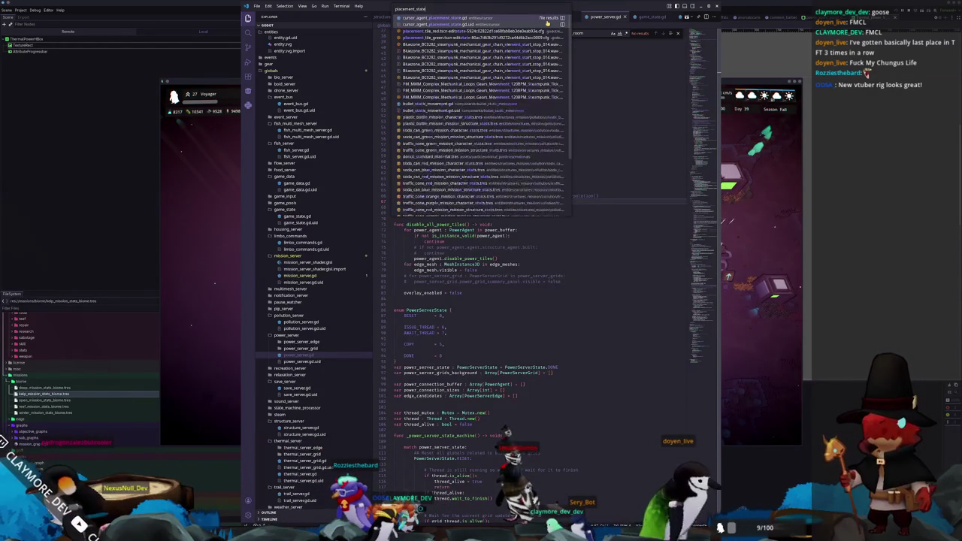
key("Return")
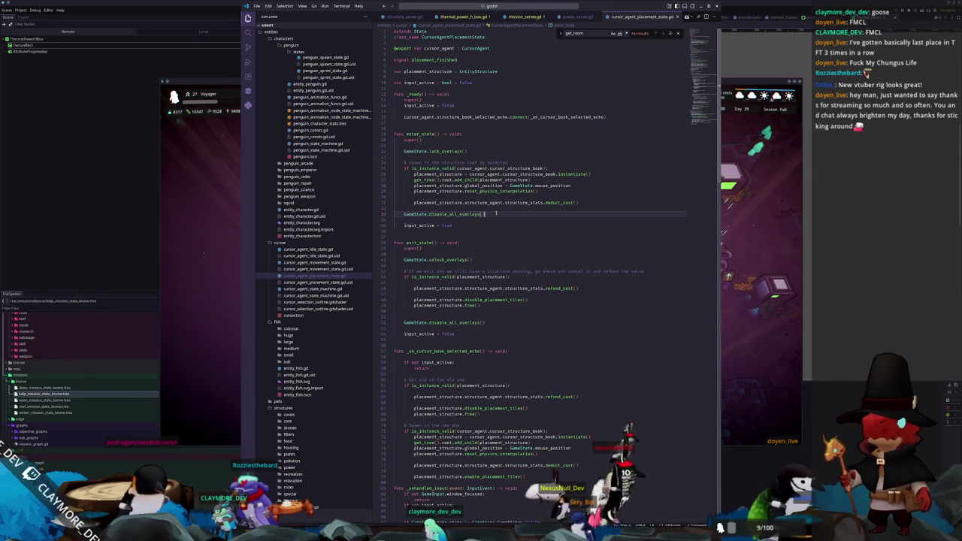
mouse_move(449, 151)
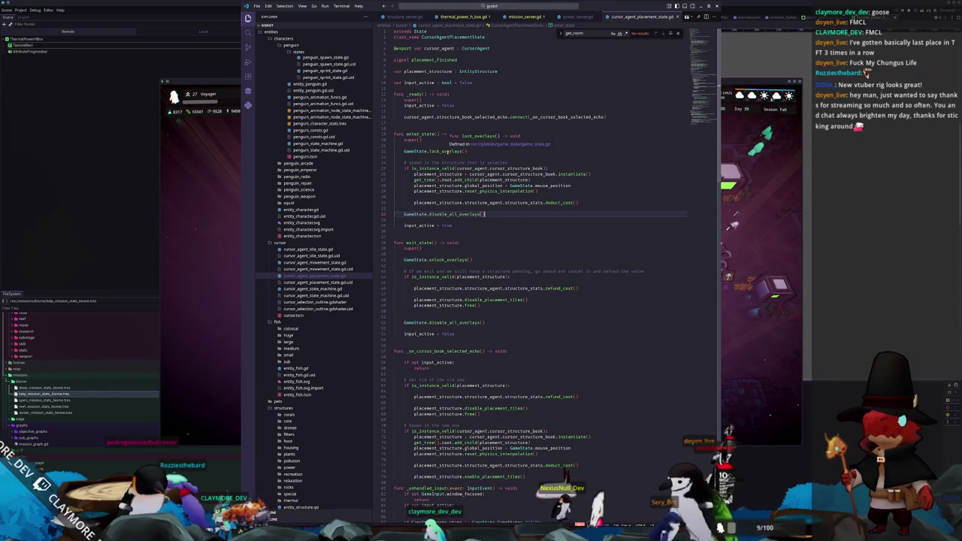
left_click(449, 151, "ctrl")
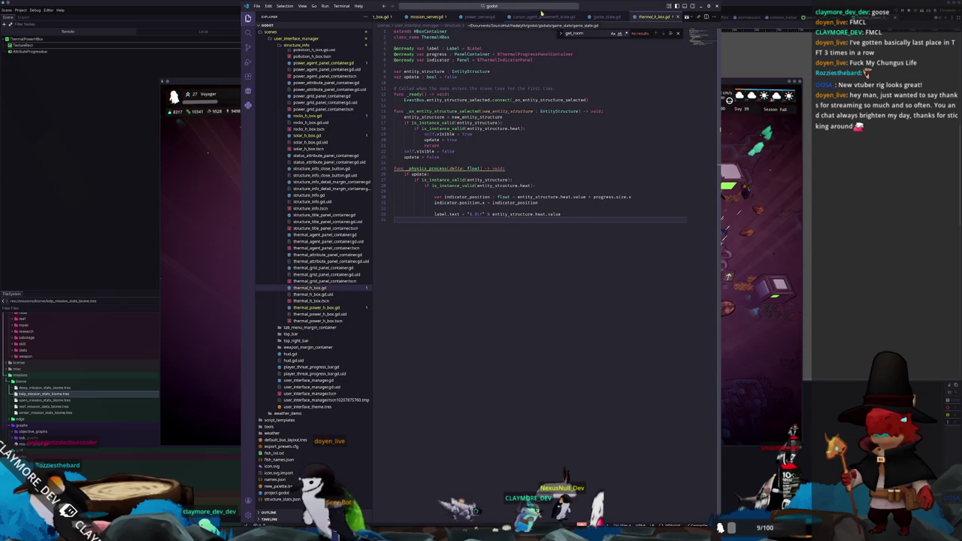
left_click(540, 16)
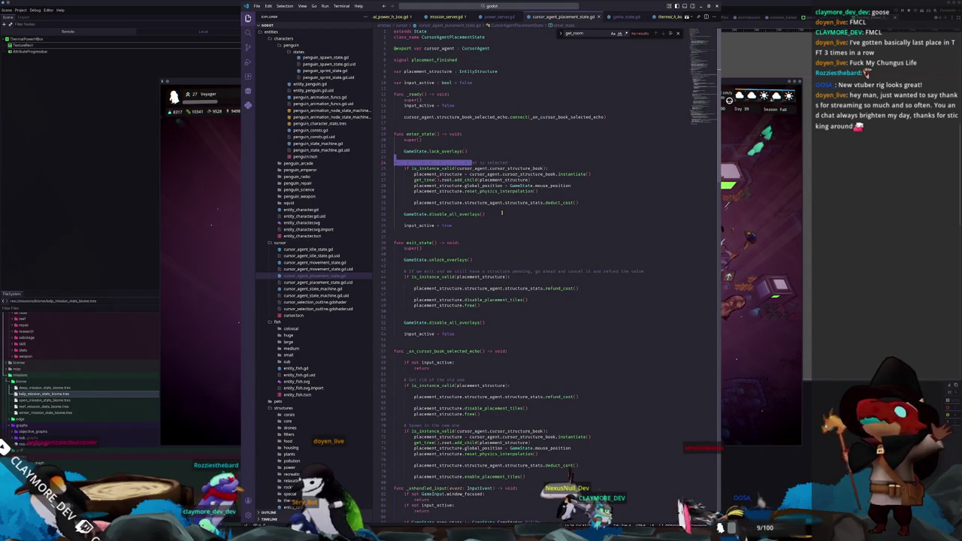
left_click(492, 217)
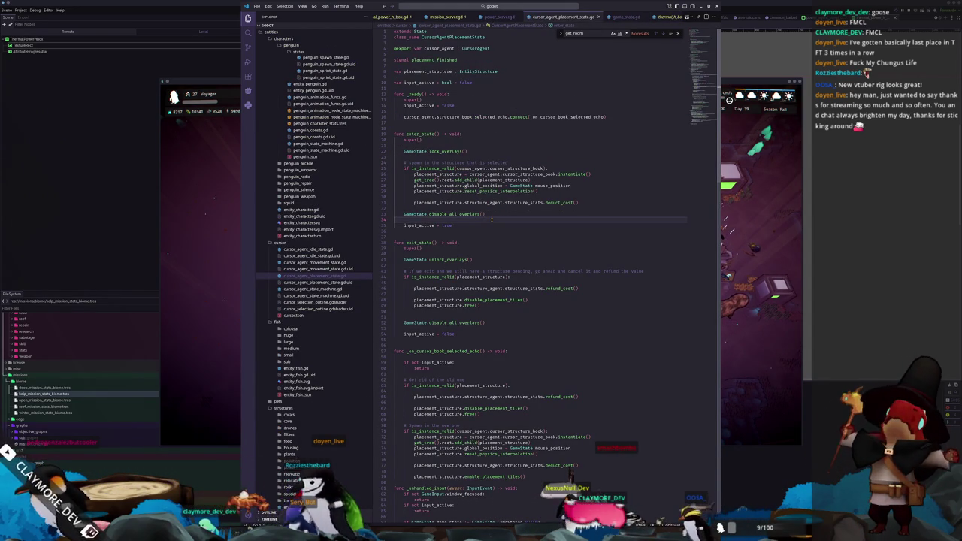
scroll(491, 218, "down", 2)
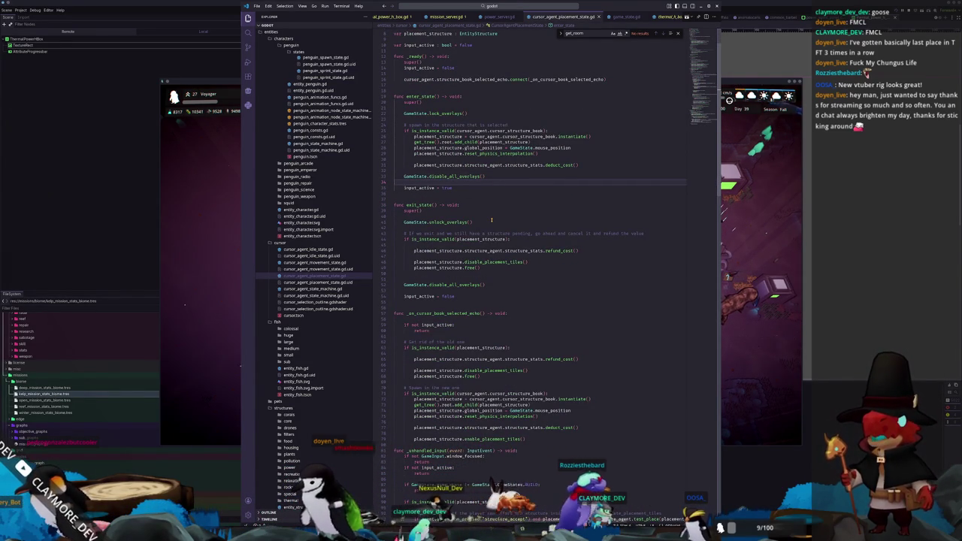
scroll(492, 219, "up", 1)
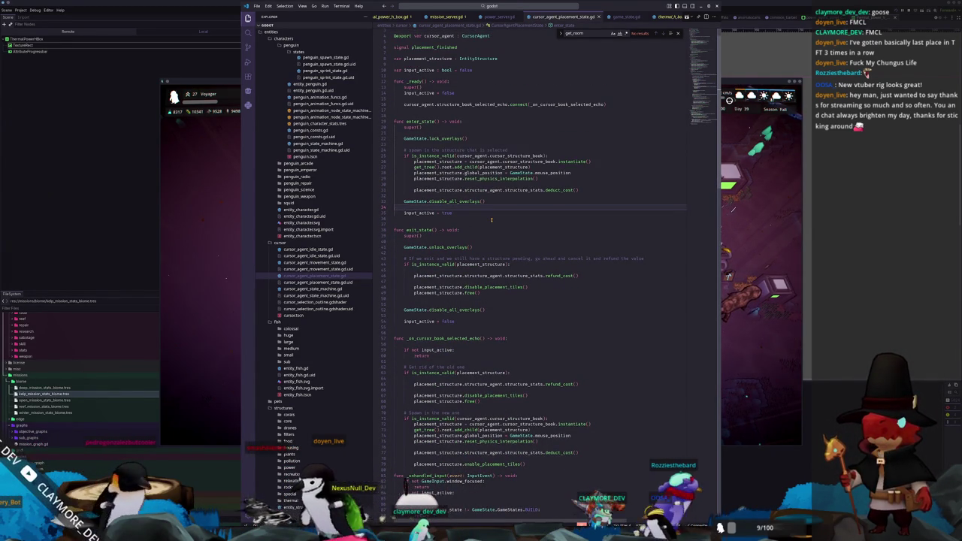
scroll(492, 220, "down", 1)
scroll(491, 219, "down", 3)
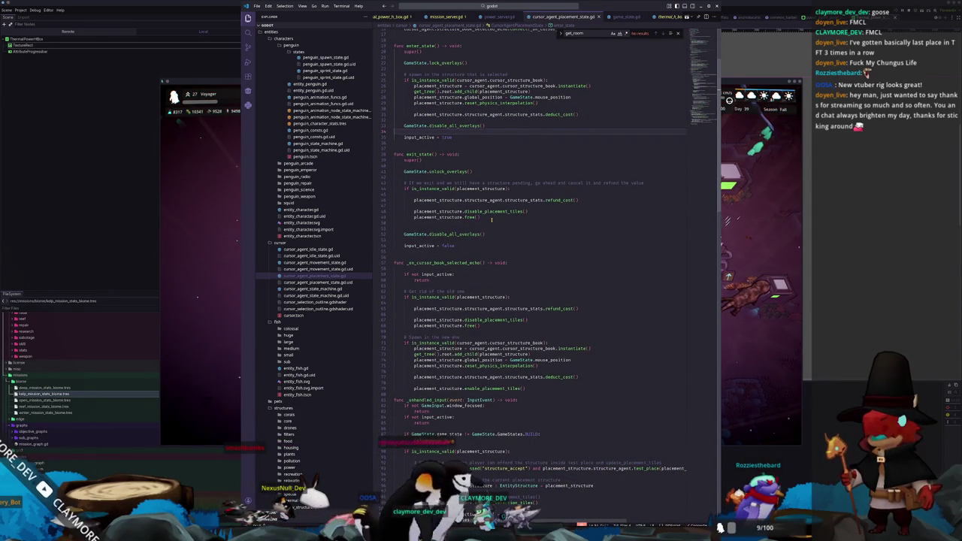
scroll(491, 220, "down", 15)
scroll(492, 228, "down", 8)
scroll(492, 228, "down", 5)
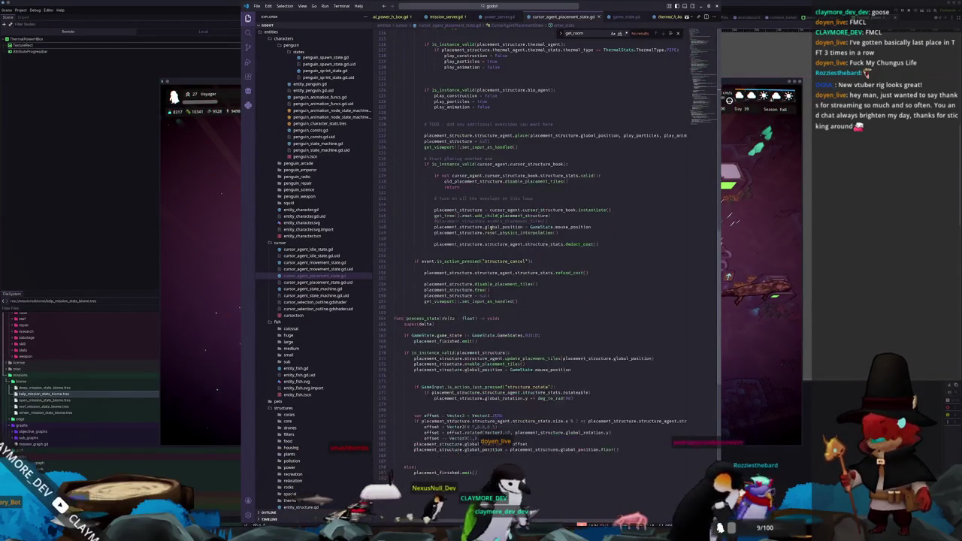
scroll(492, 228, "down", 2)
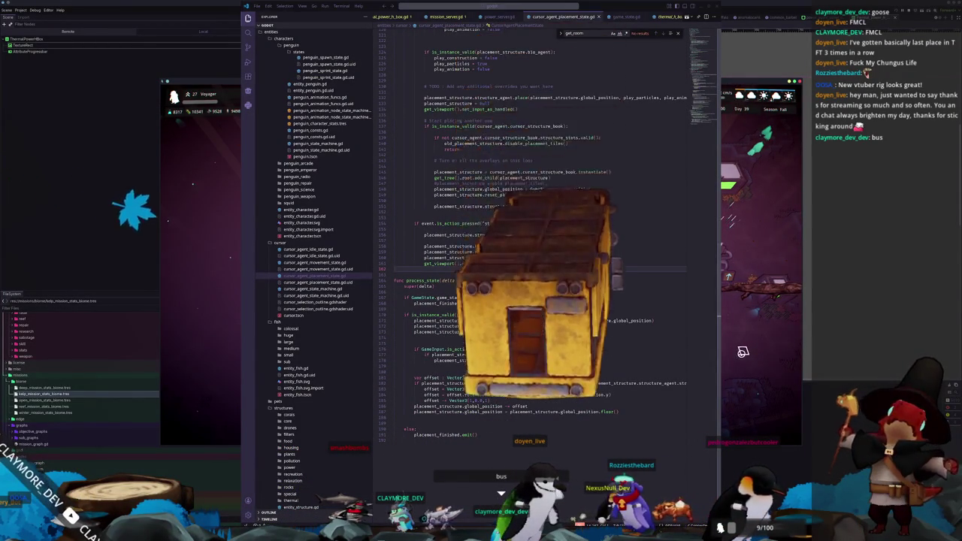
In the running game, plan a Delivery Pylon on the seabed, cancel it, then select the pylon again.
key("alt+Tab")
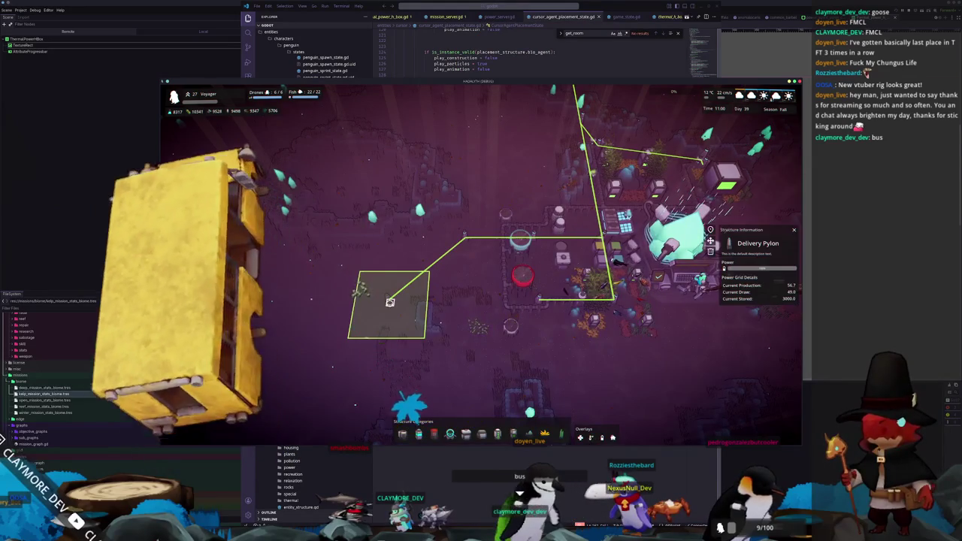
left_click(419, 434)
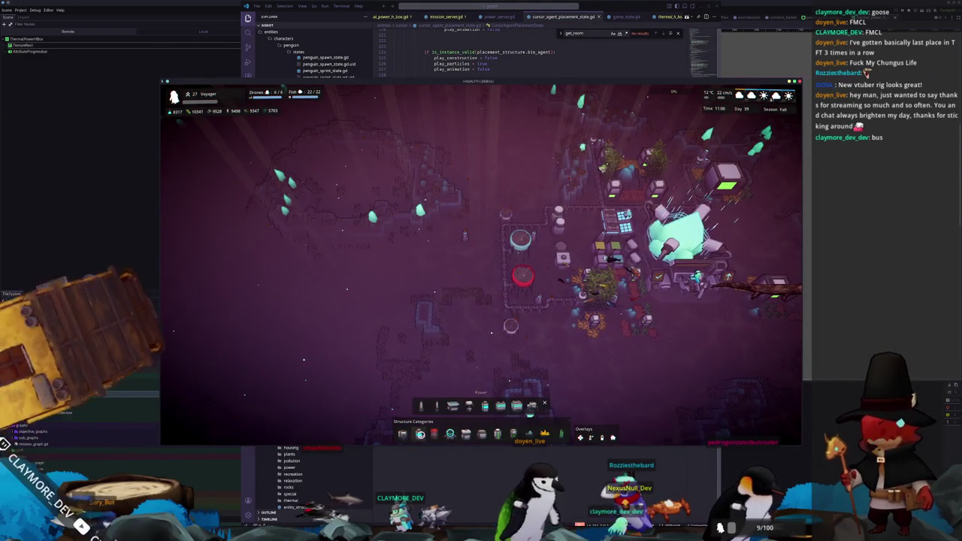
left_click(421, 406)
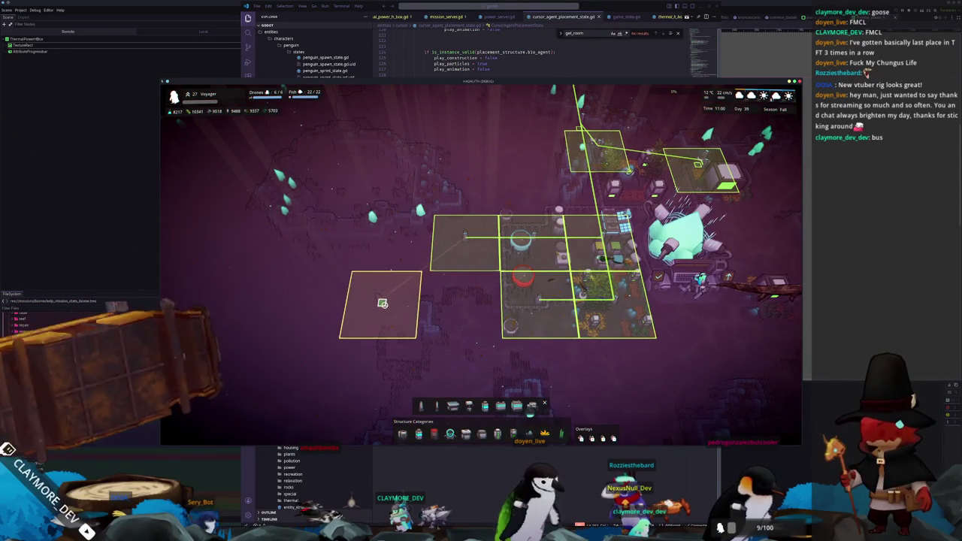
left_click(388, 302)
right_click(347, 331)
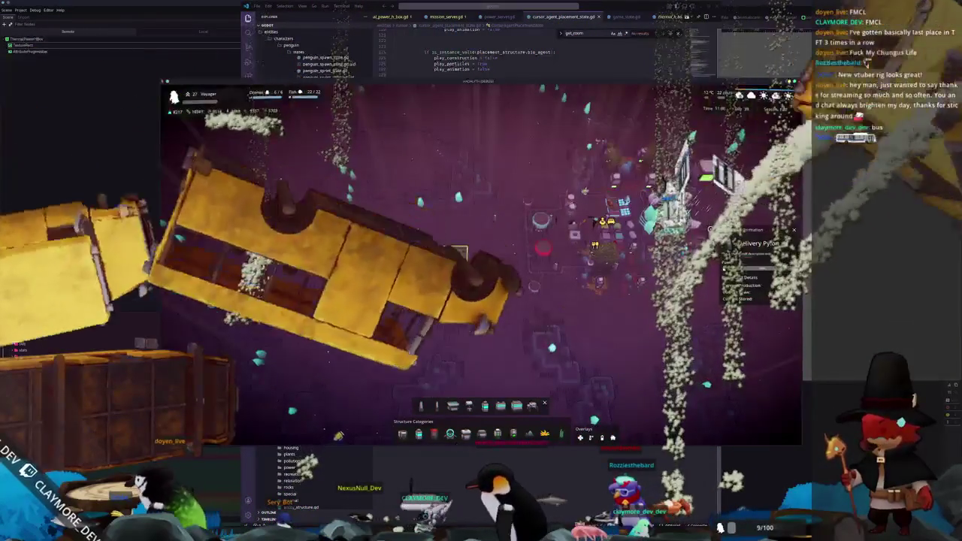
left_click(462, 301)
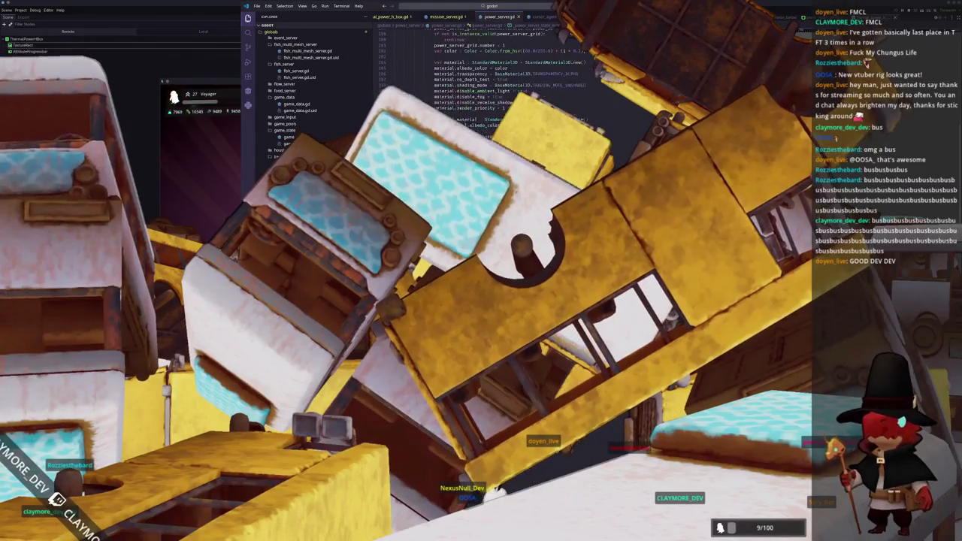
scroll(526, 113, "down", 4)
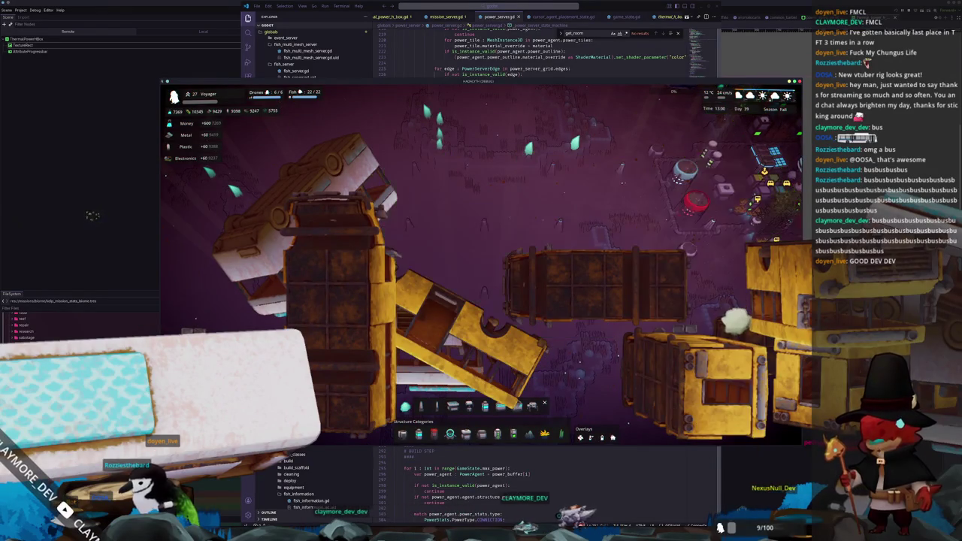
Return to power_server.gd in VS Code and scroll through its power-grid building loop.
left_click(535, 456)
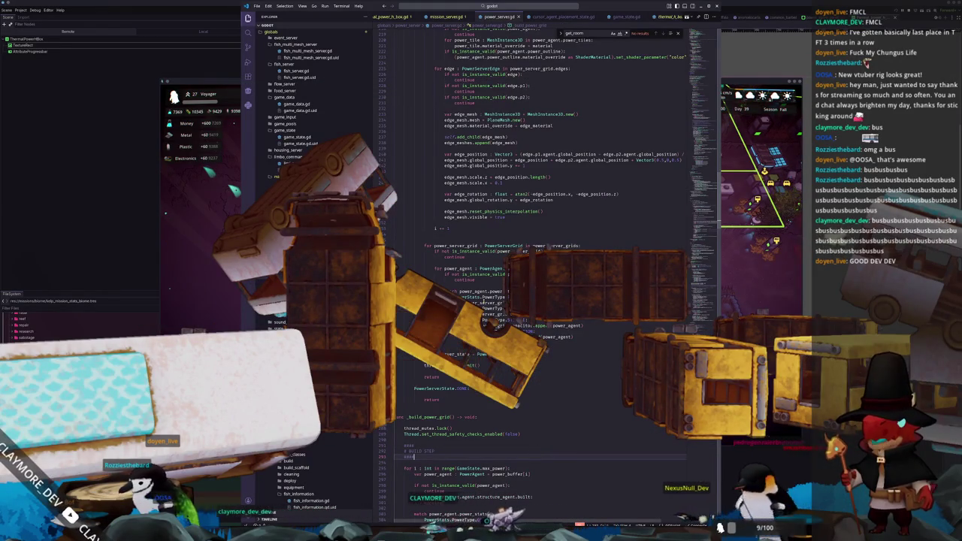
scroll(526, 270, "up", 10)
scroll(416, 238, "up", 20)
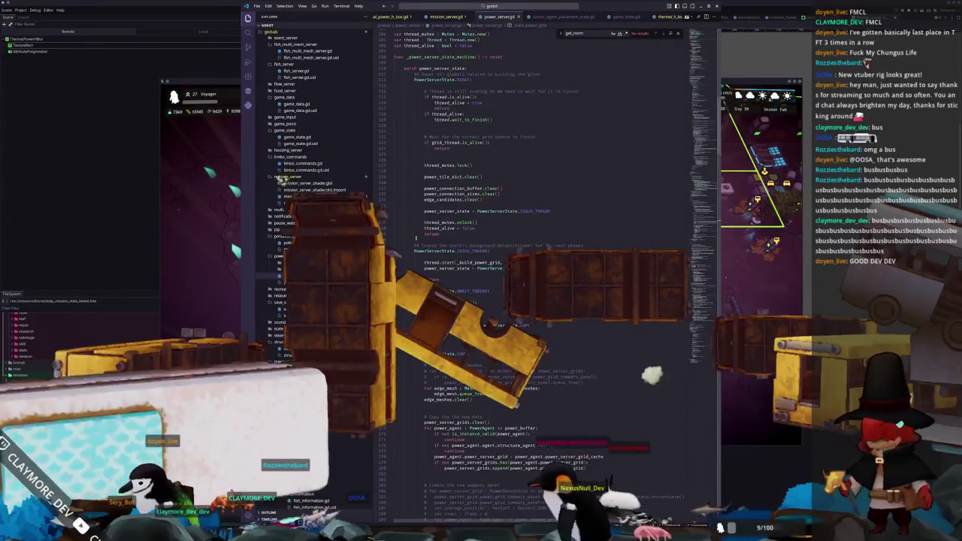
scroll(416, 238, "up", 10)
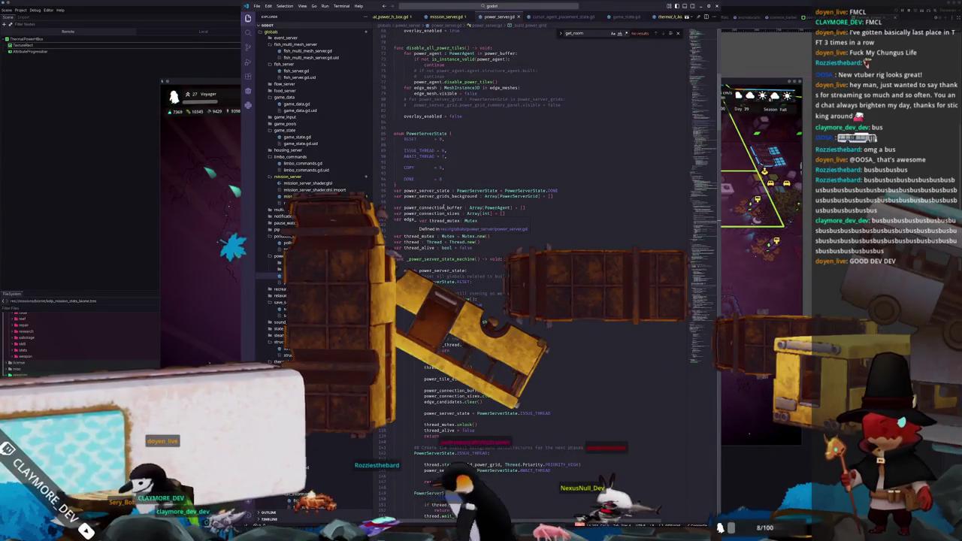
scroll(435, 220, "up", 5)
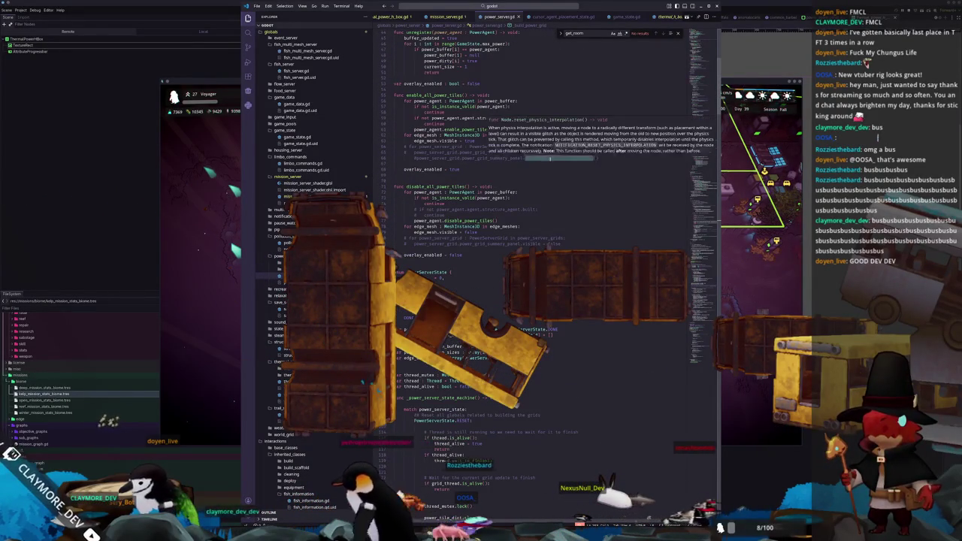
scroll(466, 270, "down", 10)
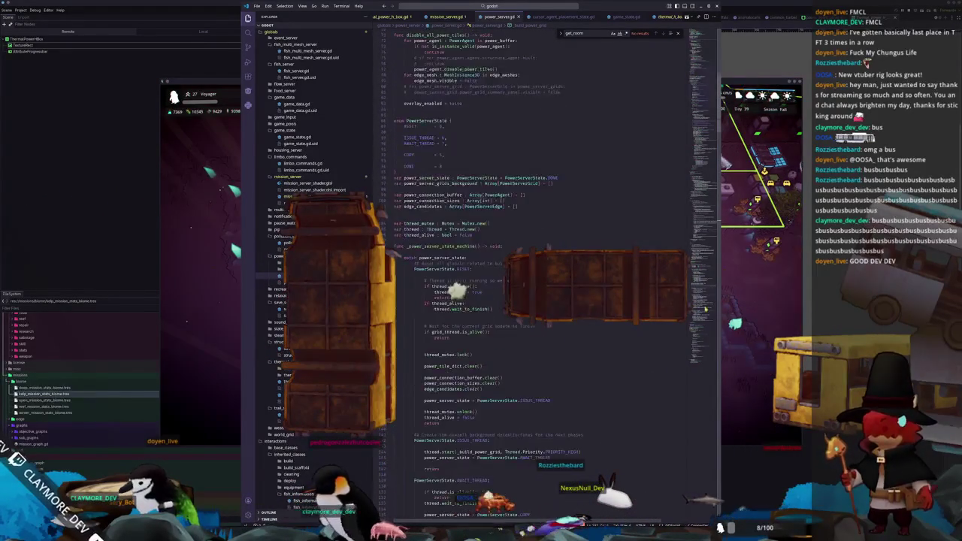
scroll(455, 287, "down", 10)
scroll(484, 345, "up", 2)
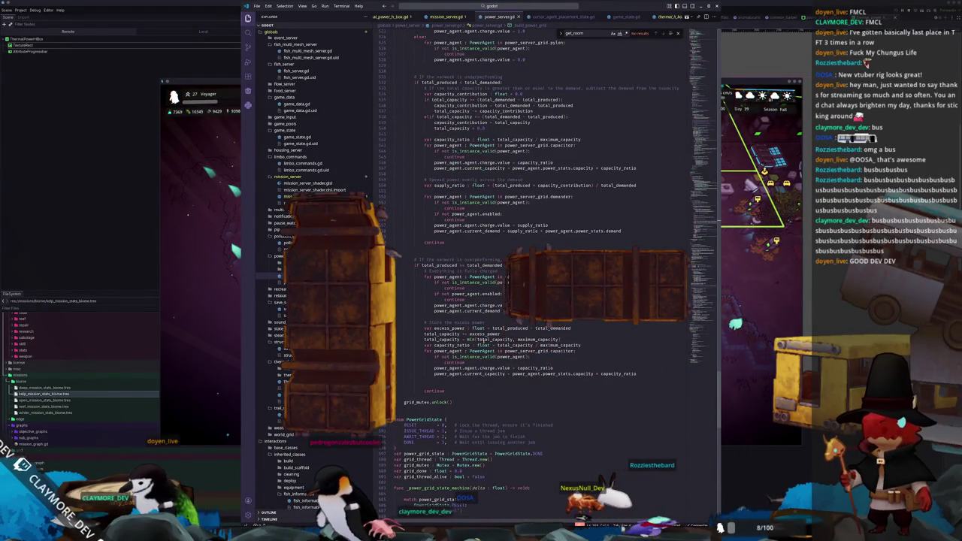
scroll(420, 341, "up", 10)
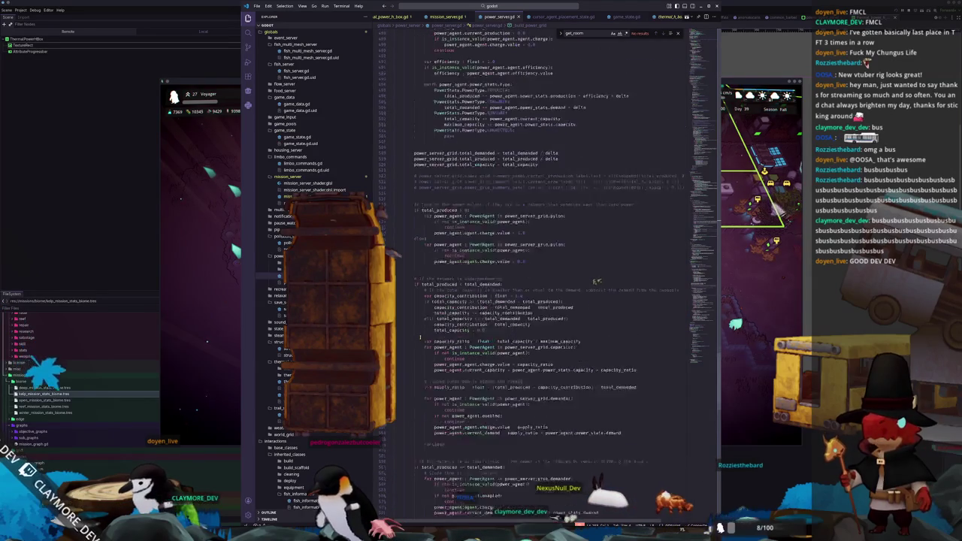
scroll(419, 337, "up", 15)
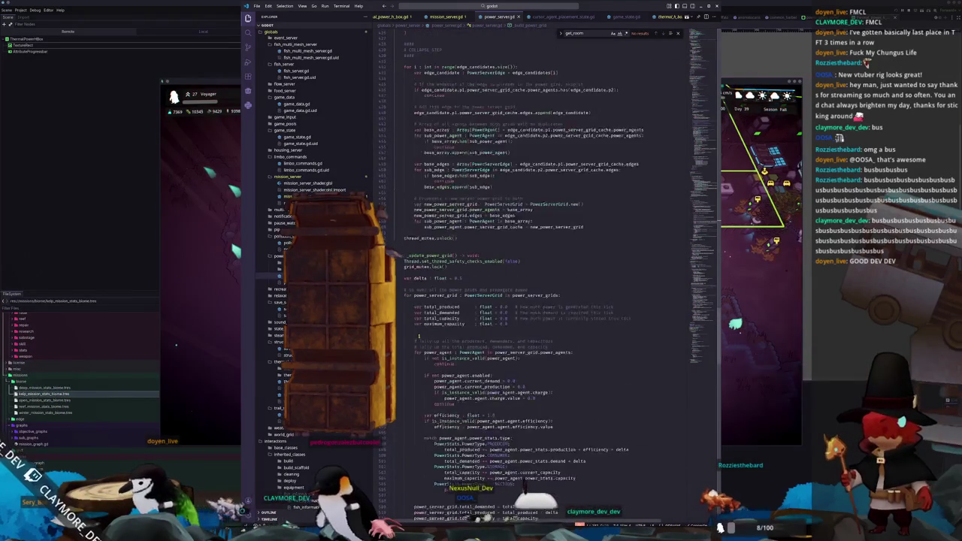
scroll(412, 331, "up", 10)
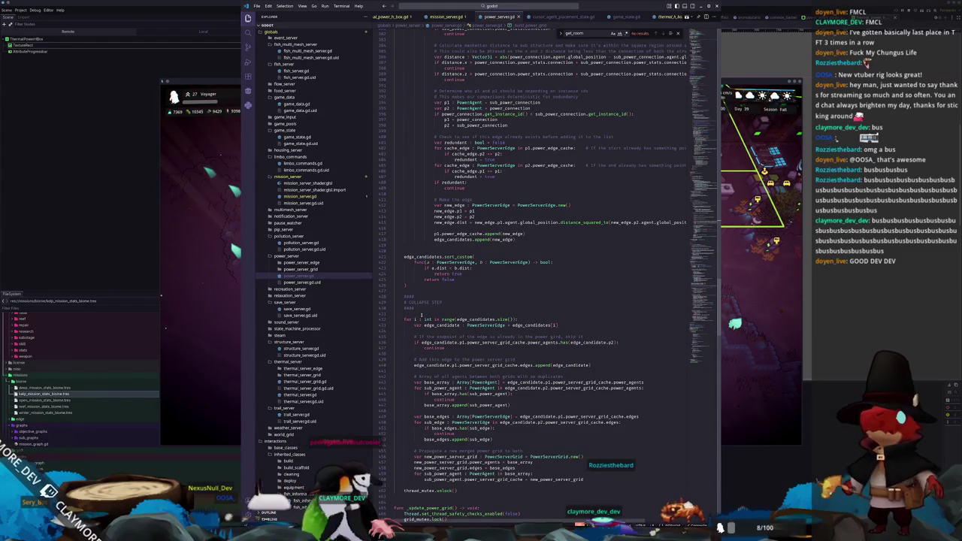
scroll(424, 323, "up", 2)
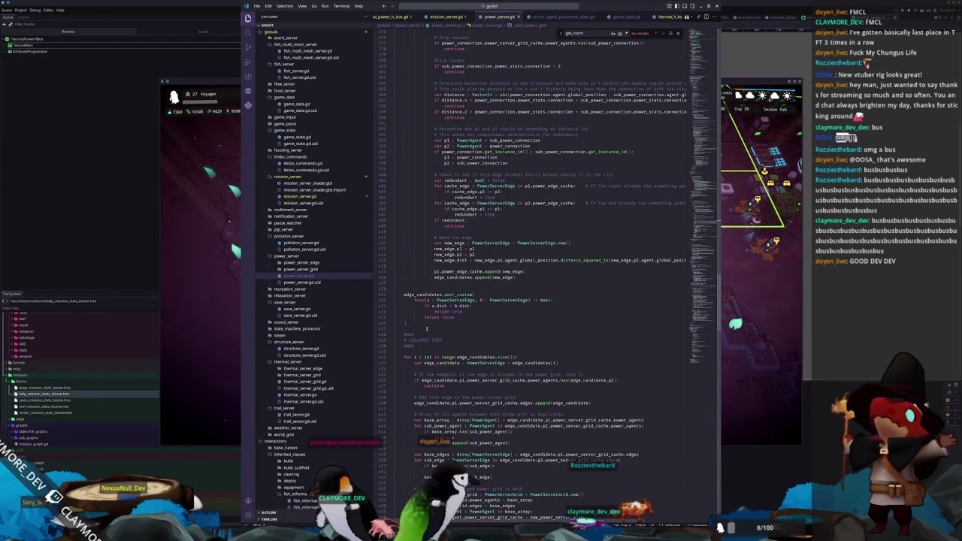
scroll(427, 328, "down", 7)
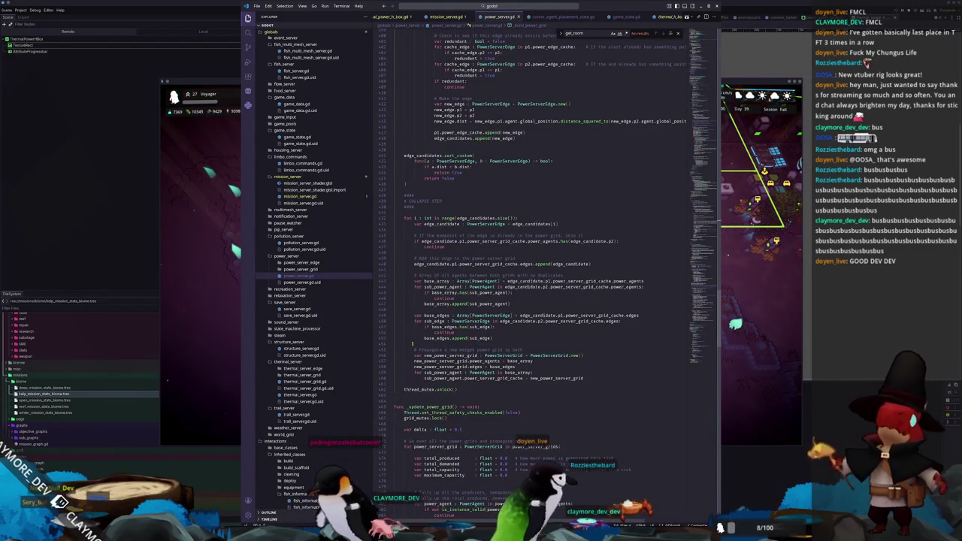
scroll(413, 341, "up", 12)
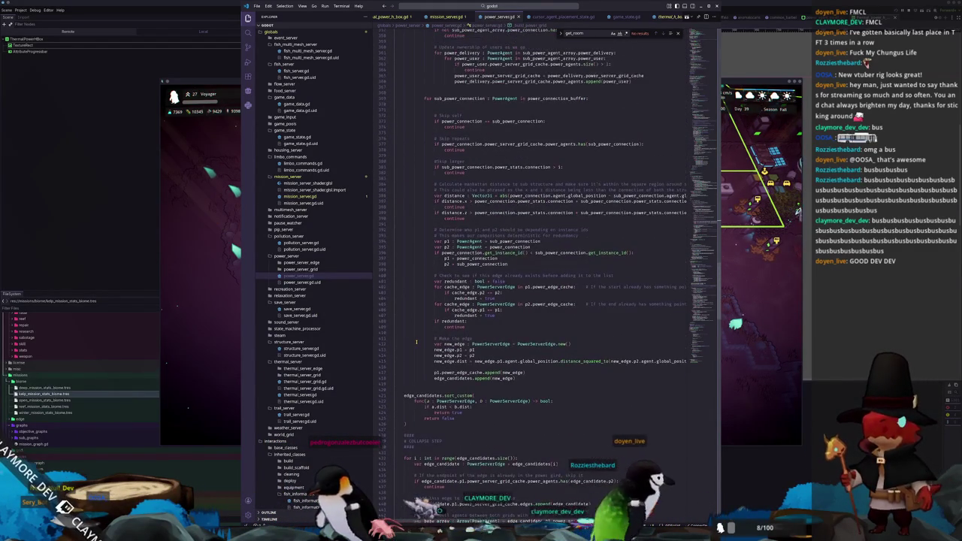
scroll(416, 341, "up", 20)
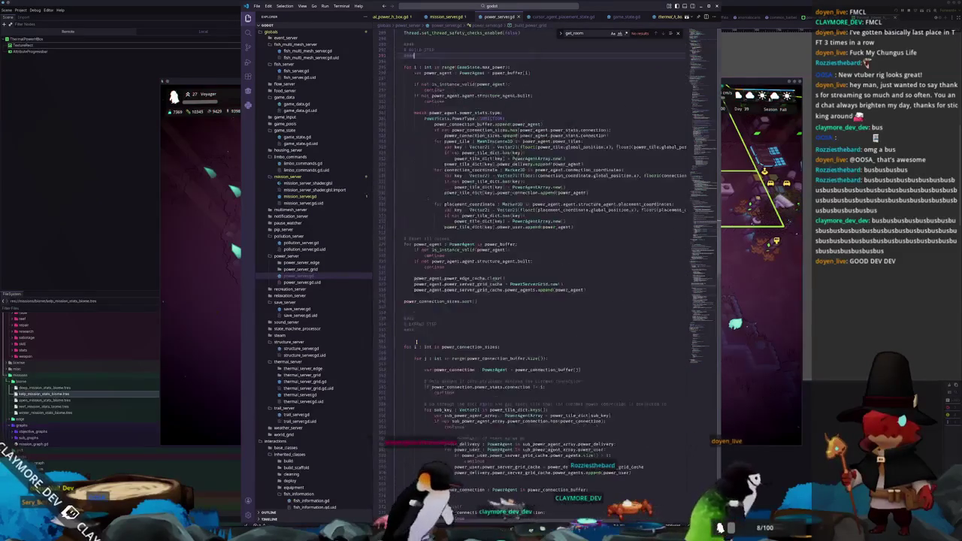
scroll(415, 342, "up", 4)
scroll(415, 342, "up", 3)
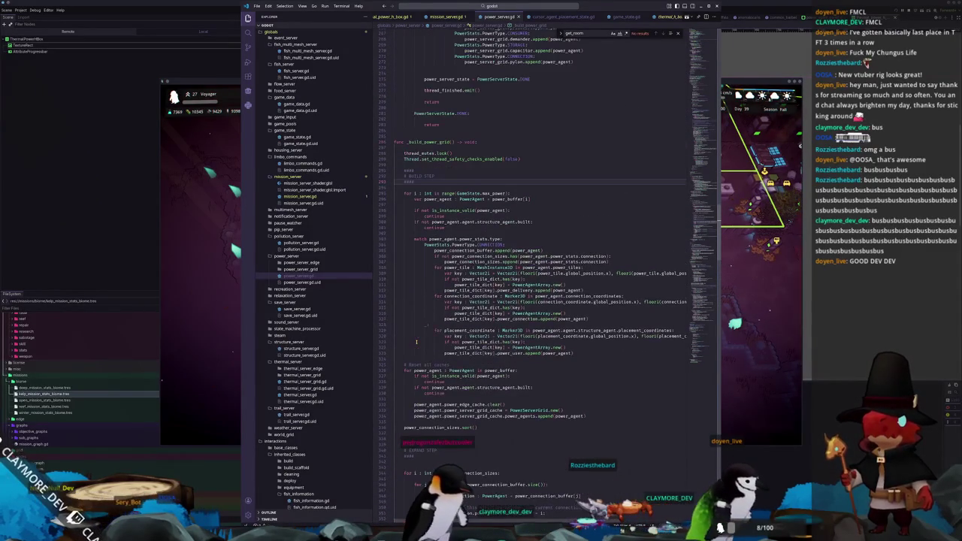
scroll(416, 342, "up", 20)
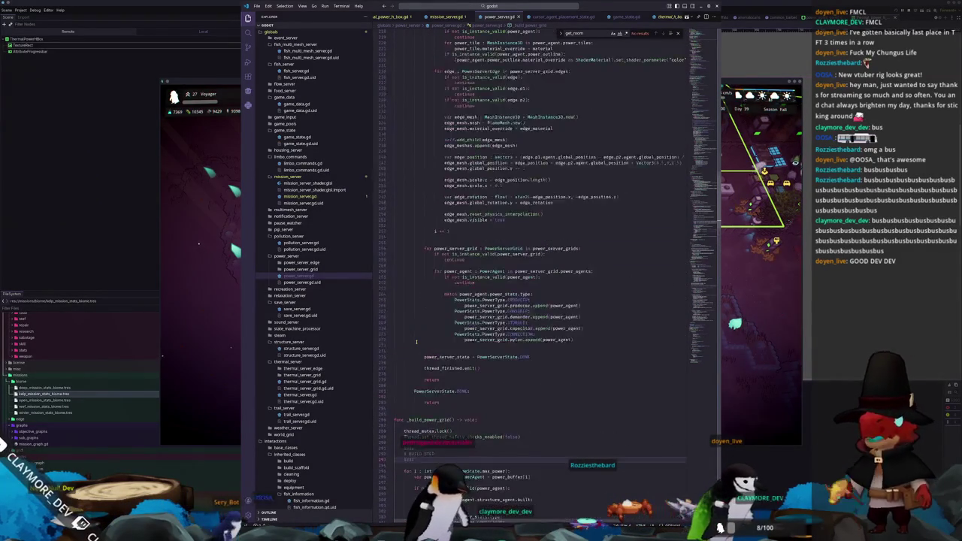
scroll(417, 343, "up", 3)
Place the cursor on the edge_mesh.visible = true line and review the surrounding code.
left_click(513, 345)
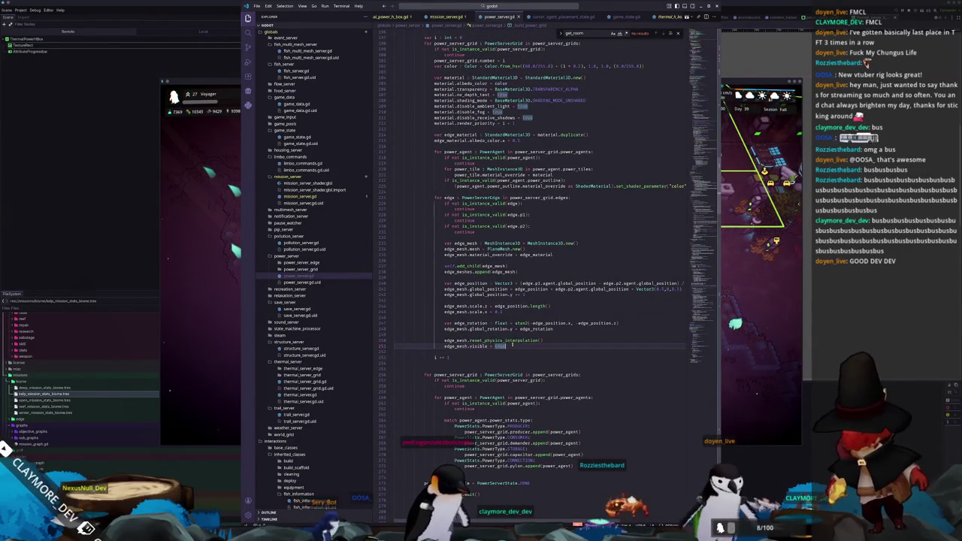
scroll(450, 319, "up", 9)
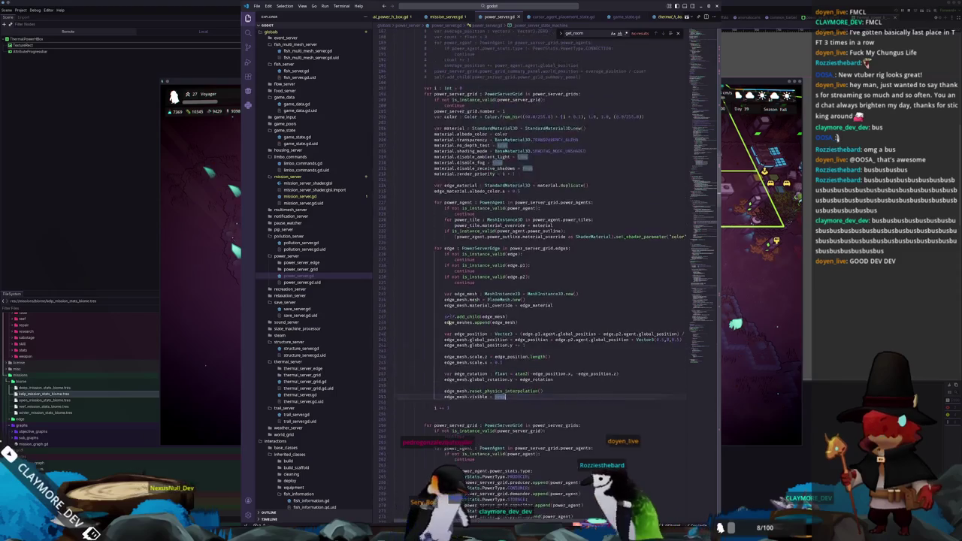
scroll(450, 326, "up", 2)
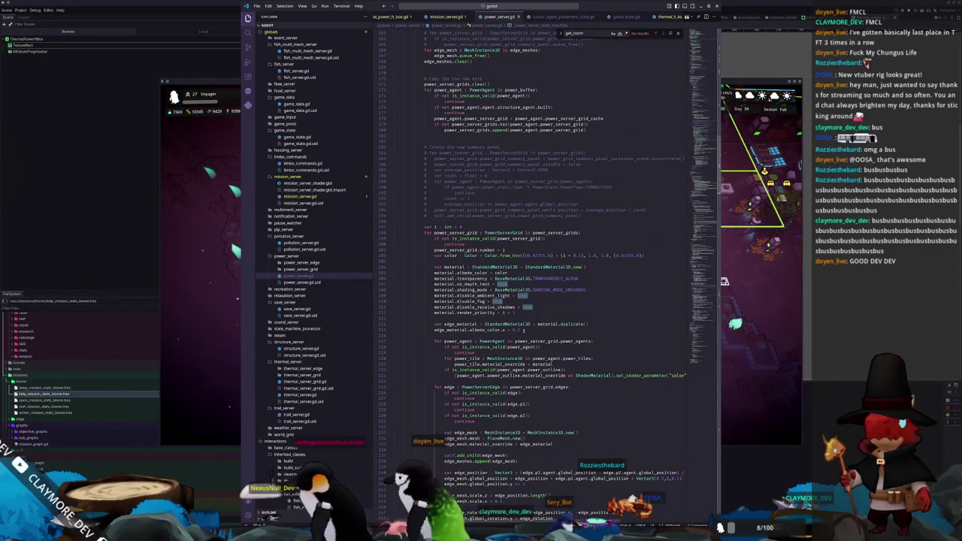
scroll(523, 316, "down", 5)
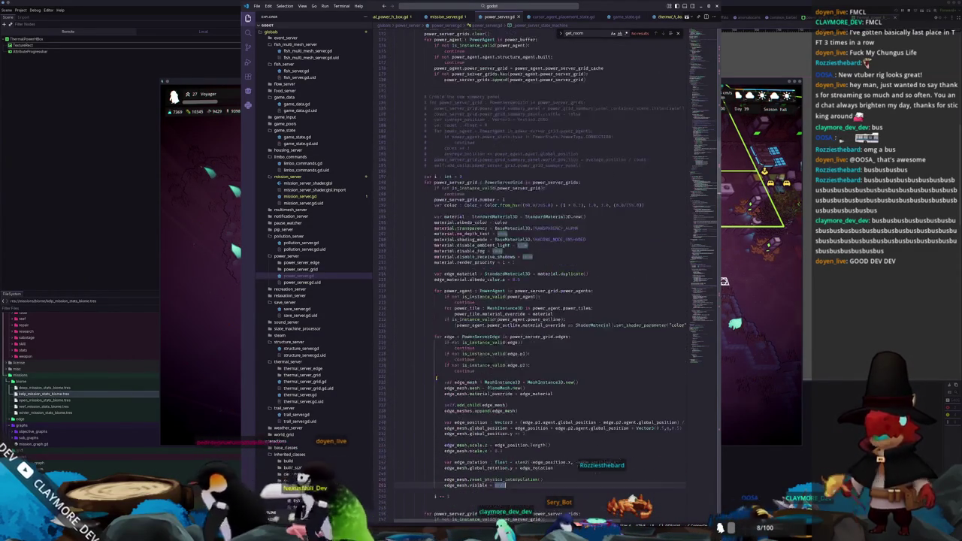
left_click(499, 448)
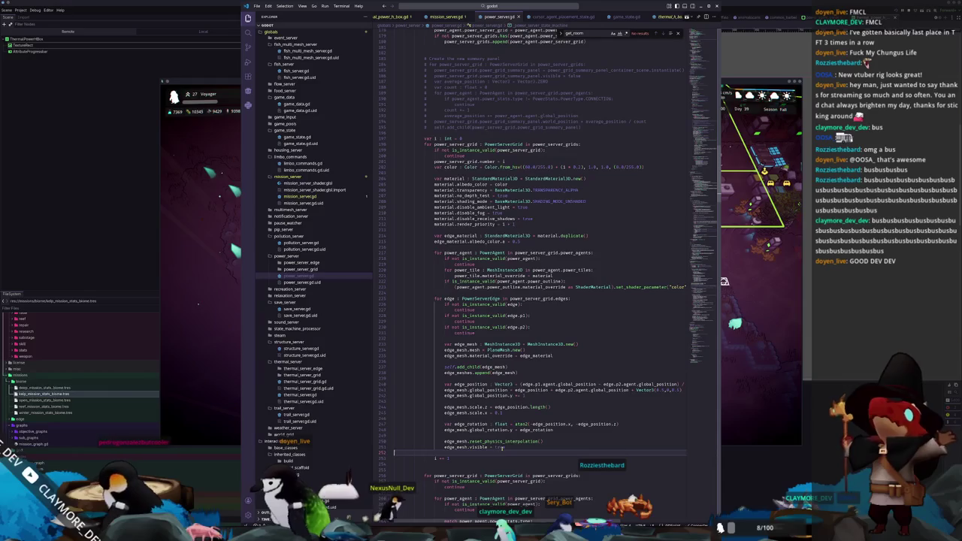